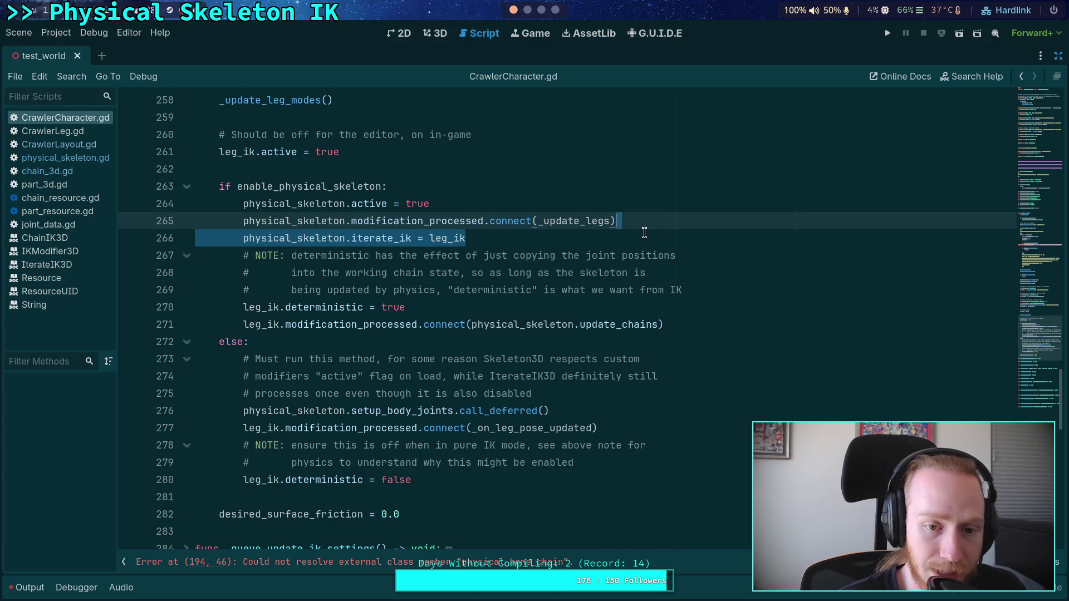
Delete the physical_skeleton.iterate_ik = leg_ik line and save CrawlerCharacter.gd
key(BackSpace)
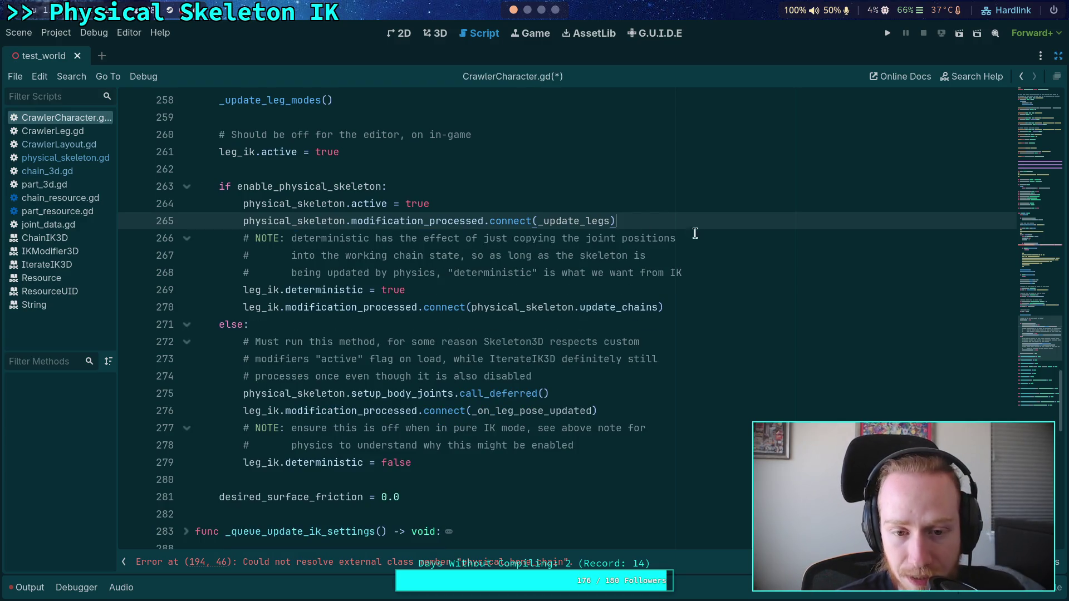
click(701, 310)
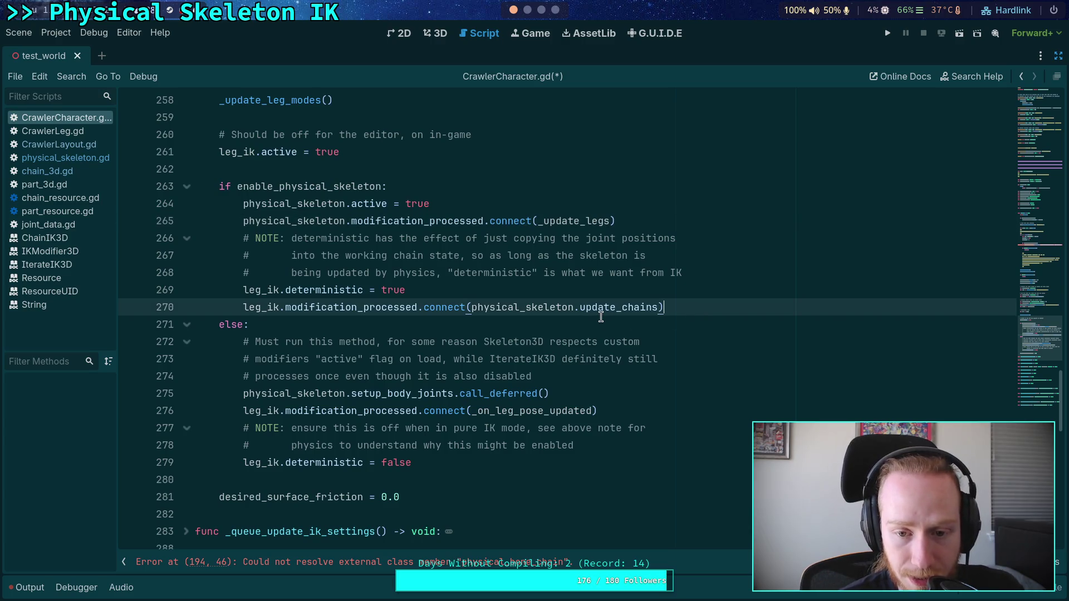
key(ctrl+s)
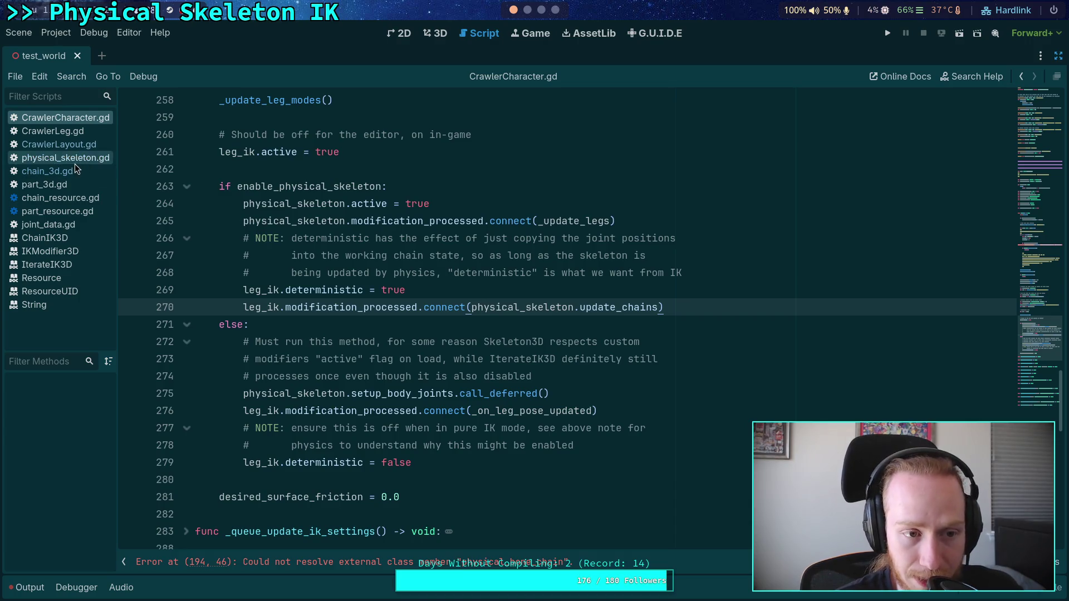
click(65, 176)
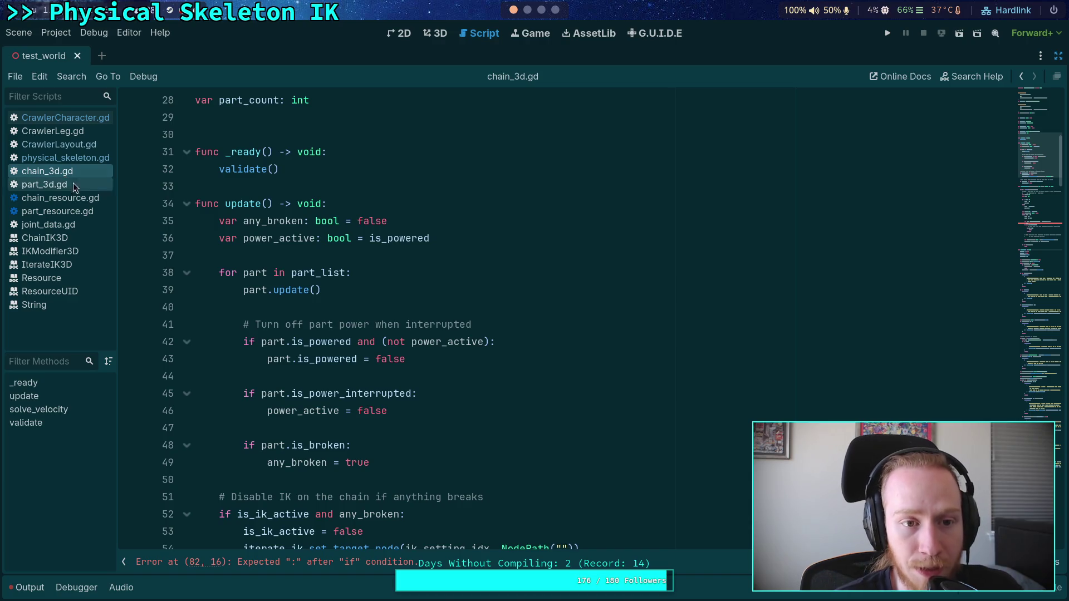
Delete the is_ik_active and iterate_ik: IterateIK3D variable declarations from chain_3d.gd
scroll(295, 409, up, 7)
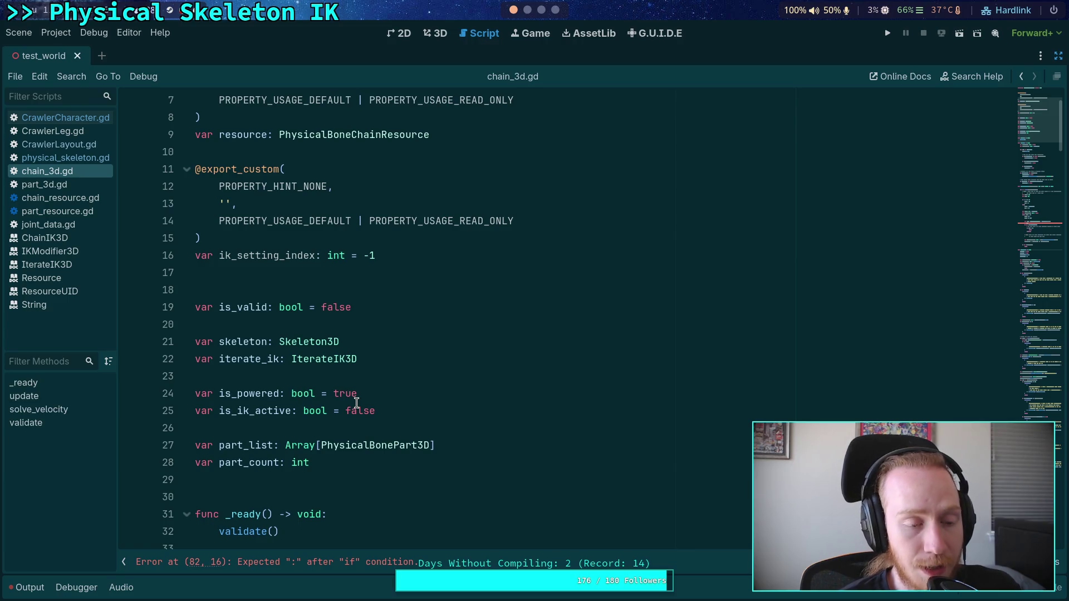
drag(396, 411, 410, 397)
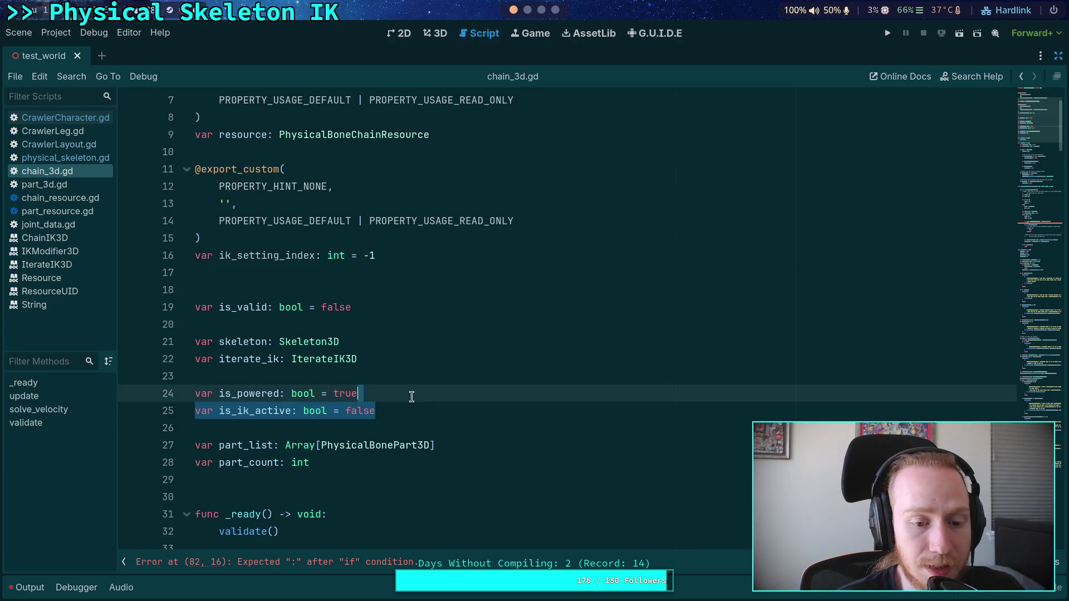
key(BackSpace)
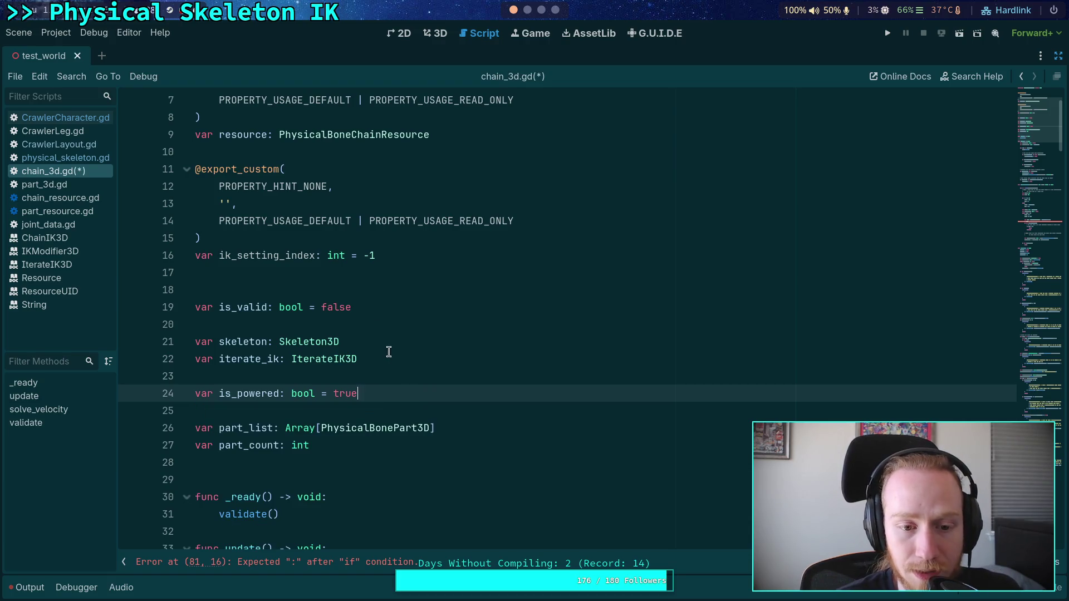
drag(388, 353, 398, 343)
key(BackSpace)
Inspect the IK-disabling block on lines 50–52
scroll(398, 344, down, 2)
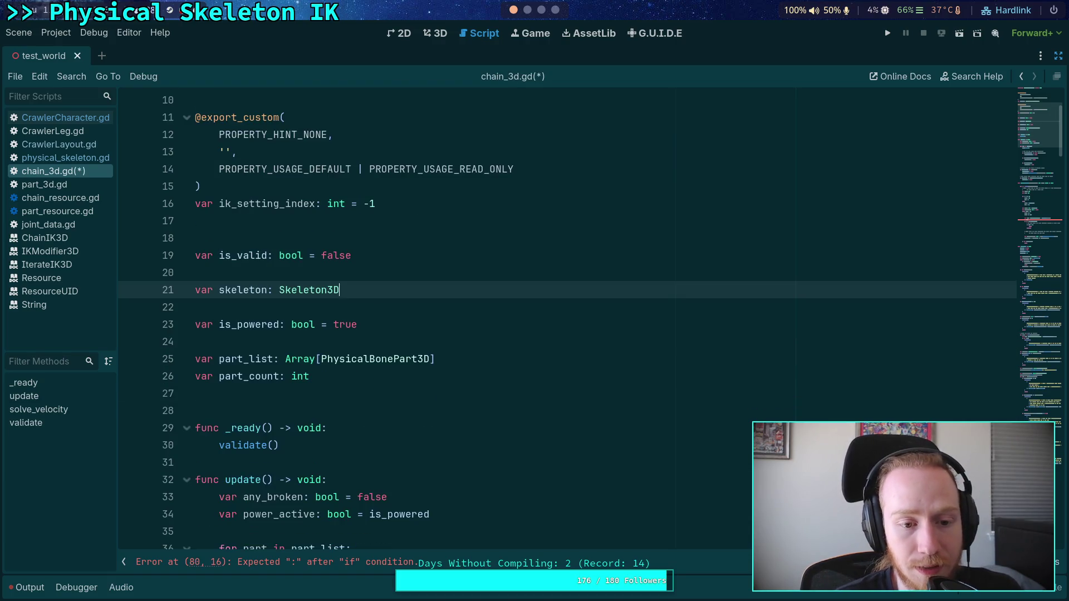
scroll(396, 335, down, 9)
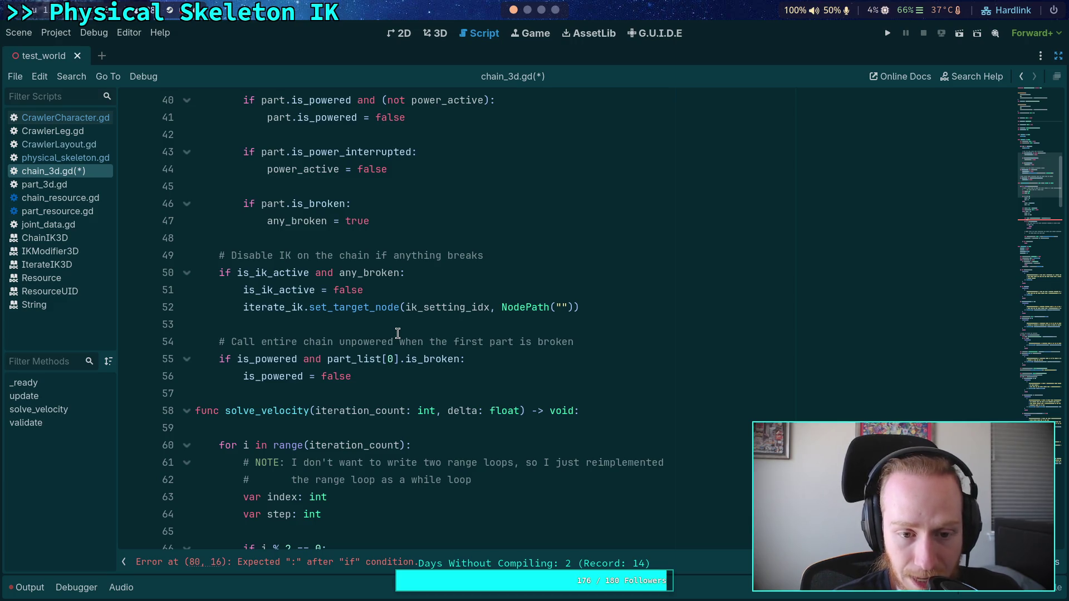
mouse_move(637, 307)
mouse_down()
mouse_move(84, 265)
mouse_move(83, 248)
mouse_move(102, 238)
mouse_up()
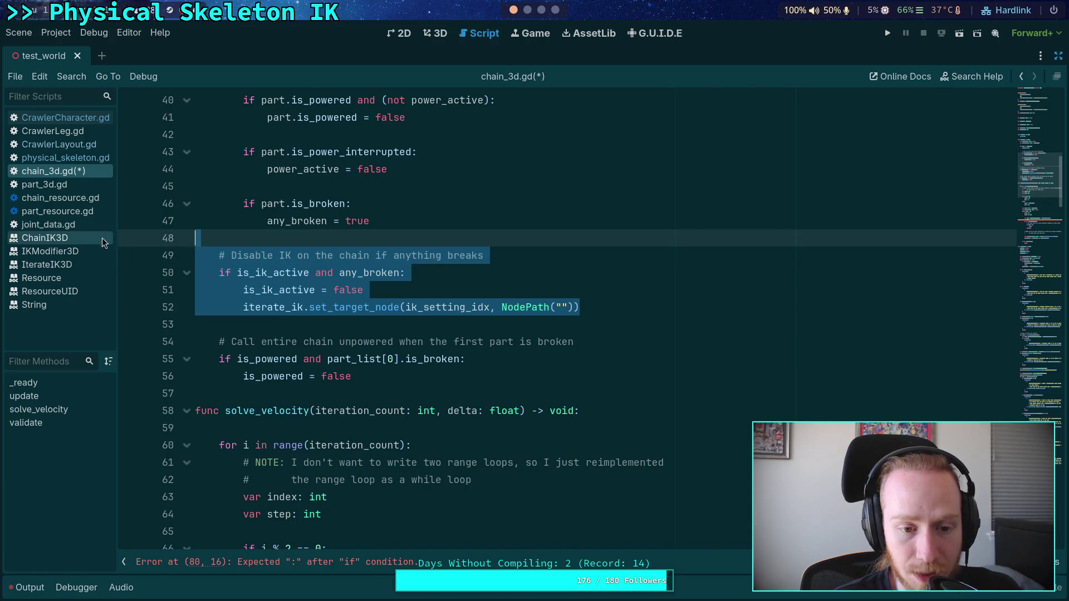
scroll(363, 339, up, 2)
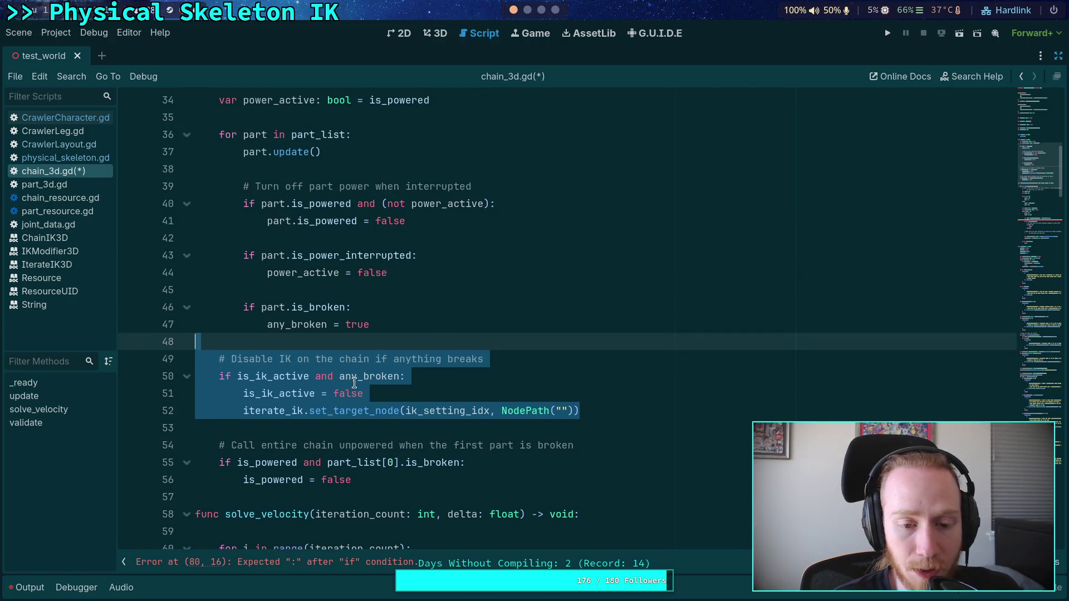
mouse_move(382, 380)
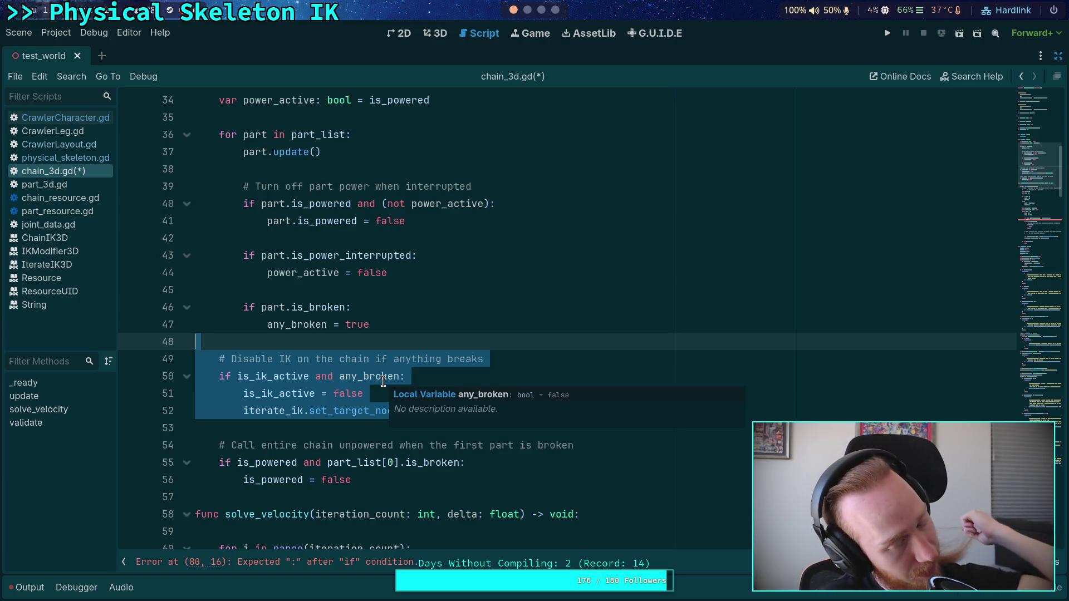
click(393, 331)
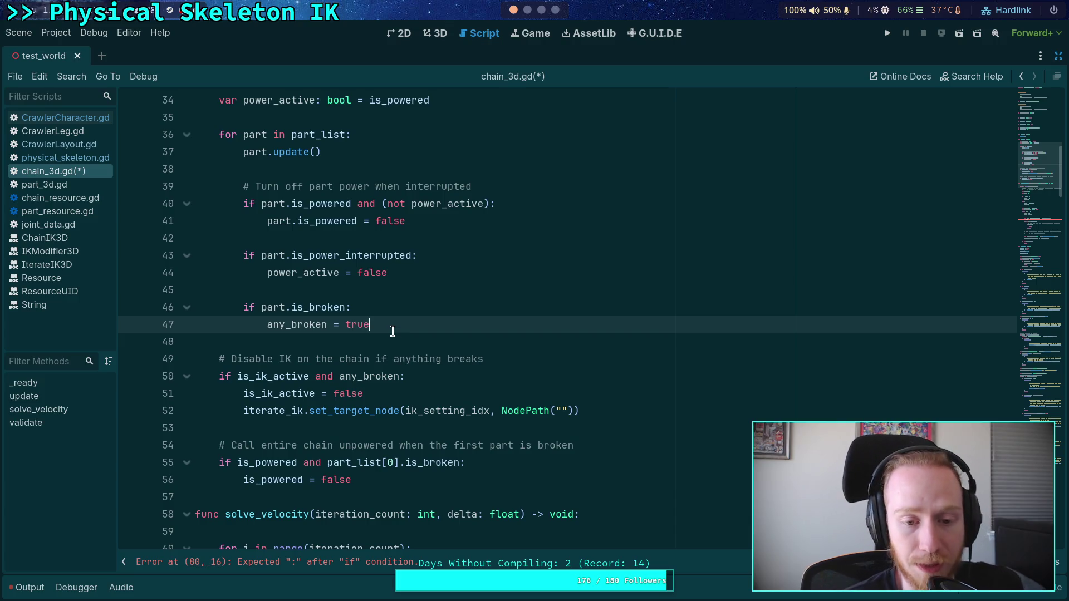
Highlight the uses of any_broken and go to the is_powered declaration on line 23
scroll(392, 331, up, 2)
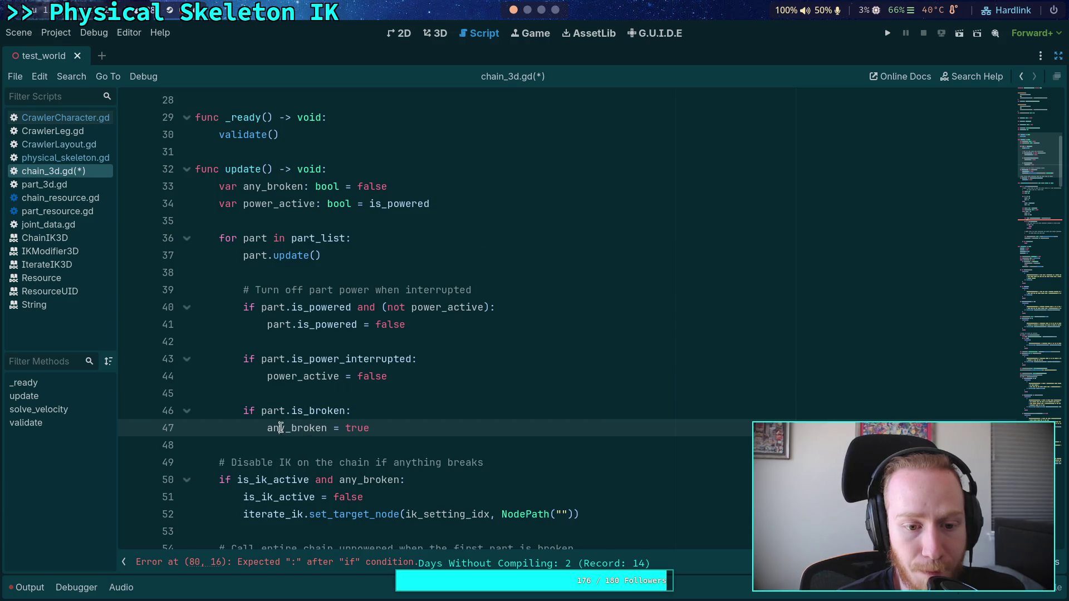
double_click(281, 427)
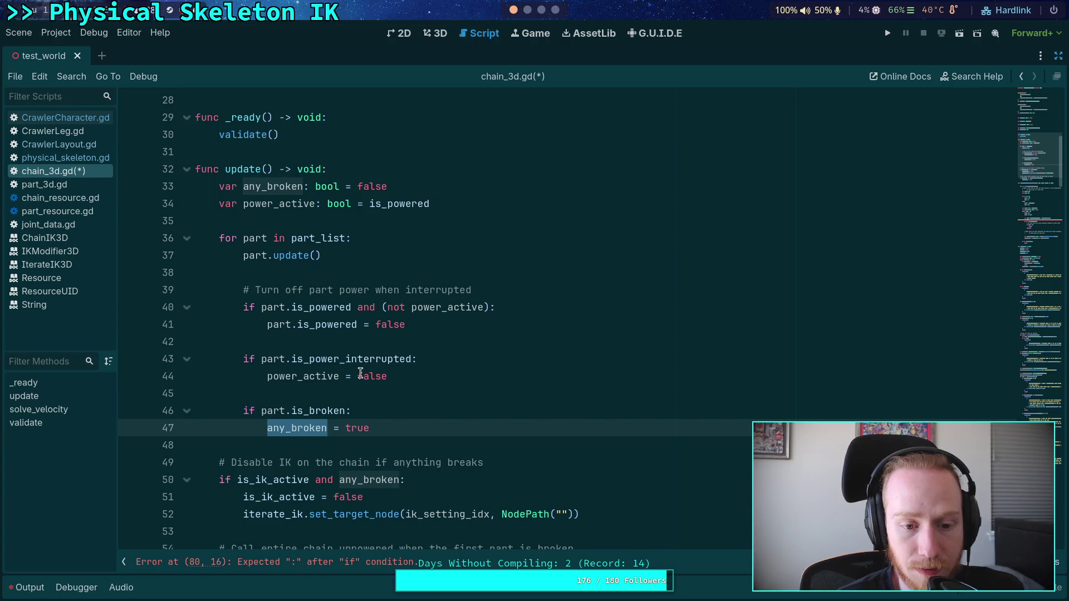
click(318, 410)
double_click(296, 428)
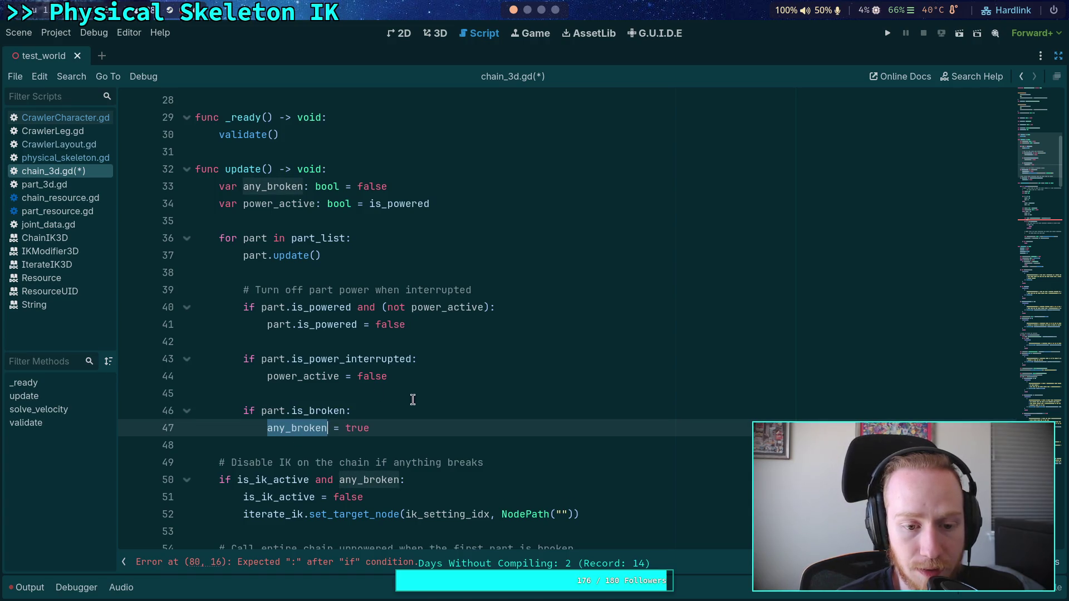
scroll(371, 358, up, 4)
scroll(371, 358, up, 1)
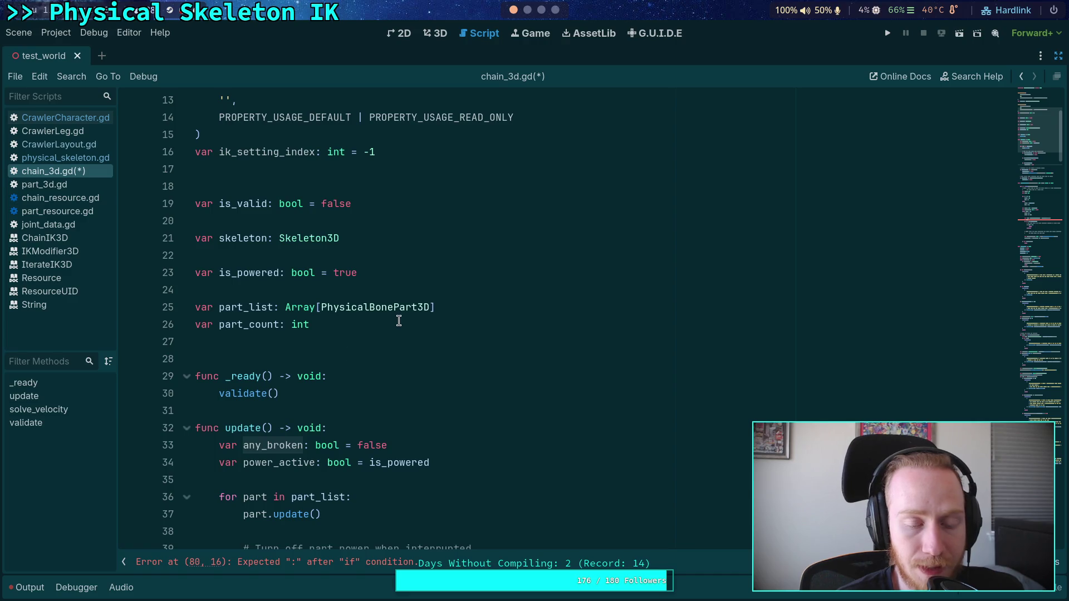
scroll(399, 317, down, 4)
scroll(401, 320, down, 2)
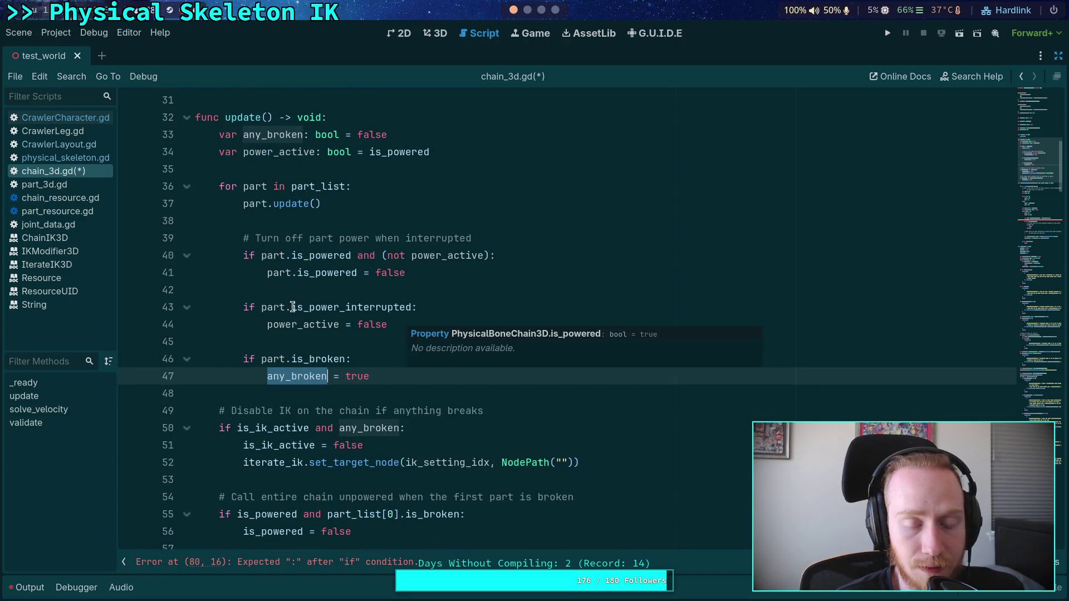
scroll(334, 295, up, 4)
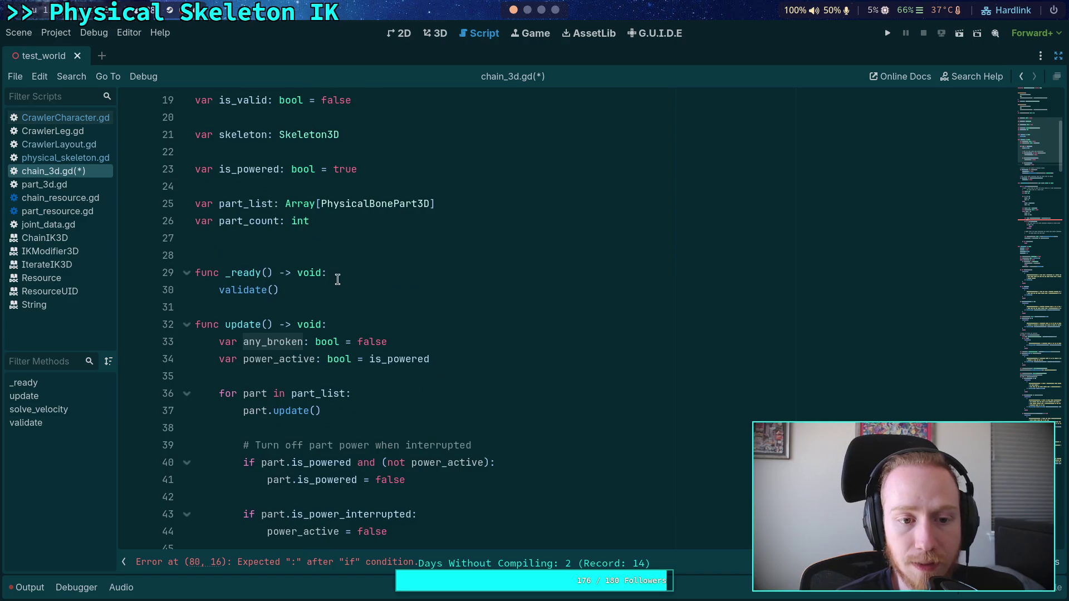
click(443, 174)
scroll(443, 174, up, 1)
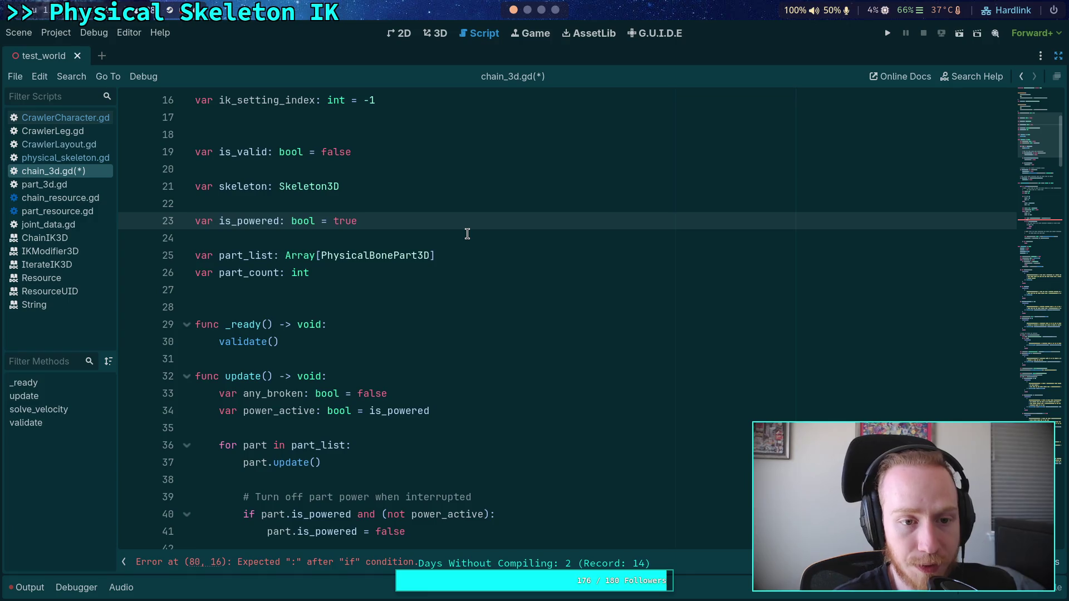
Declare member var is_any_part_broken: bool = false after is_powered and delete the local any_broken declaration
key(Return)
text(var is_)
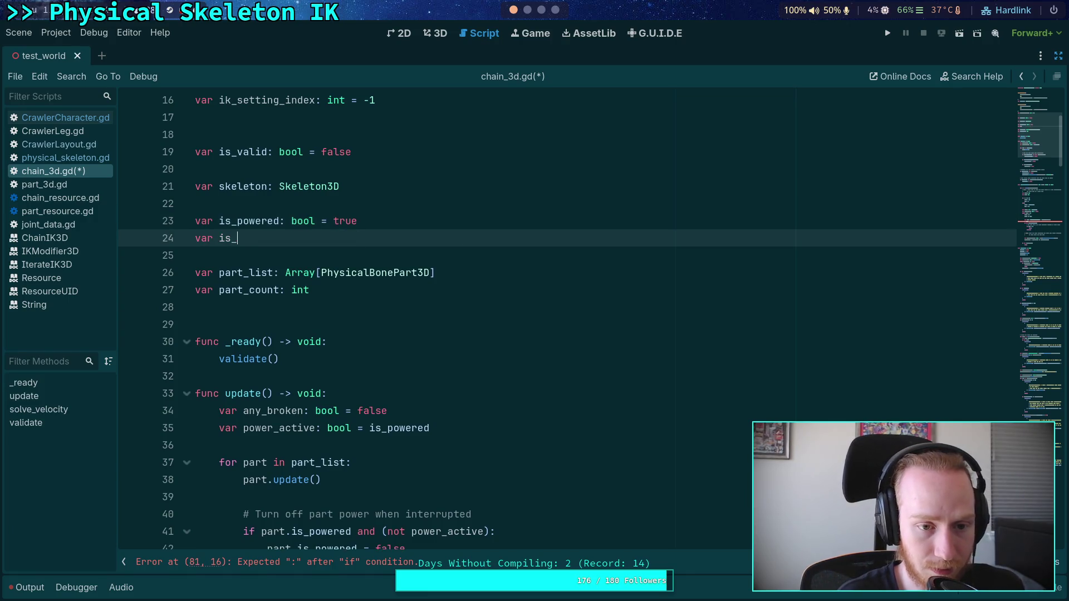
text(any_part_broken)
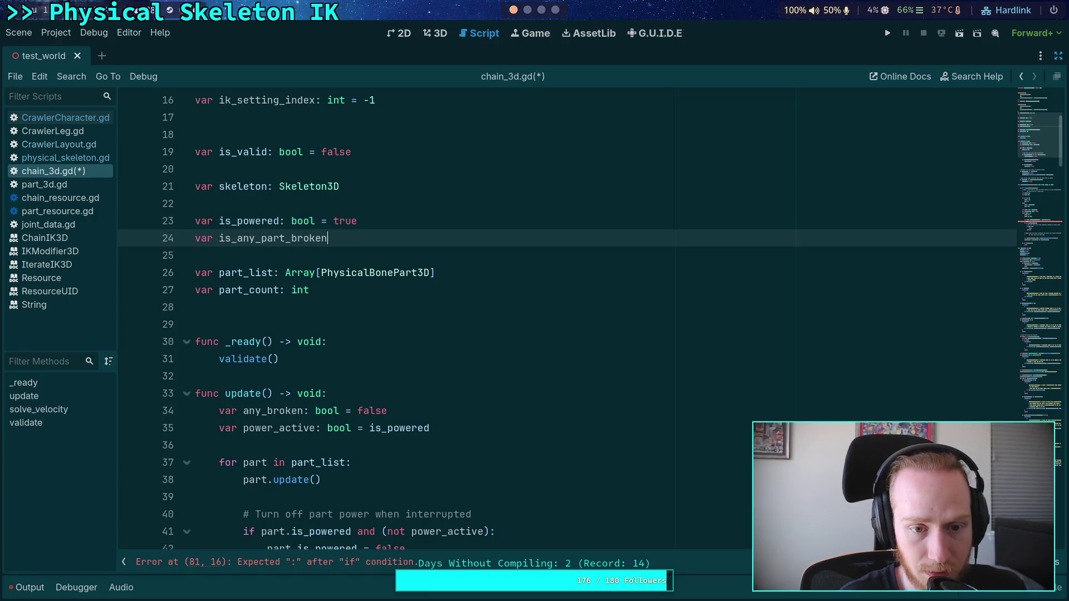
text(: bool  = false)
scroll(398, 234, down, 4)
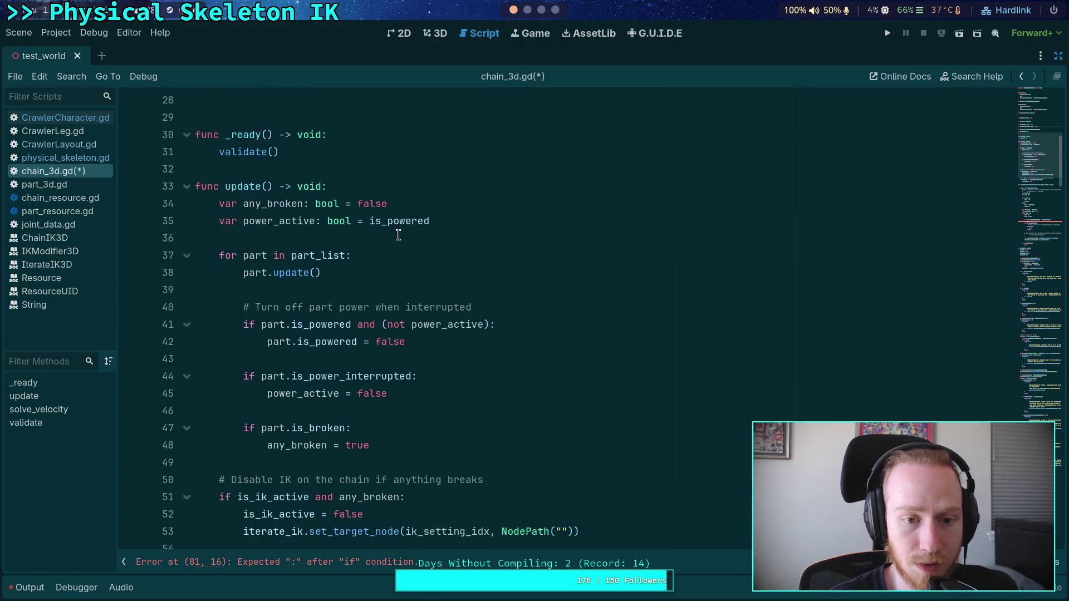
drag(427, 202, 427, 188)
key(BackSpace)
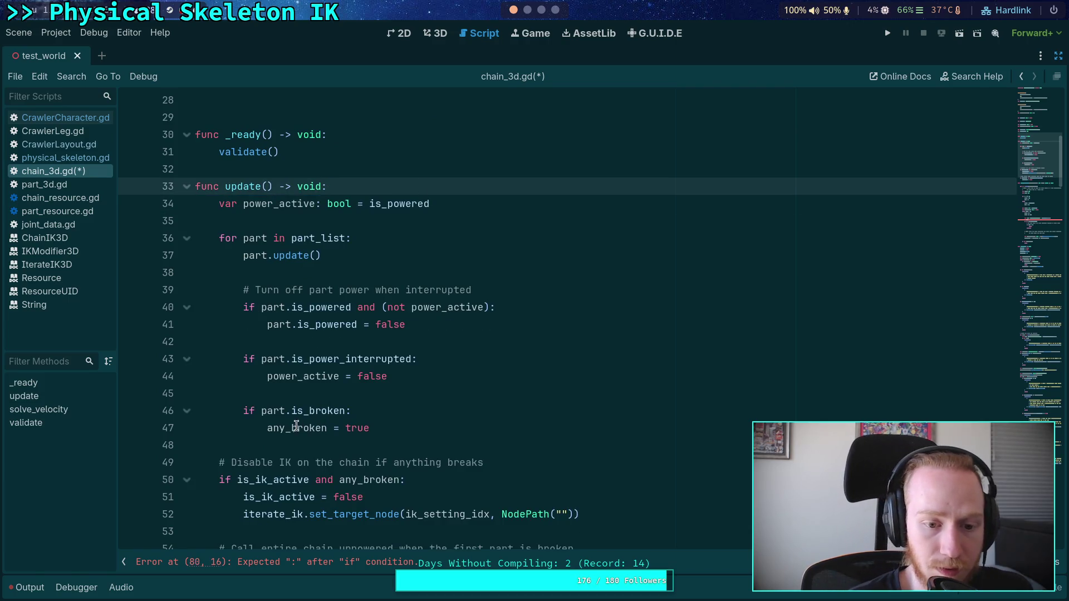
Rename any_broken to is_any_part_broken and prefix the part.is_broken condition with 'not is_any_part_broken and'
double_click(273, 429)
text(is_)
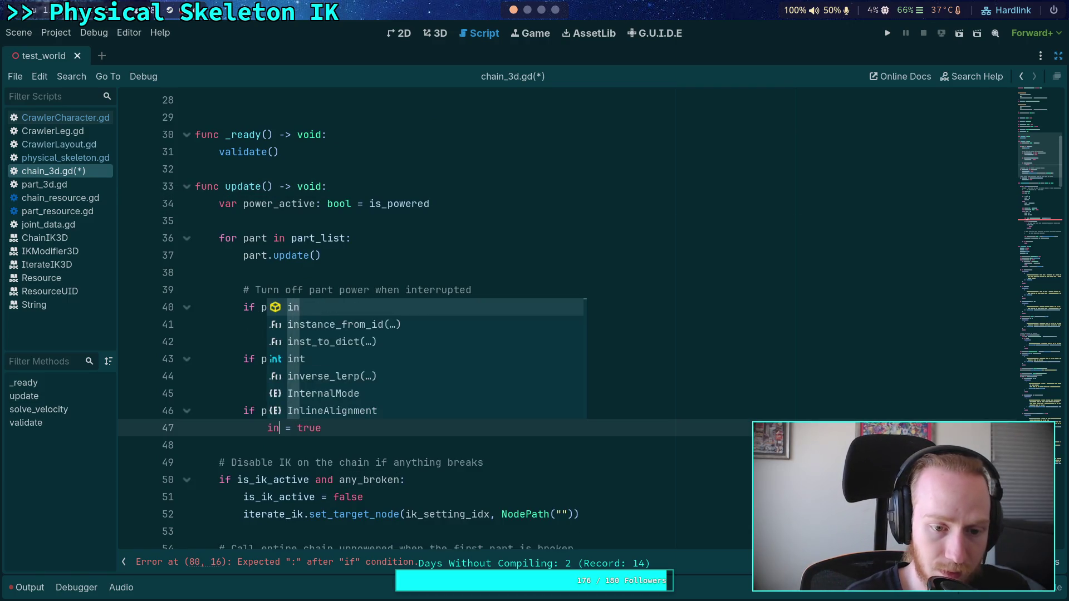
key(Return)
scroll(271, 371, down, 1)
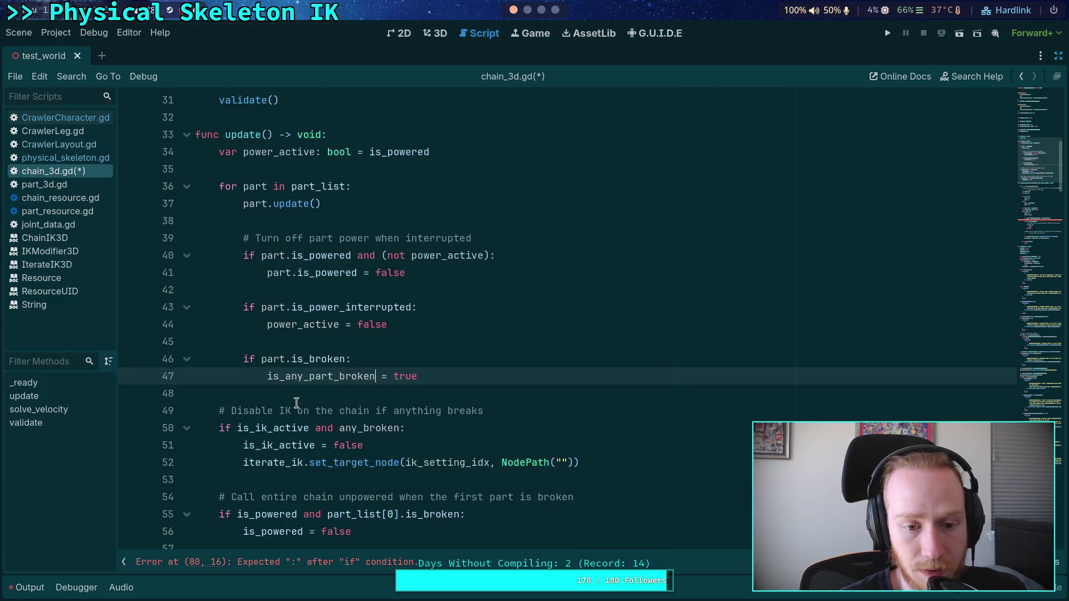
click(256, 360)
text((not is_an)
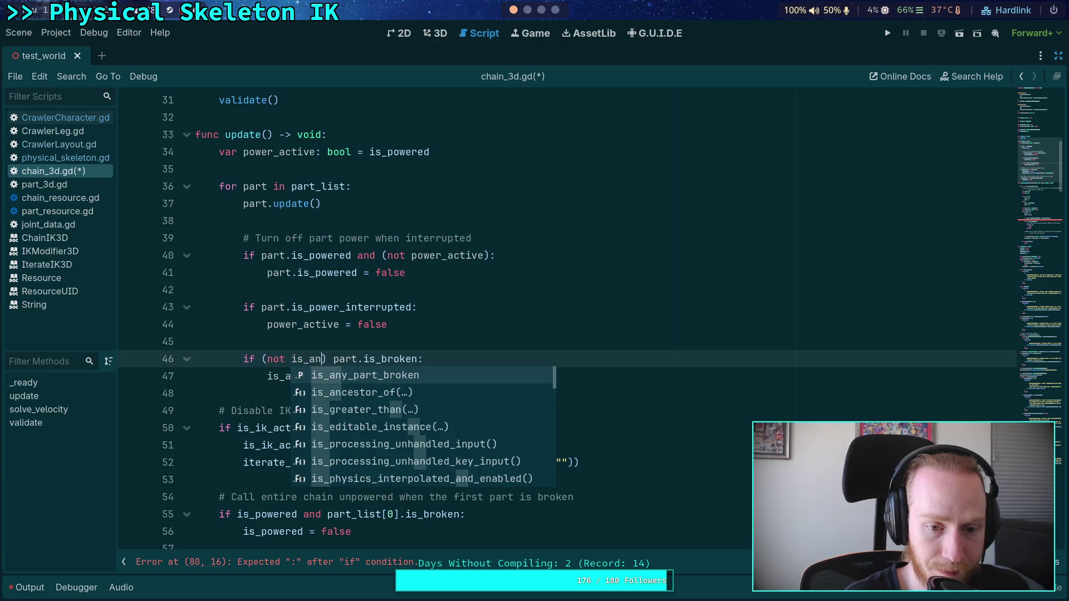
key(Return)
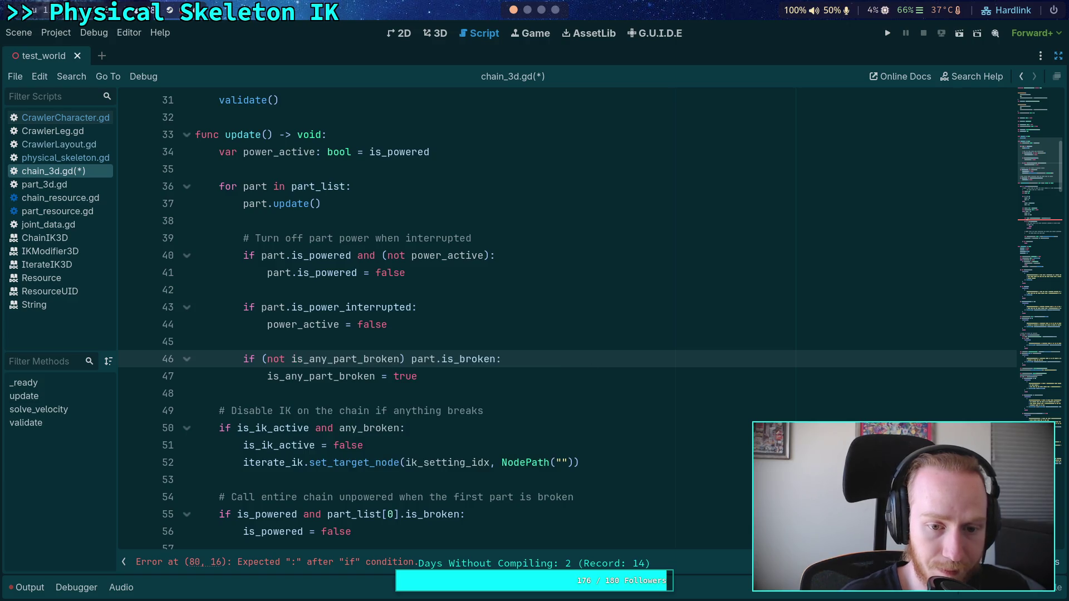
text(and)
Delete the set_target_node call on line 52
double_click(363, 361)
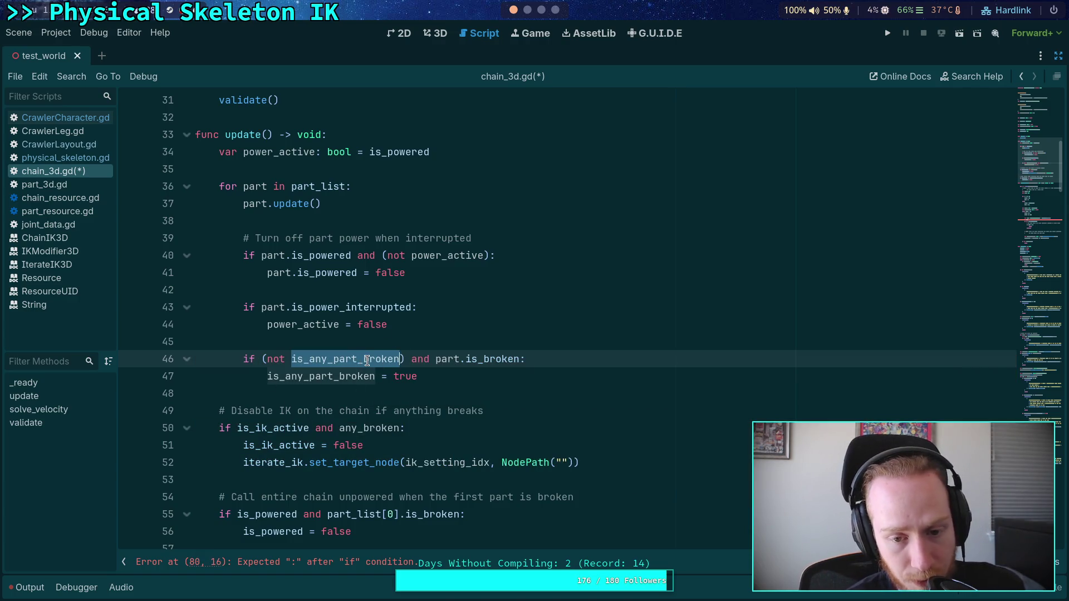
drag(430, 361, 526, 361)
click(270, 376)
double_click(316, 377)
scroll(607, 387, down, 2)
mouse_move(623, 361)
mouse_down()
mouse_move(167, 325)
mouse_move(107, 359)
mouse_up()
key(ctrl+c)
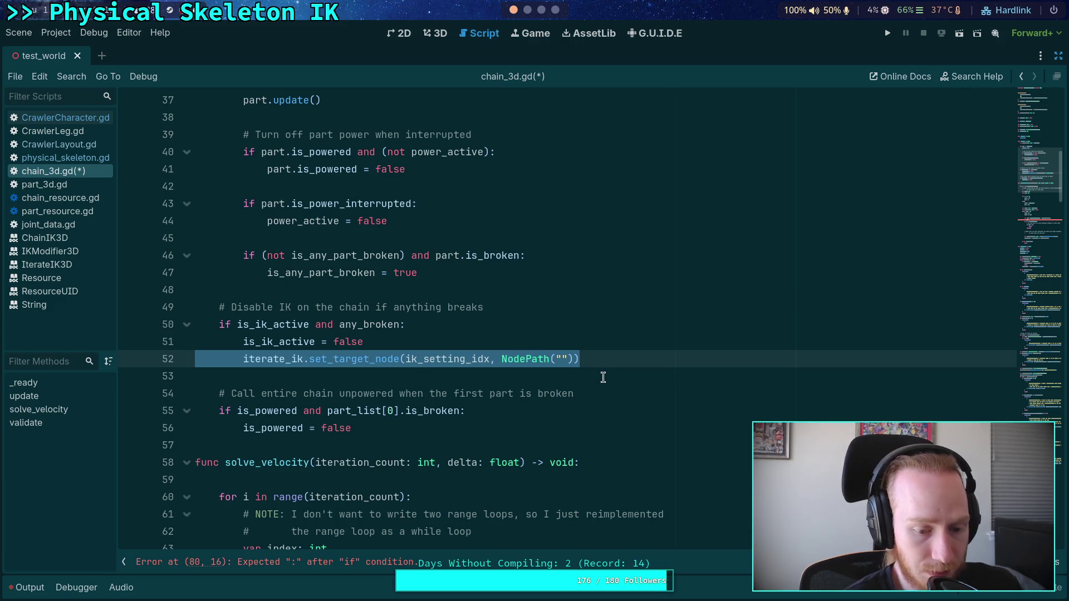
key(BackSpace)
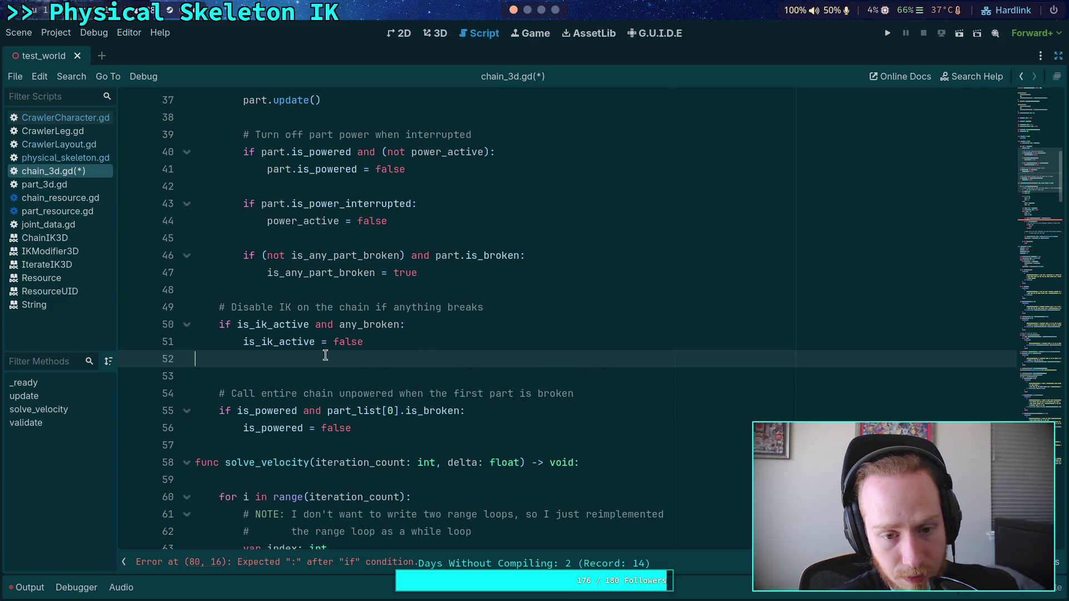
Delete the Disable IK comment and its if block, clear leftover blank lines, and save chain_3d.gd
drag(326, 356, 201, 308)
key(BackSpace)
key(BackSpace)
key(BackSpace)
click(340, 286)
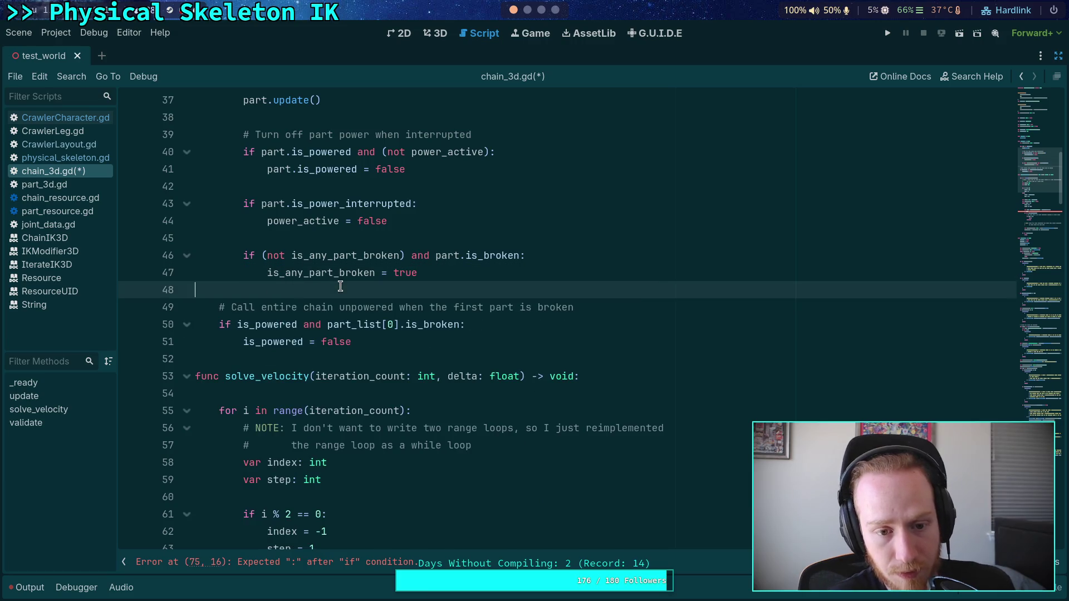
key(ctrl+s)
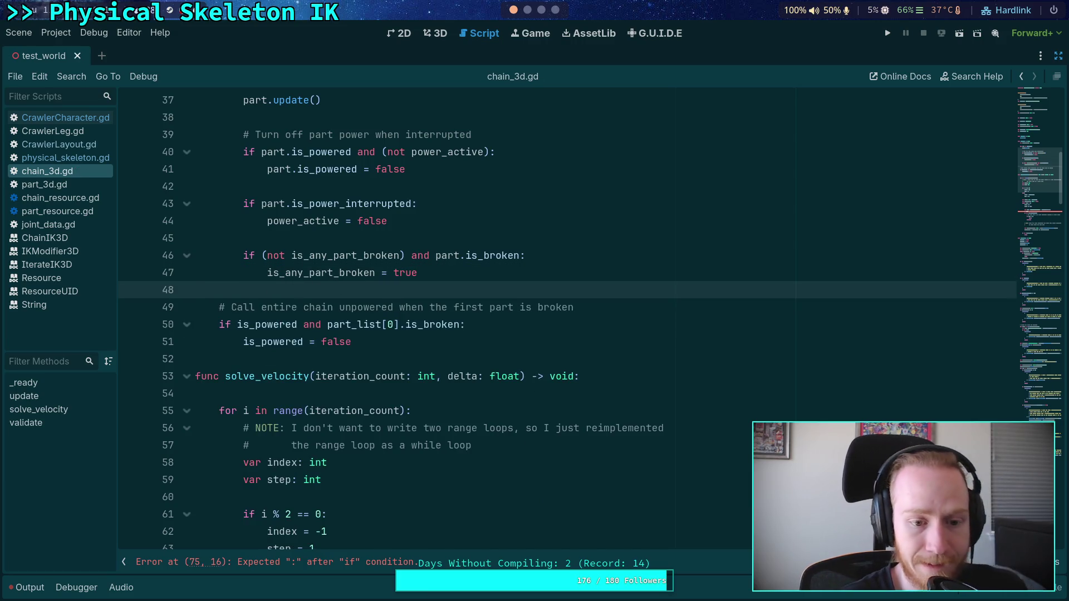
scroll(341, 286, up, 3)
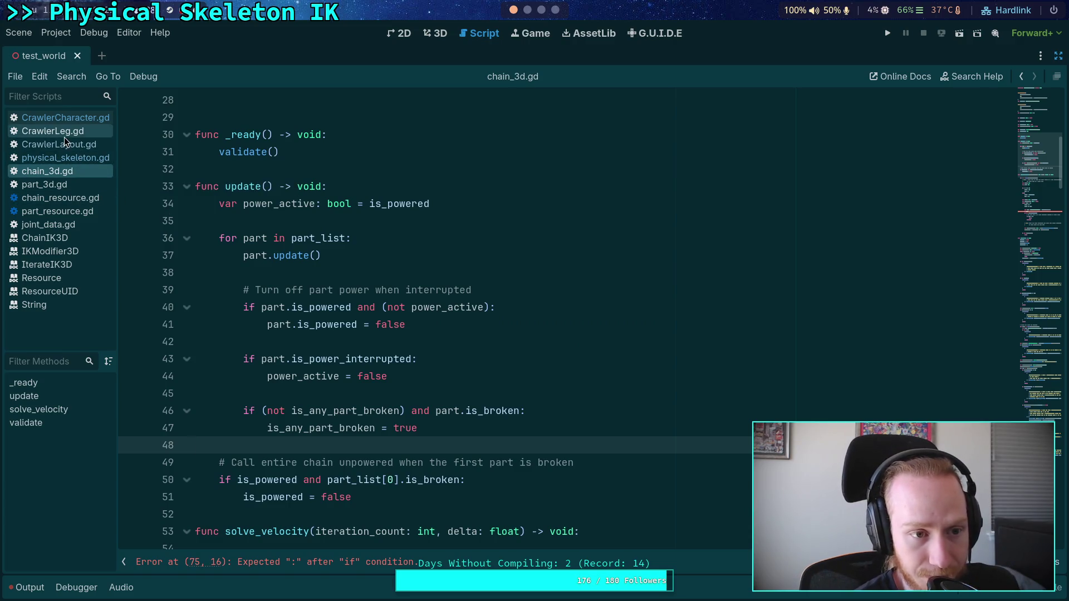
In CrawlerCharacter.gd's _update_legs, paste the set_target_node call after _on_leg_pose_updated()
click(79, 120)
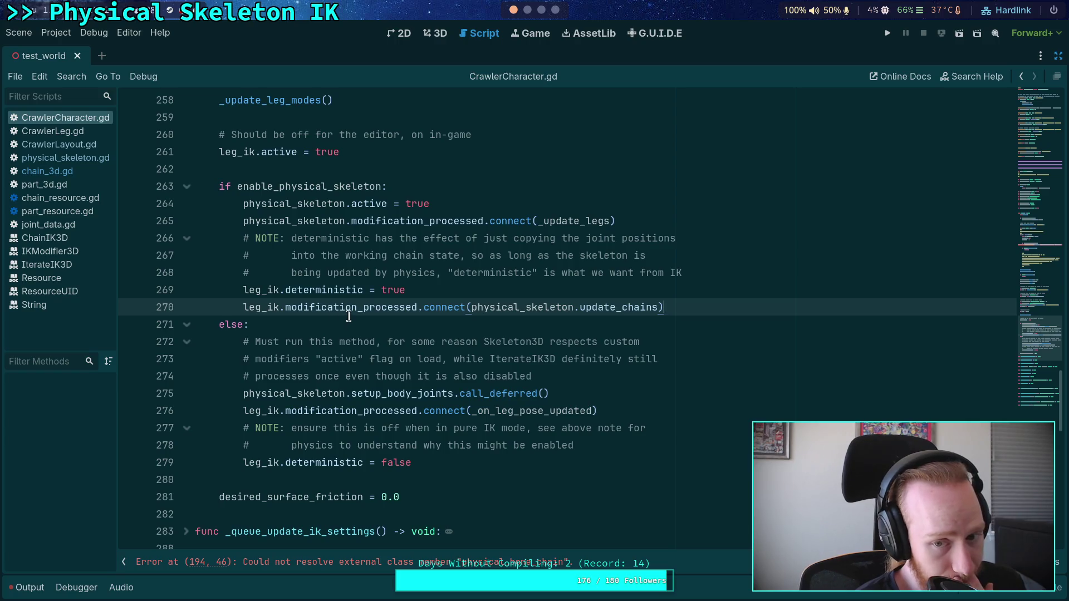
scroll(345, 317, down, 2)
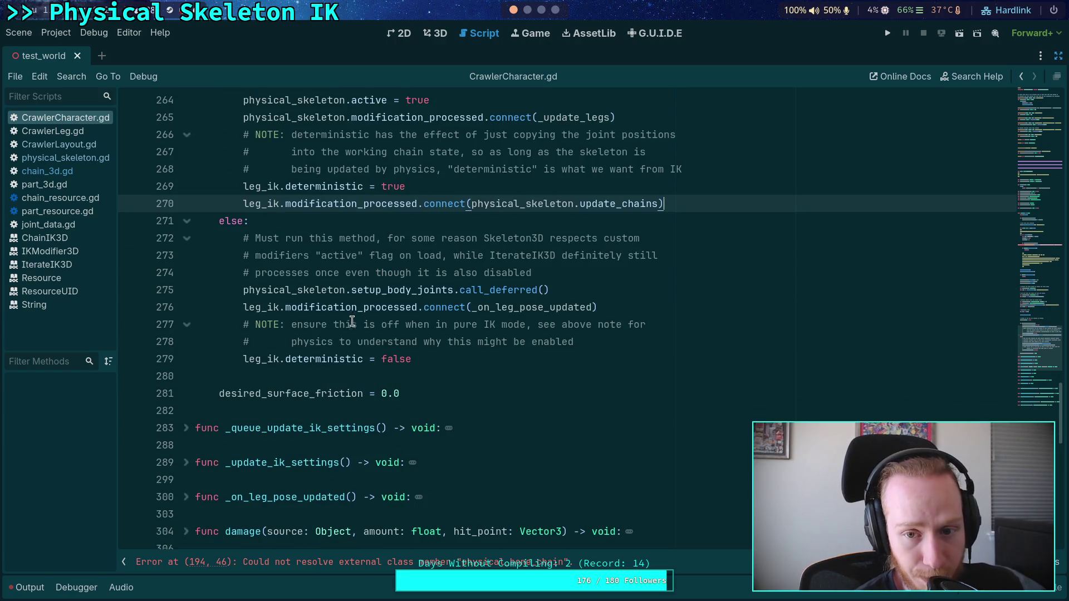
double_click(576, 118)
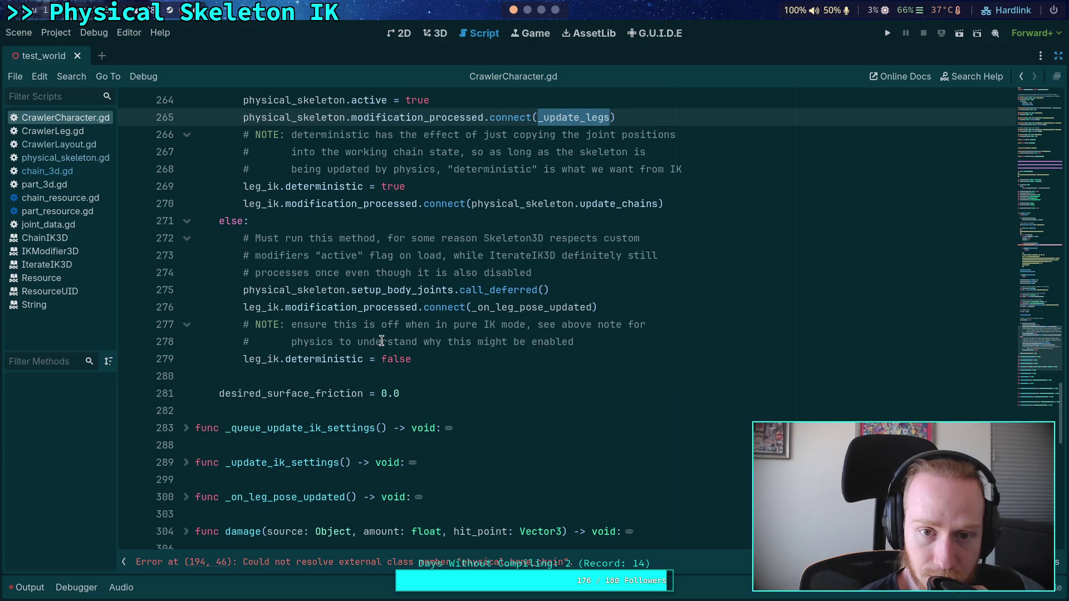
scroll(336, 402, down, 7)
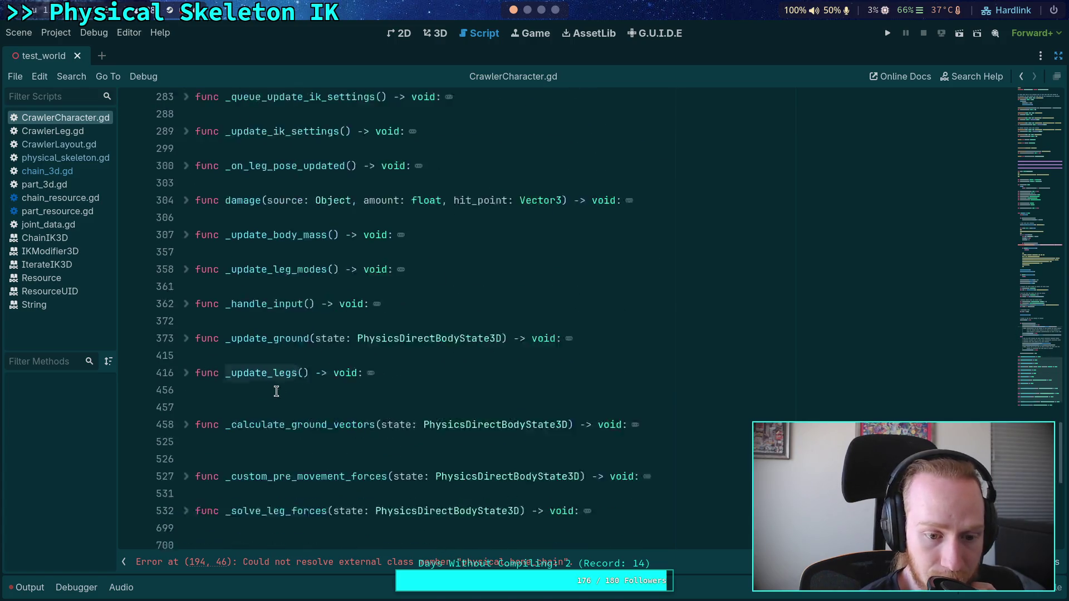
scroll(220, 341, down, 4)
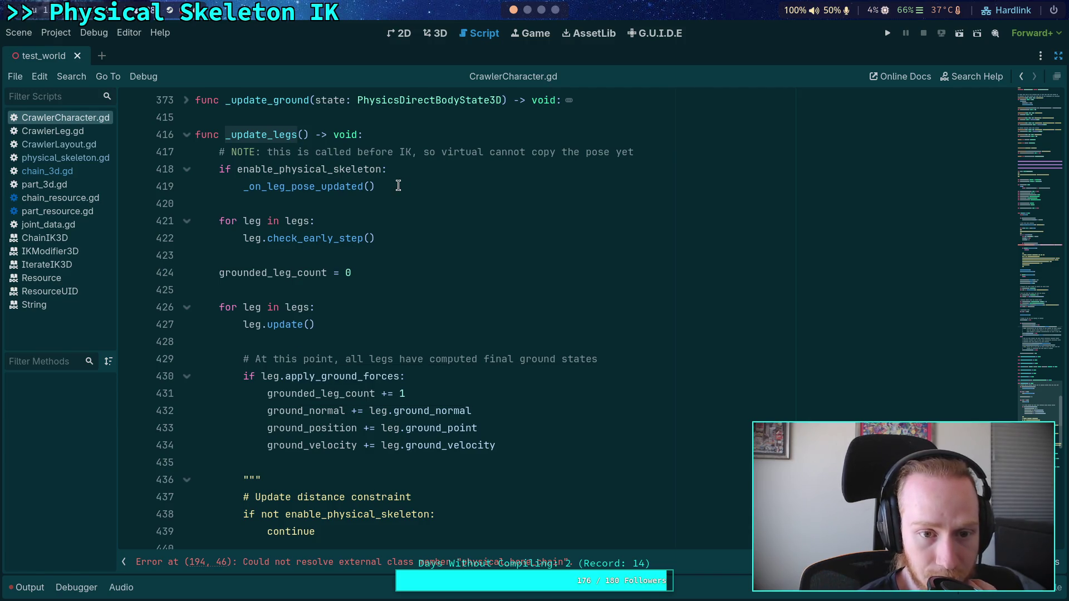
click(318, 189)
double_click(307, 189)
click(428, 186)
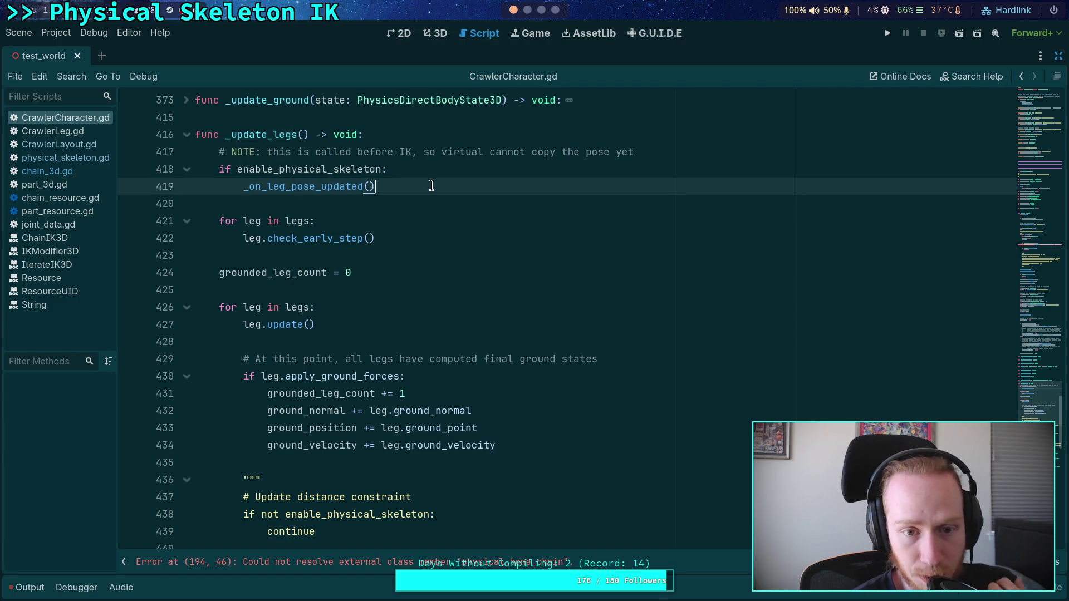
key(Return)
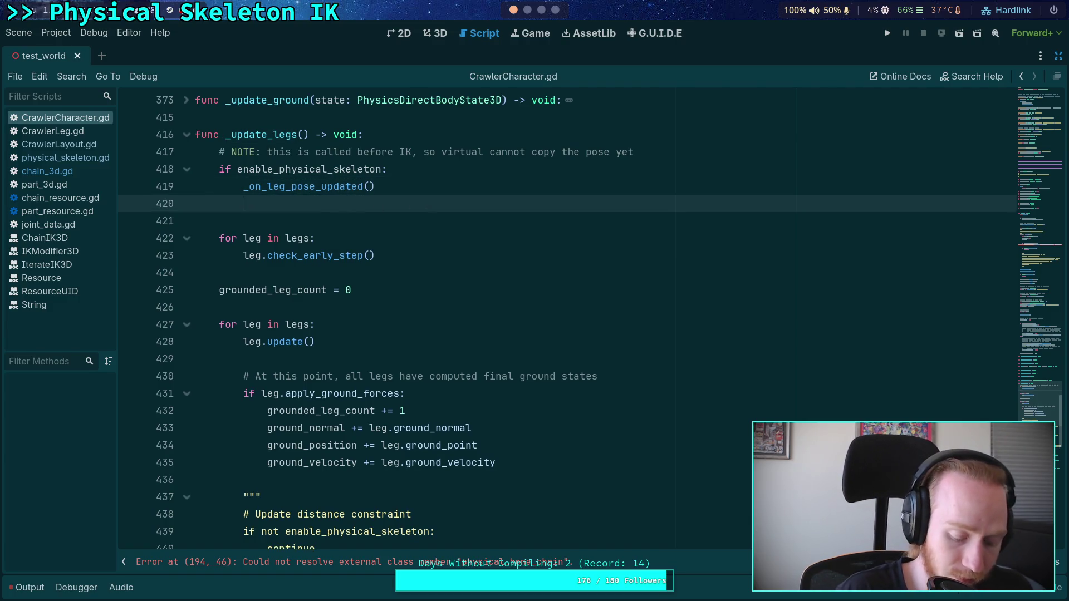
key(ctrl+v)
Wrap that call in a 'for chain in physical_skeleton.chain_list:' loop with corrected indentation
click(412, 187)
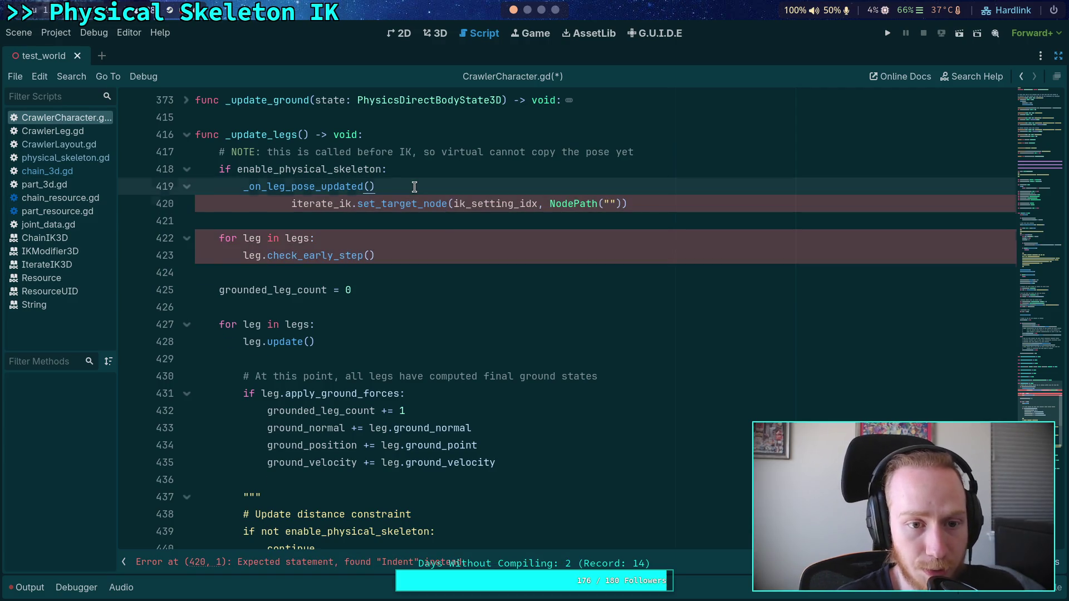
key(Return)
key(Return)
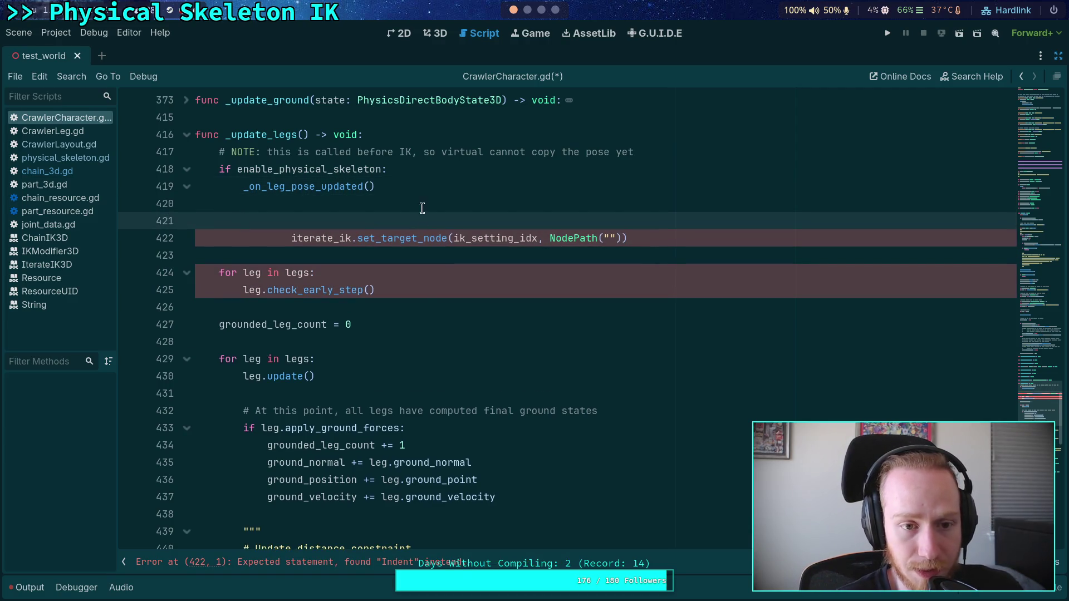
scroll(428, 289, up, 1)
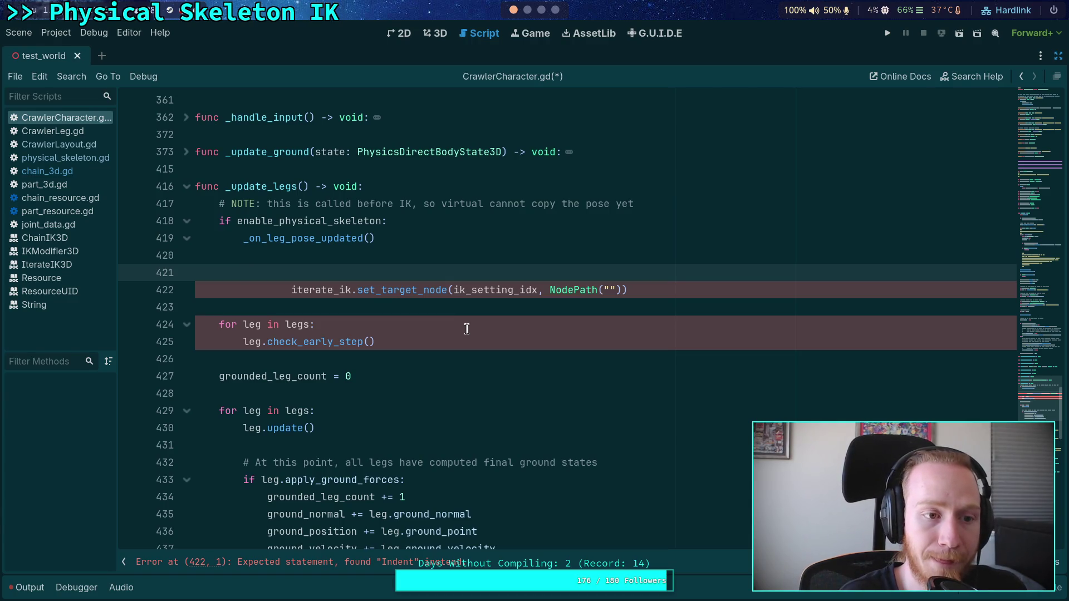
text(for c)
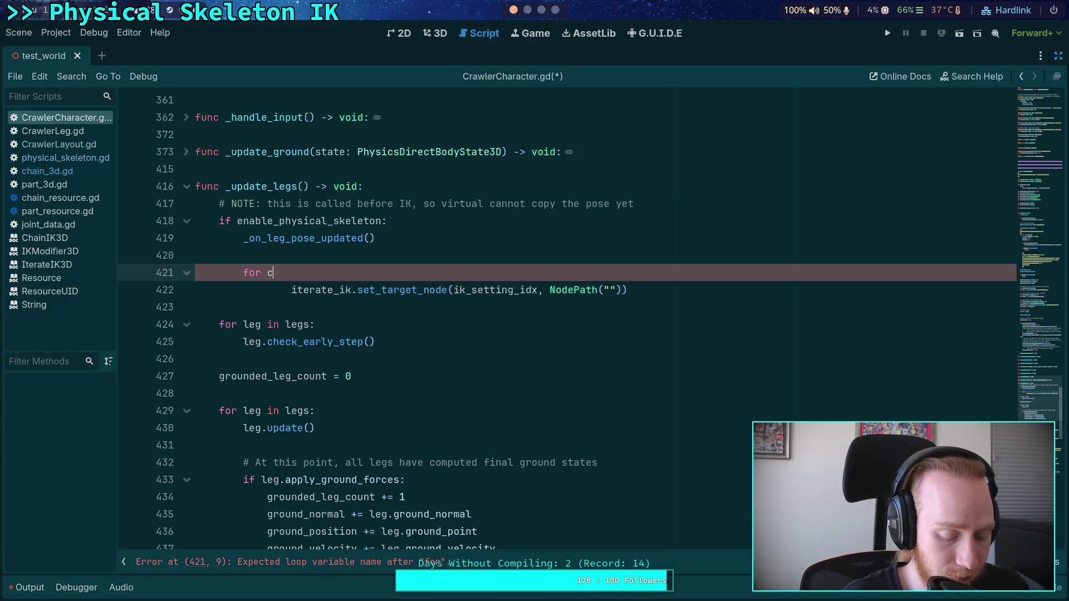
text(hain in phys)
key(Return)
text(.cha)
key(Return)
text(:)
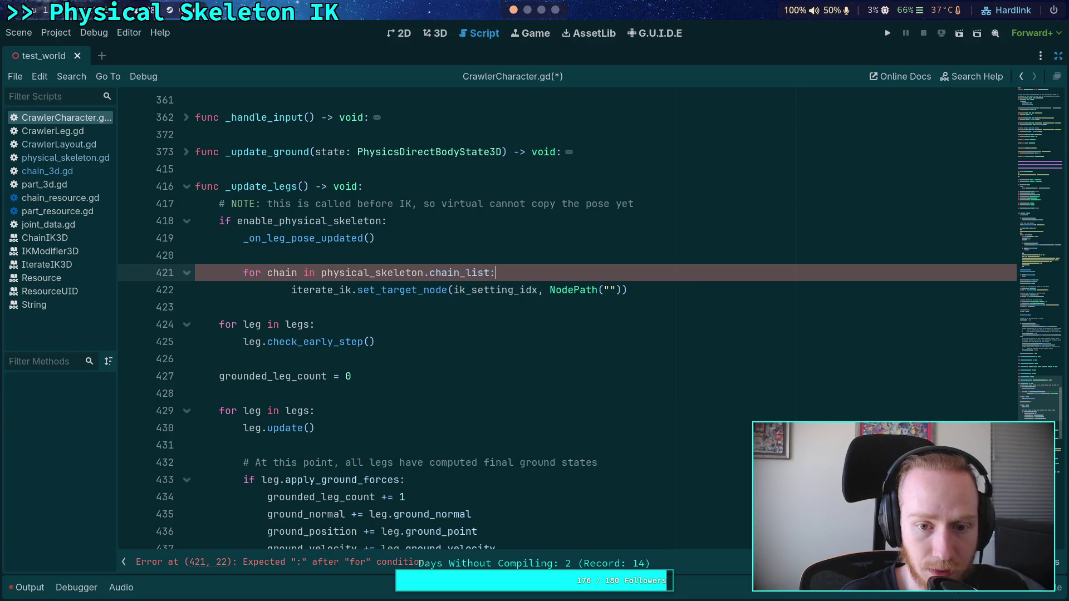
click(307, 290)
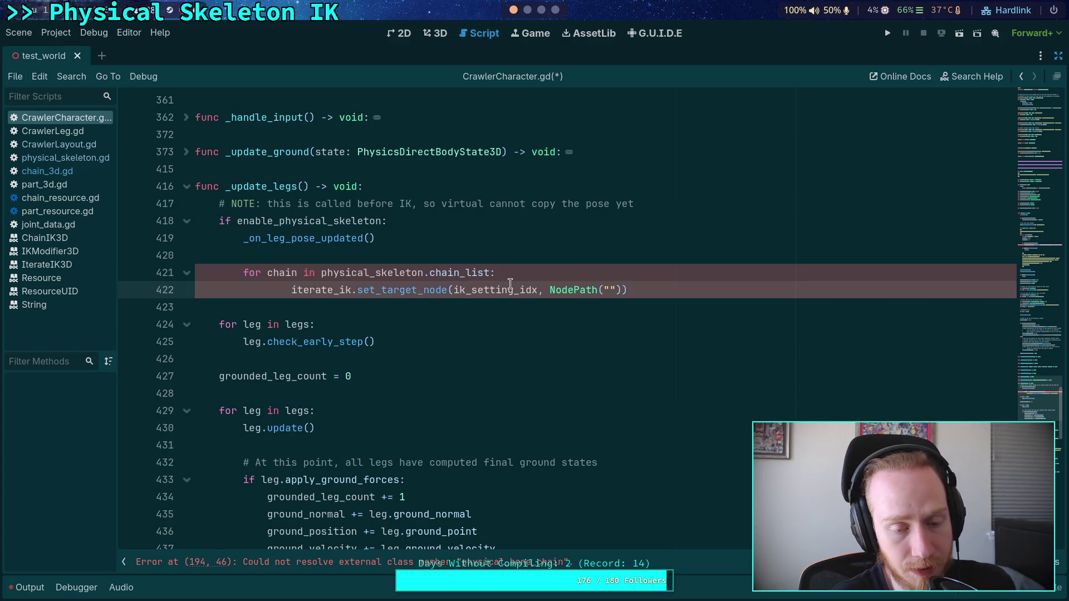
key(shift+Tab)
click(559, 270)
key(Return)
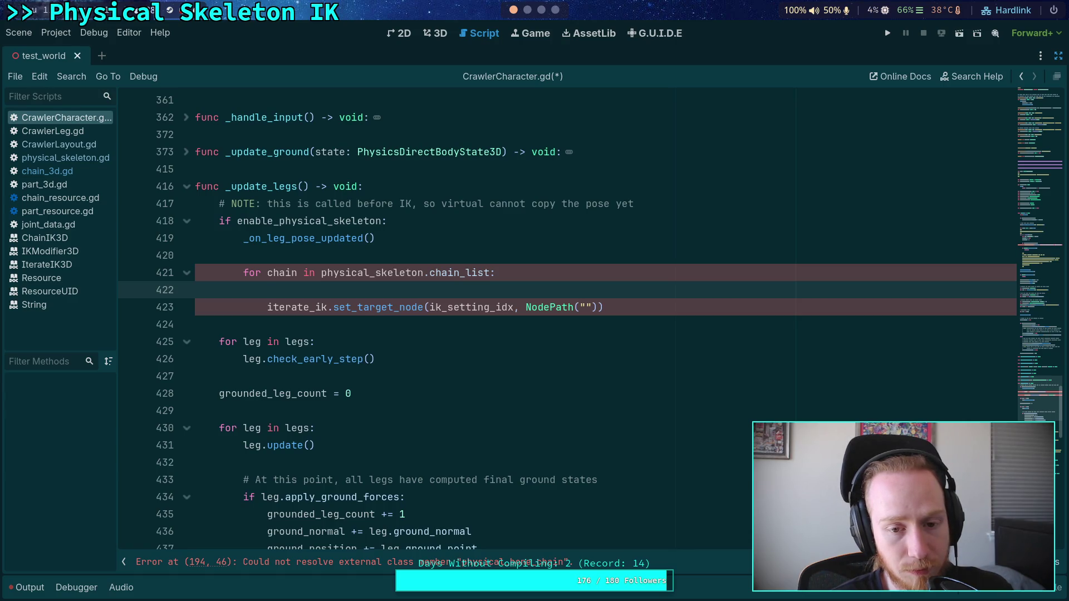
scroll(557, 358, up, 8)
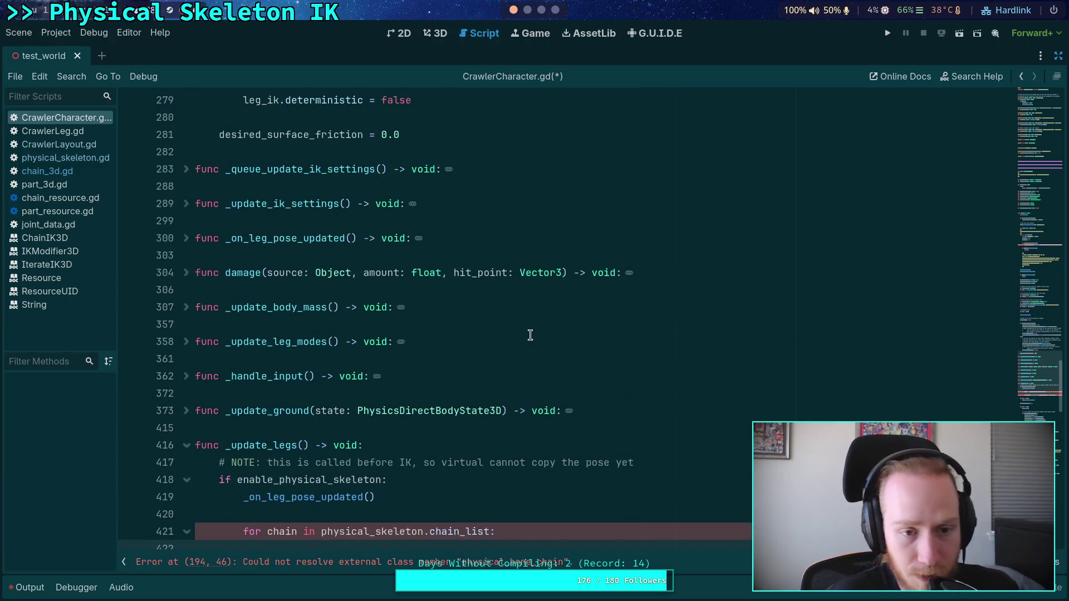
scroll(557, 358, up, 7)
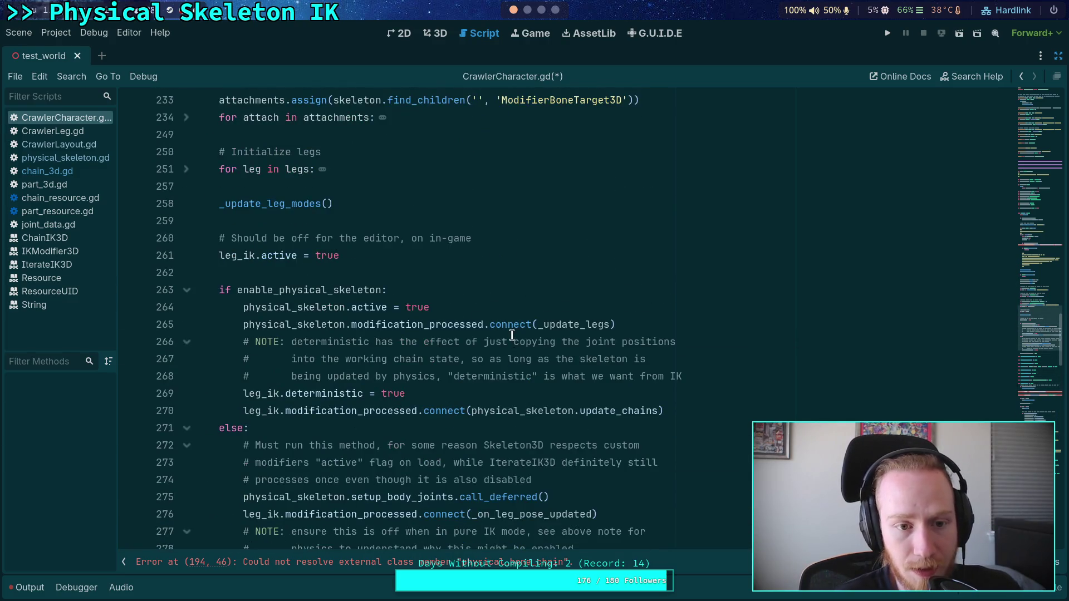
scroll(512, 335, down, 2)
scroll(511, 335, up, 3)
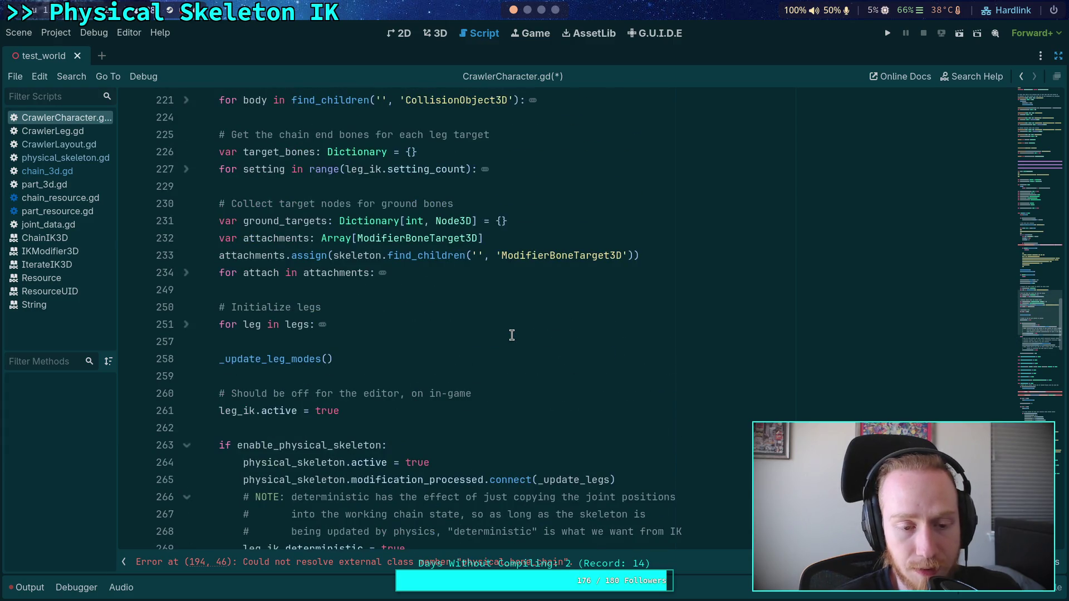
scroll(512, 334, down, 3)
scroll(387, 280, down, 3)
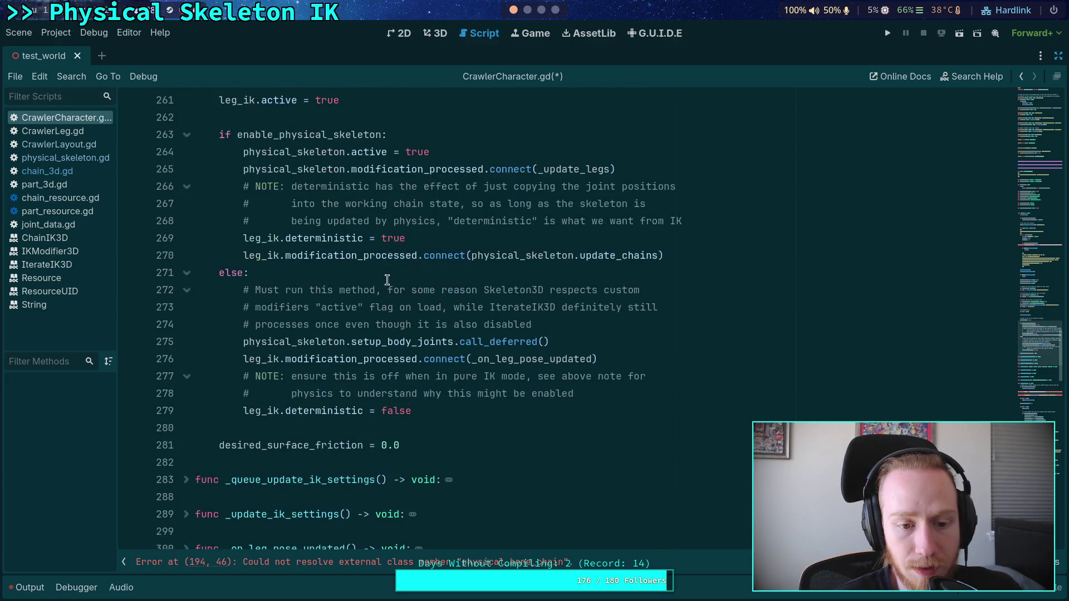
scroll(430, 291, down, 3)
scroll(432, 290, down, 6)
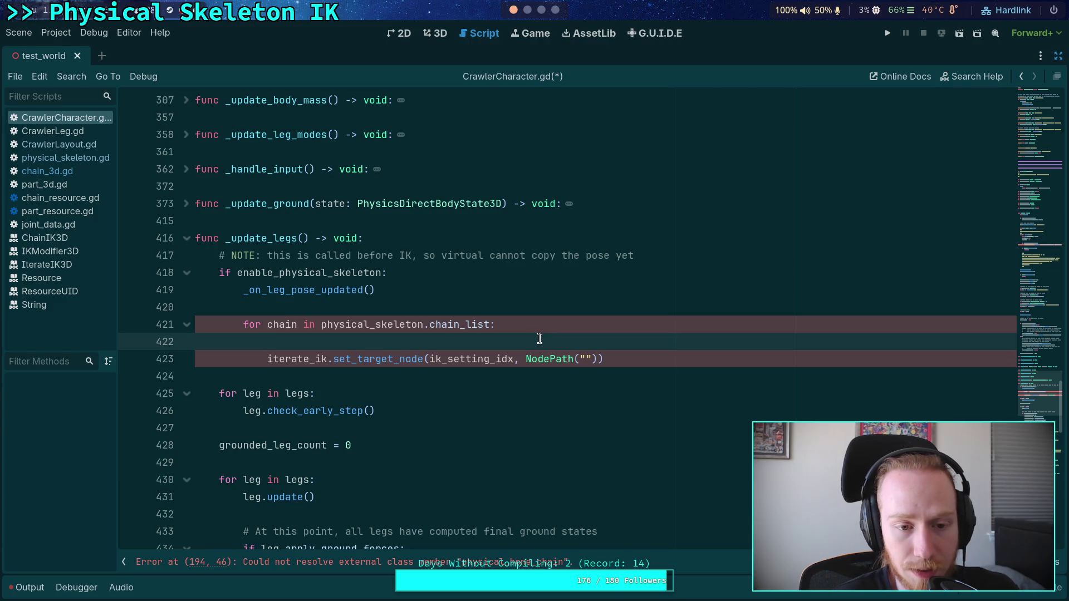
double_click(278, 255)
double_click(292, 239)
scroll(508, 285, up, 10)
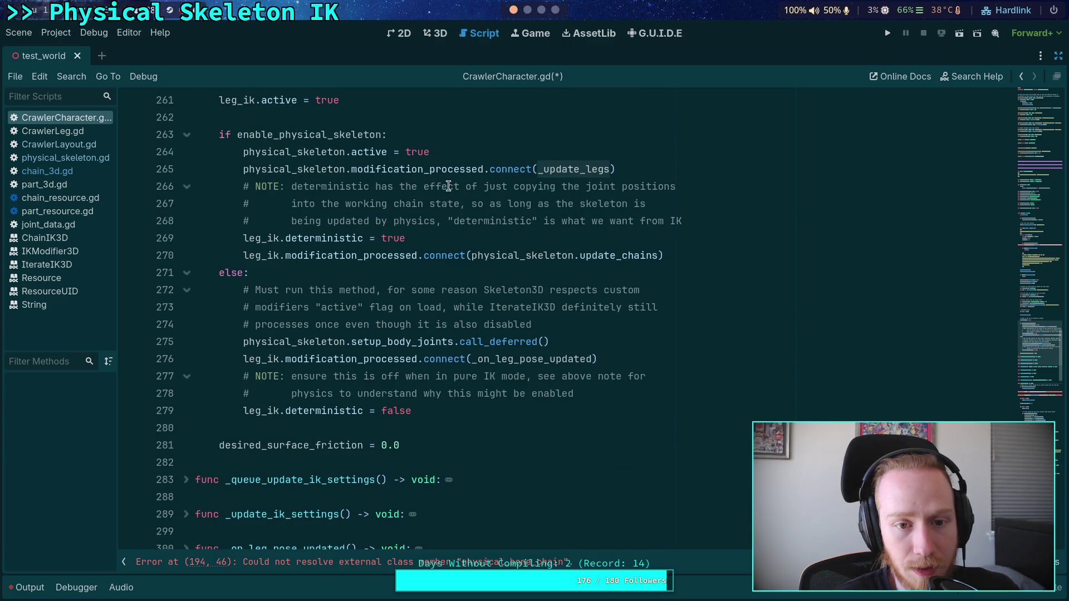
scroll(546, 250, up, 2)
drag(239, 272, 657, 274)
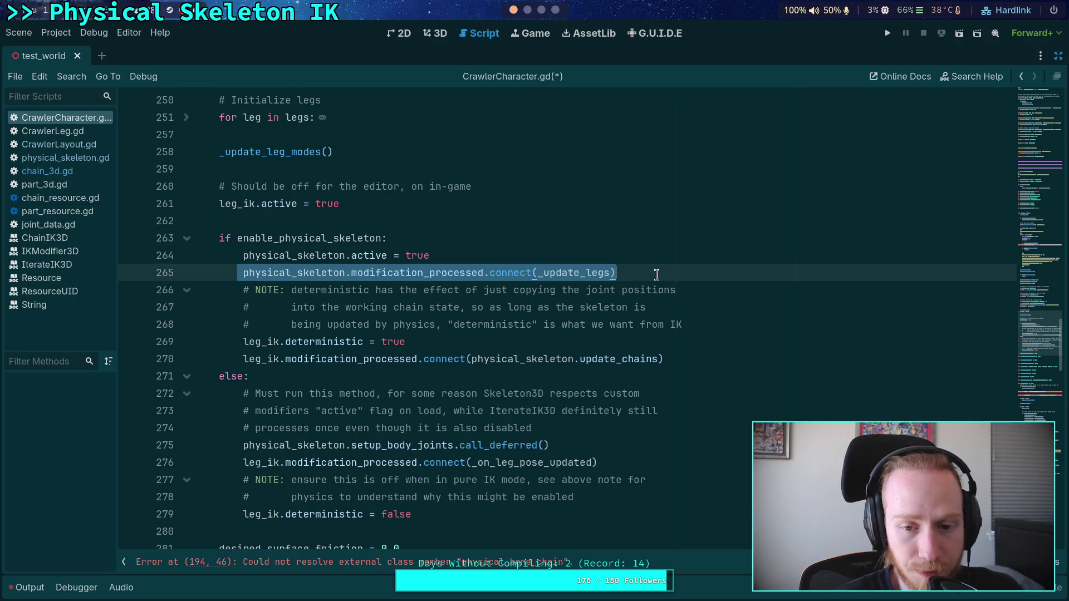
scroll(583, 352, down, 15)
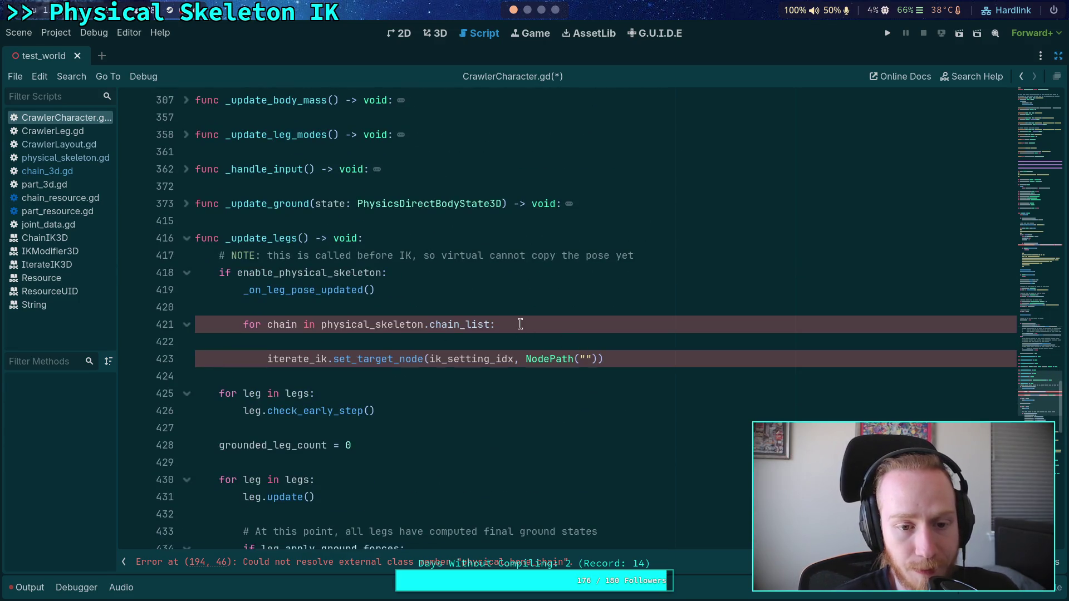
click(603, 321)
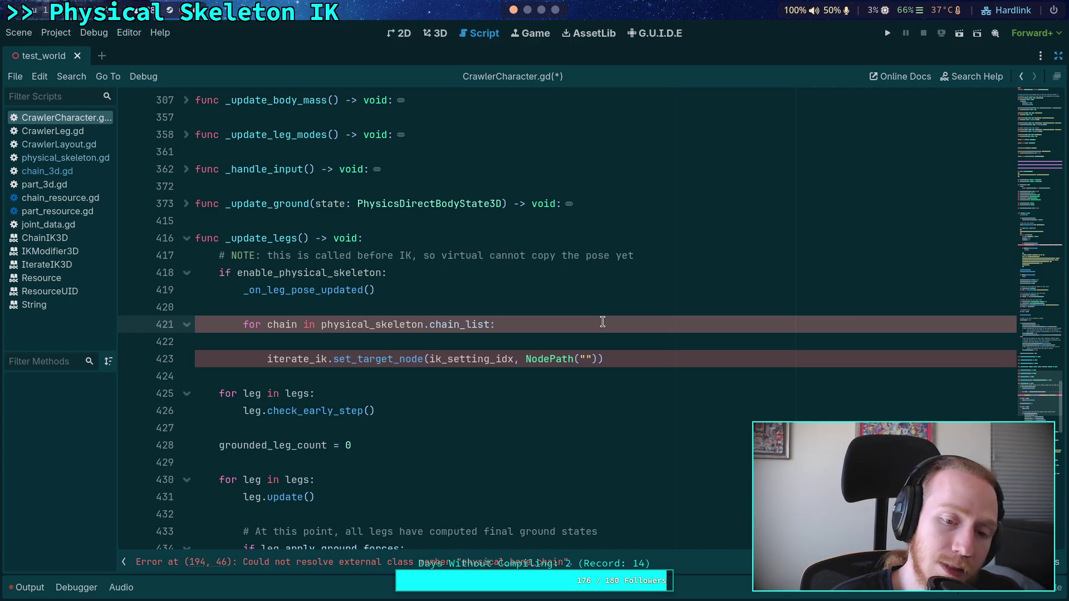
double_click(301, 285)
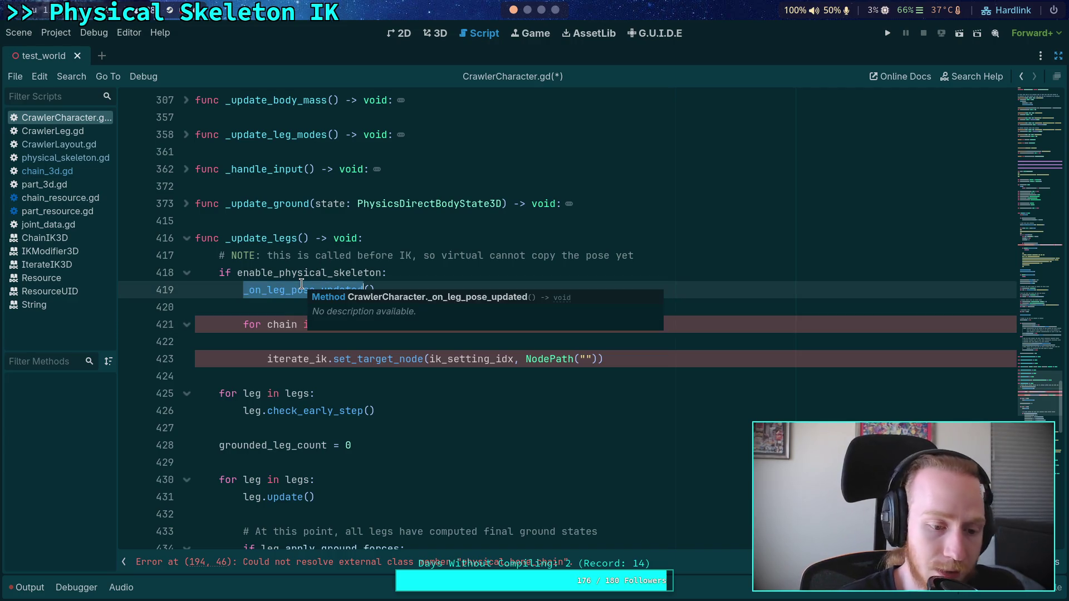
Search for _on_leg_pose_updated to locate the chain_list loop in _update_legs
key(ctrl+f)
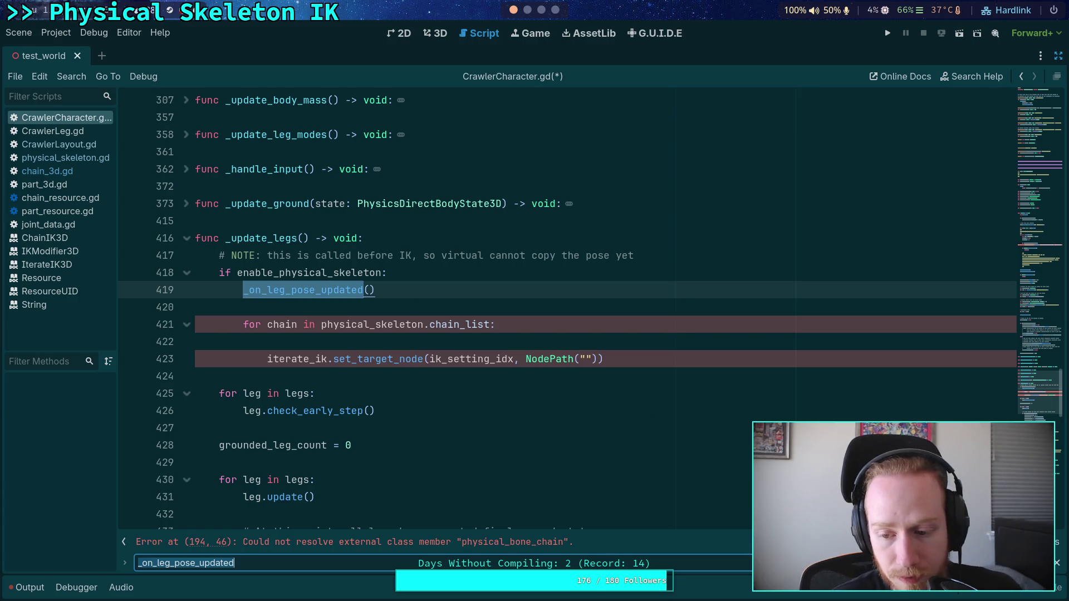
key(Return)
key(Return)
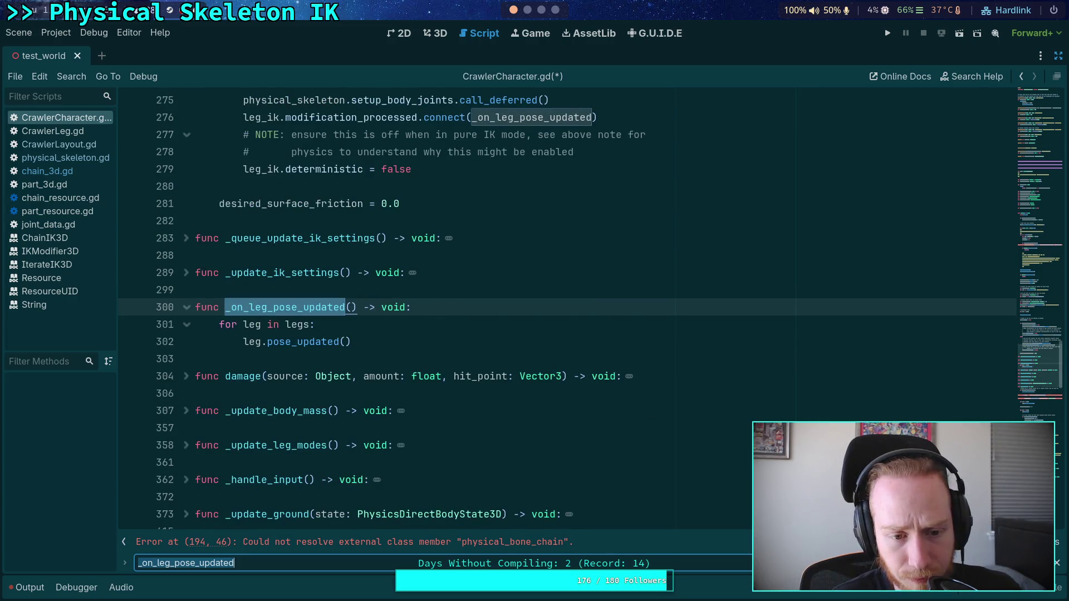
key(Return)
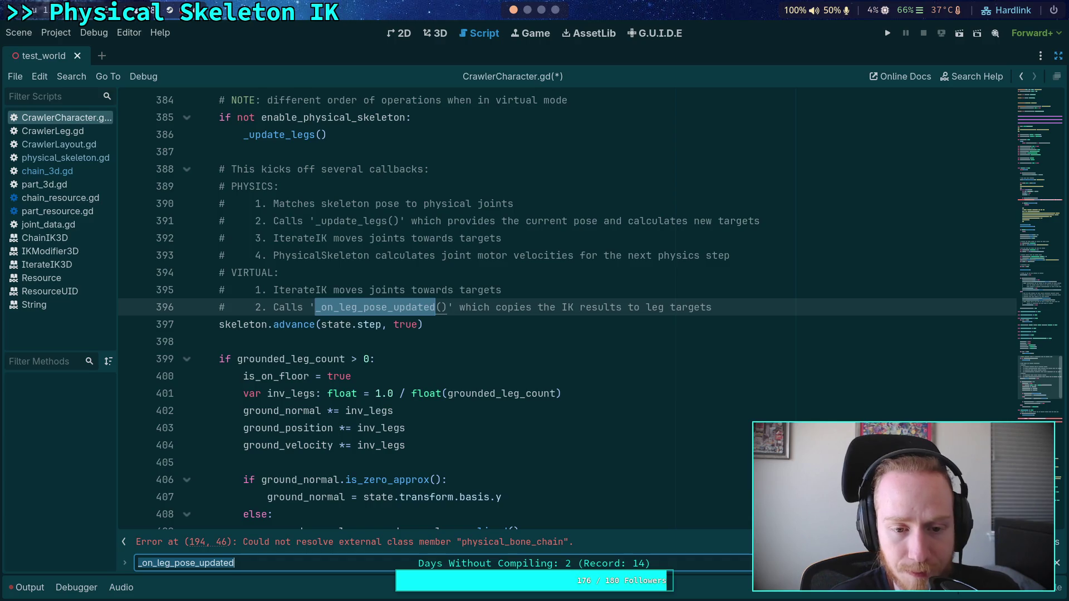
key(Return)
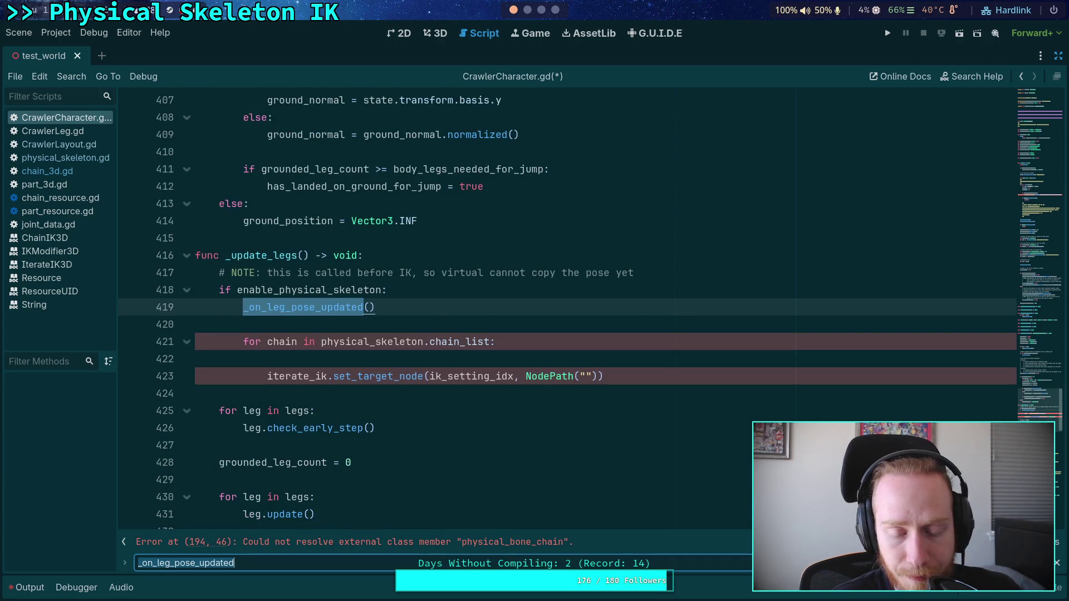
click(196, 445)
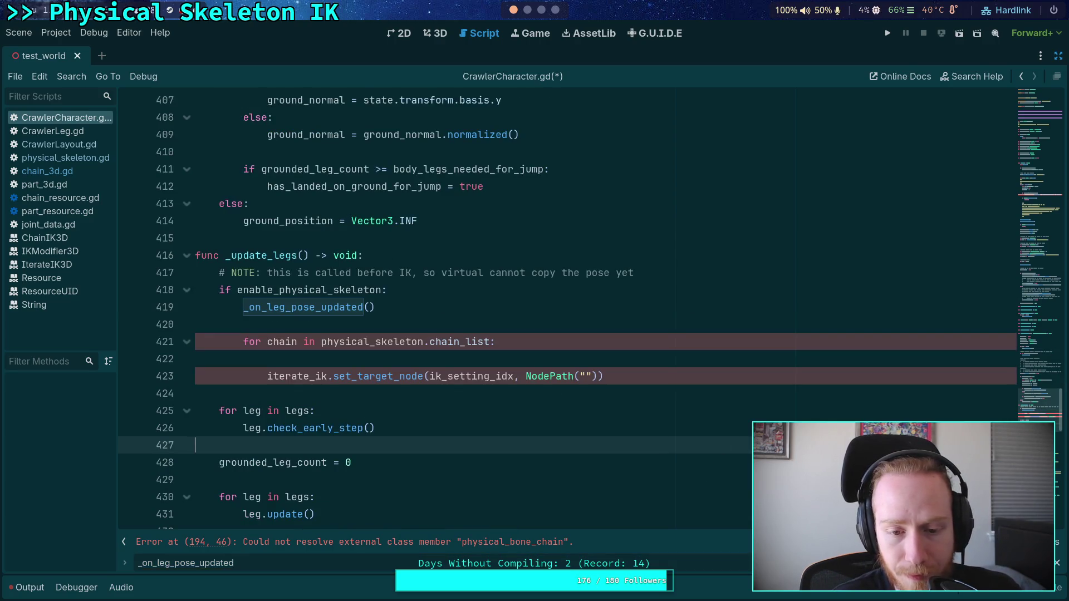
click(574, 349)
click(573, 357)
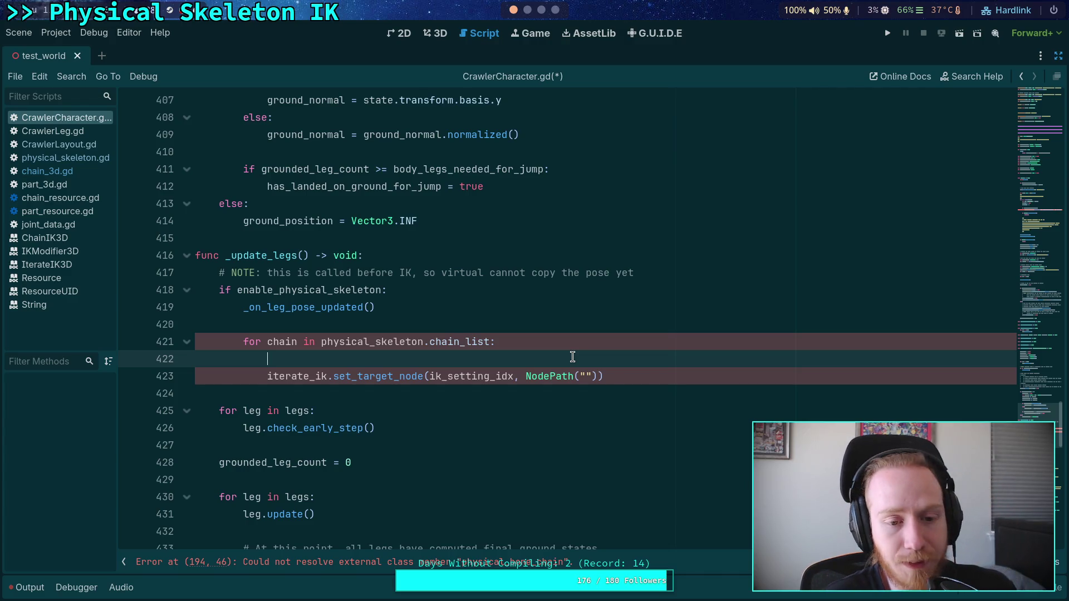
Move the chain_list loop above _on_leg_pose_updated() with Alt+Up and tidy the blank lines
drag(388, 341, 399, 375)
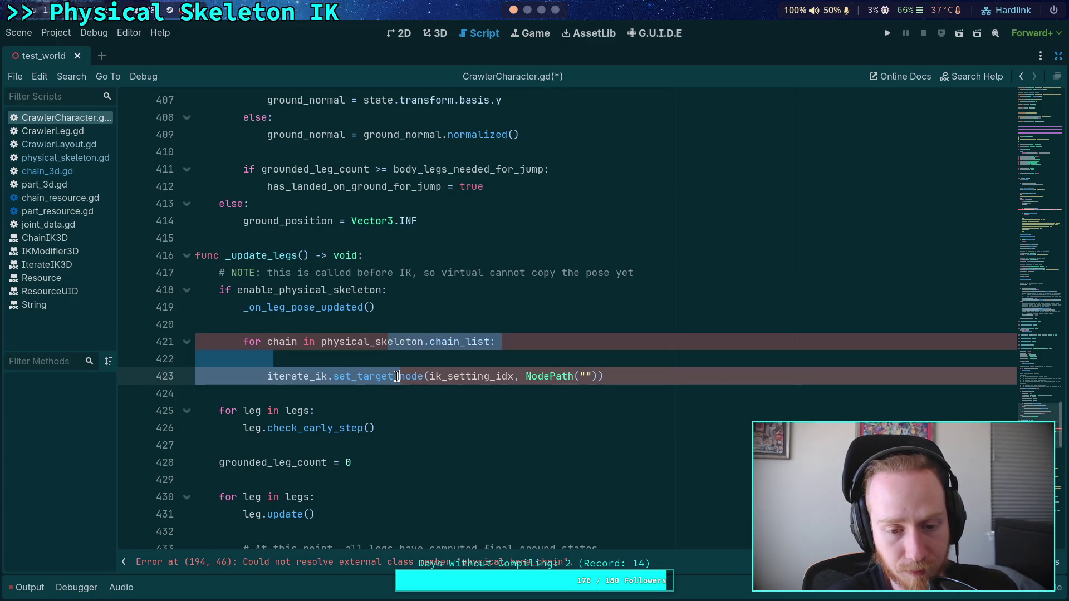
key(alt+Up)
key(alt+Up)
click(657, 340)
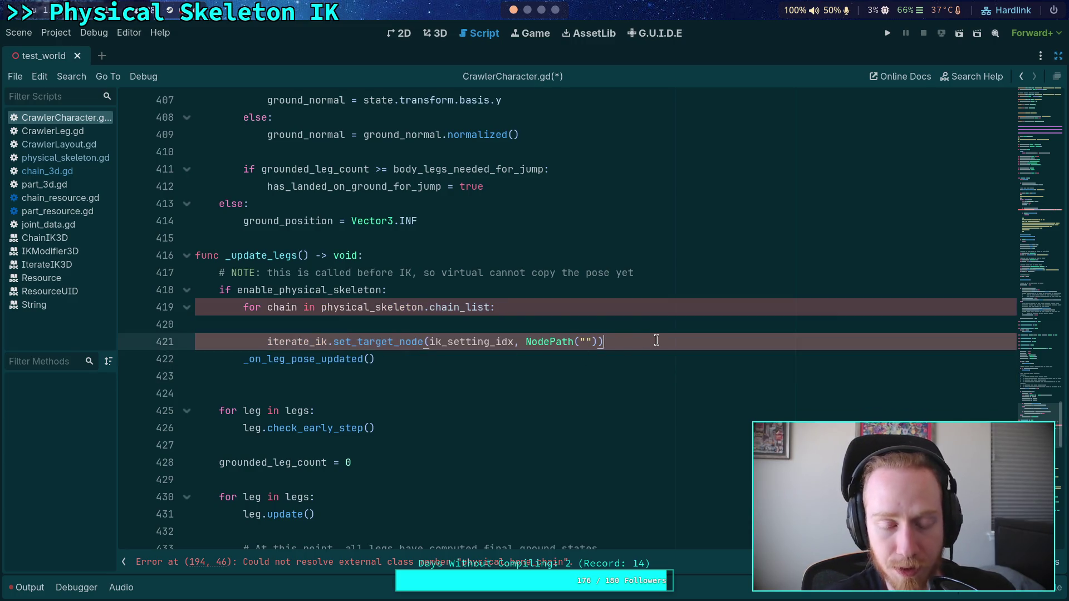
key(Return)
click(356, 397)
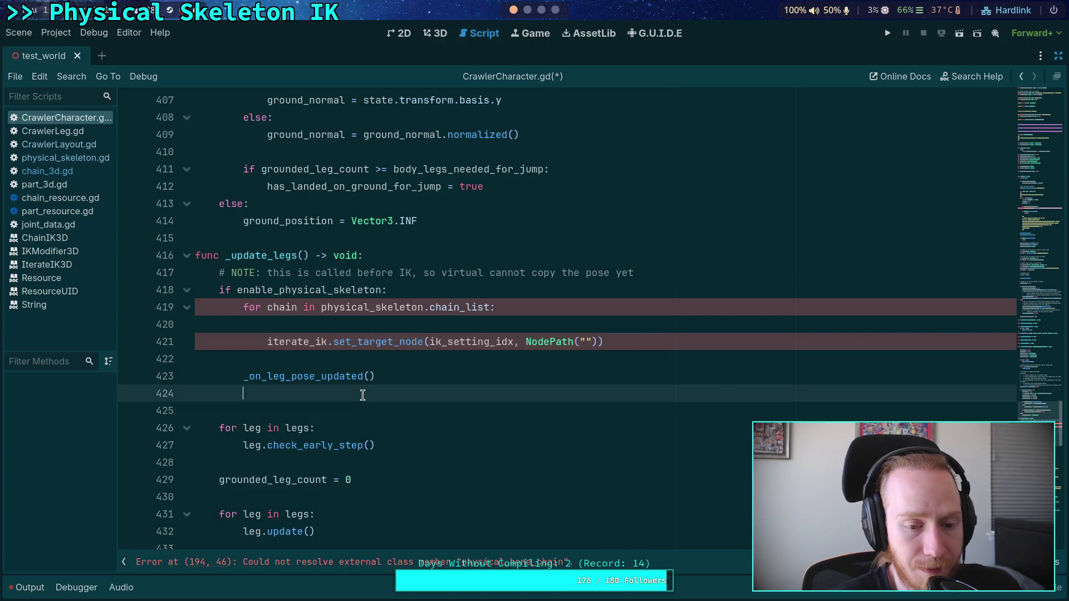
key(BackSpace)
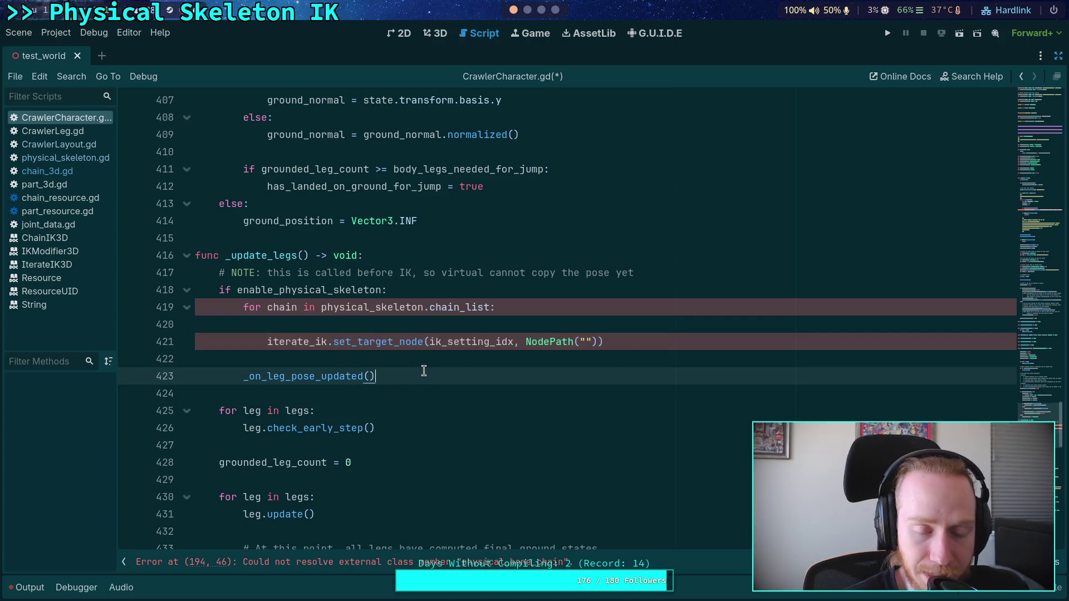
click(432, 358)
click(555, 321)
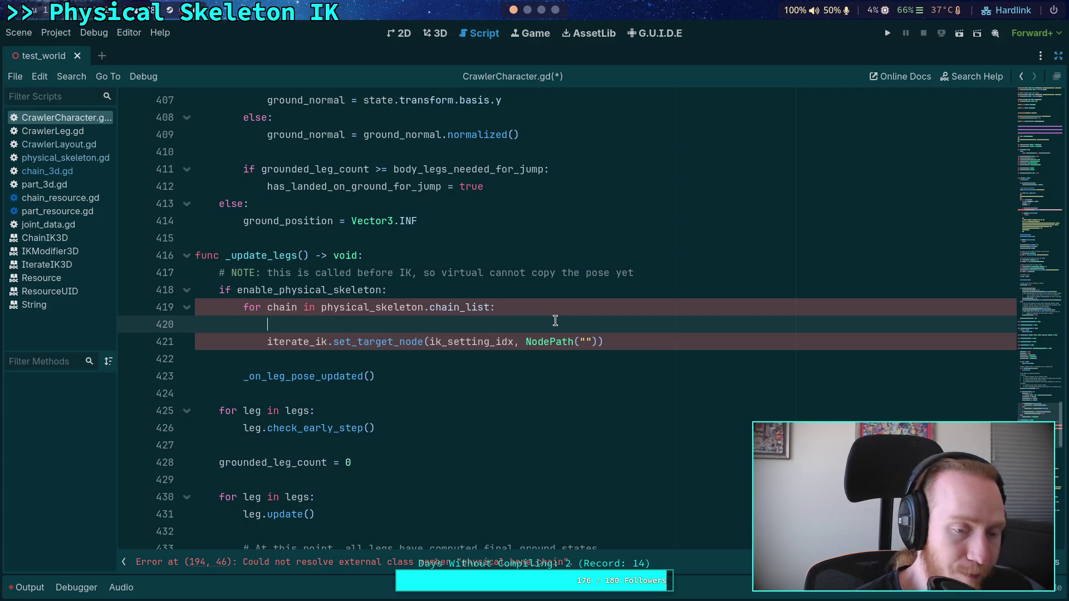
click(81, 160)
click(82, 170)
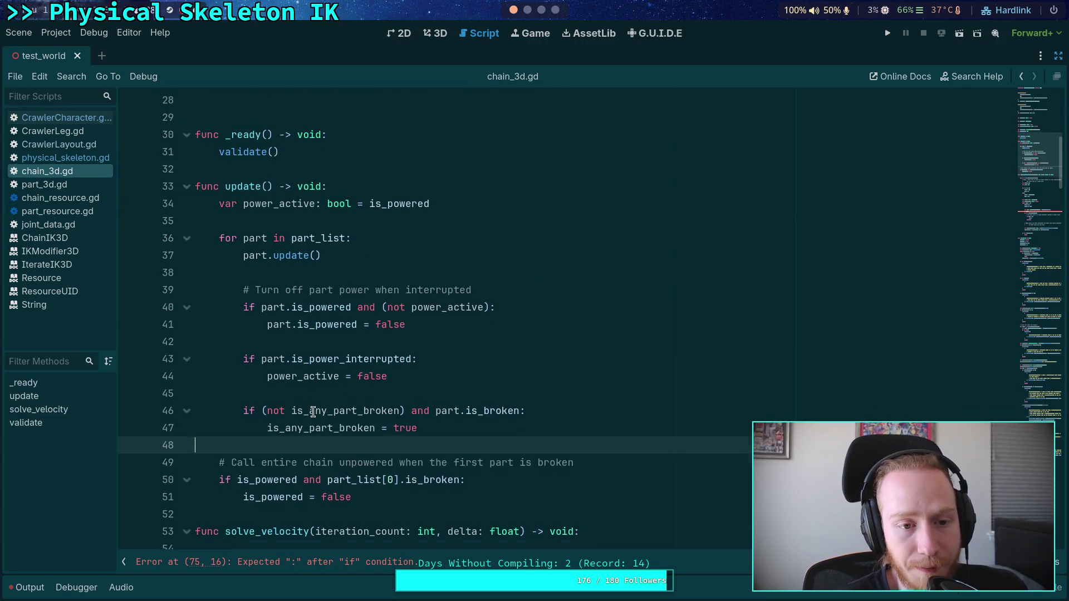
scroll(313, 412, up, 7)
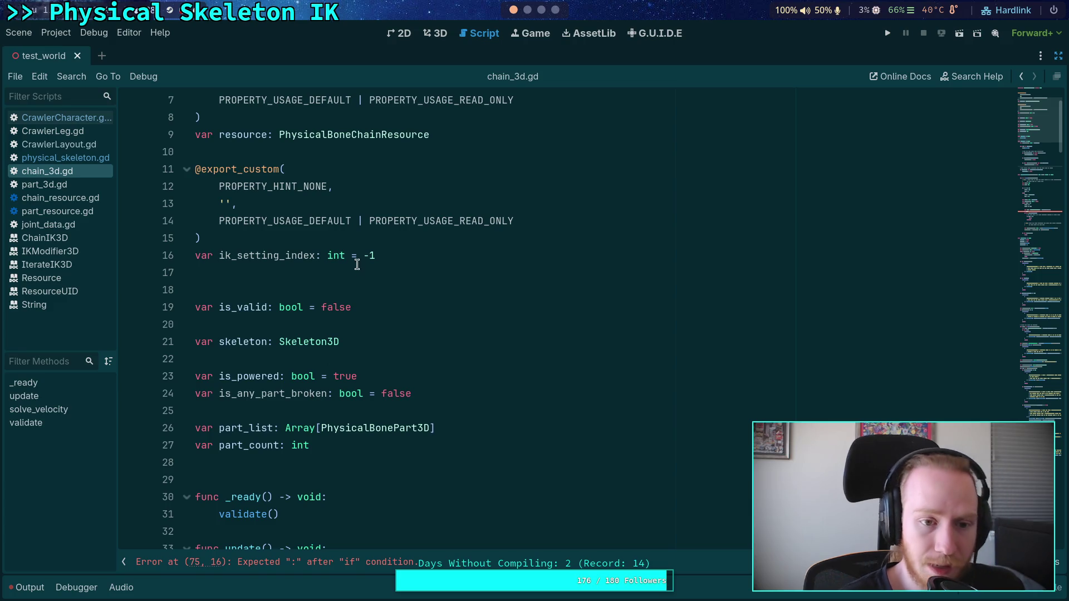
mouse_move(376, 256)
mouse_down()
mouse_move(192, 307)
mouse_move(178, 307)
mouse_move(148, 255)
mouse_up()
scroll(193, 307, up, 2)
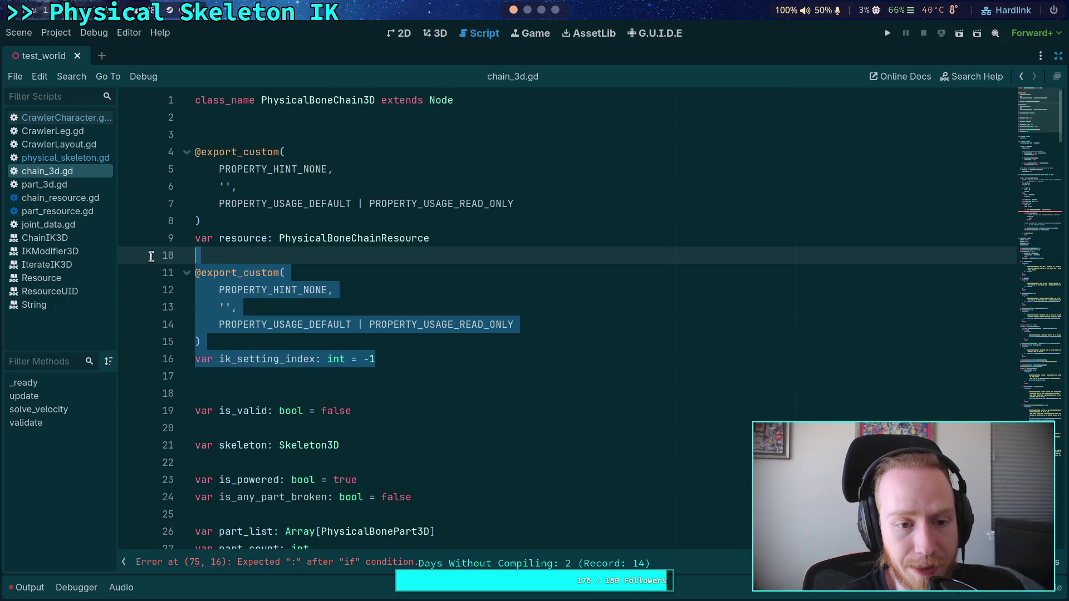
key(BackSpace)
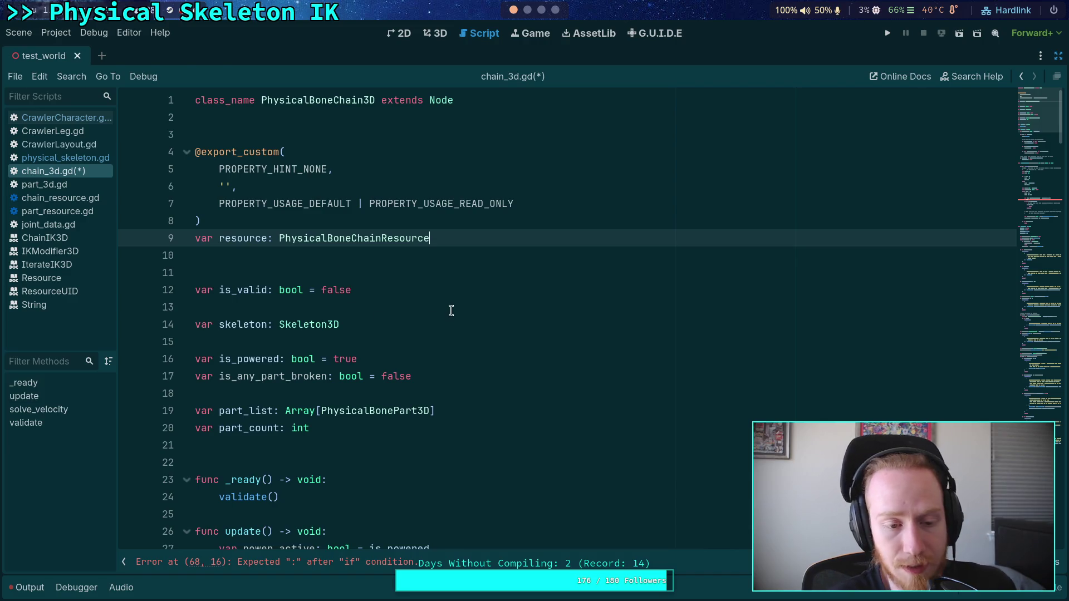
click(401, 255)
key(BackSpace)
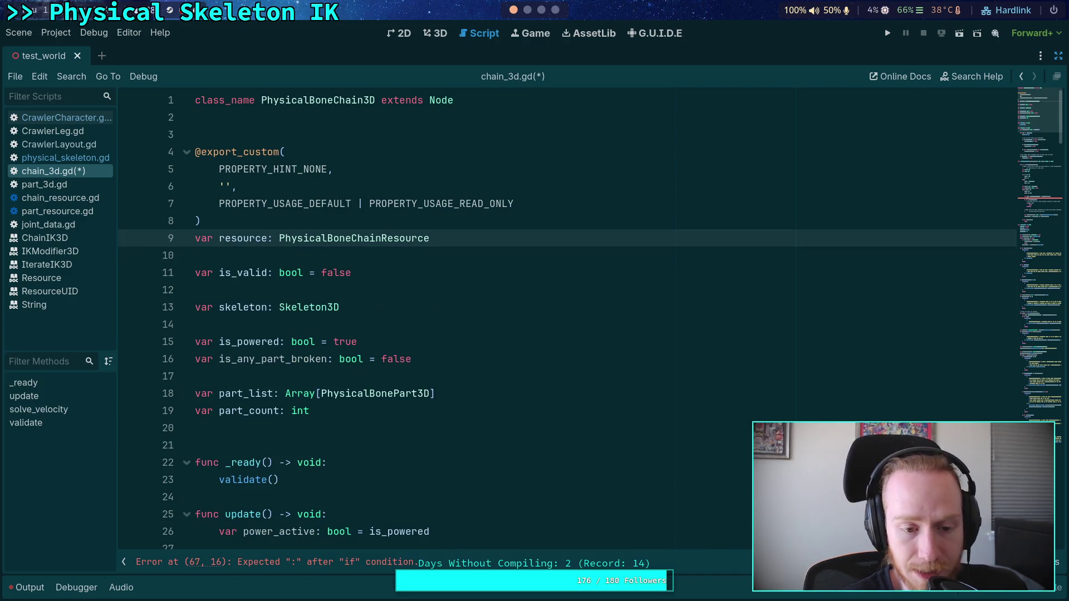
Fold the update, solve_velocity and validate functions
scroll(184, 256, down, 5)
click(187, 255)
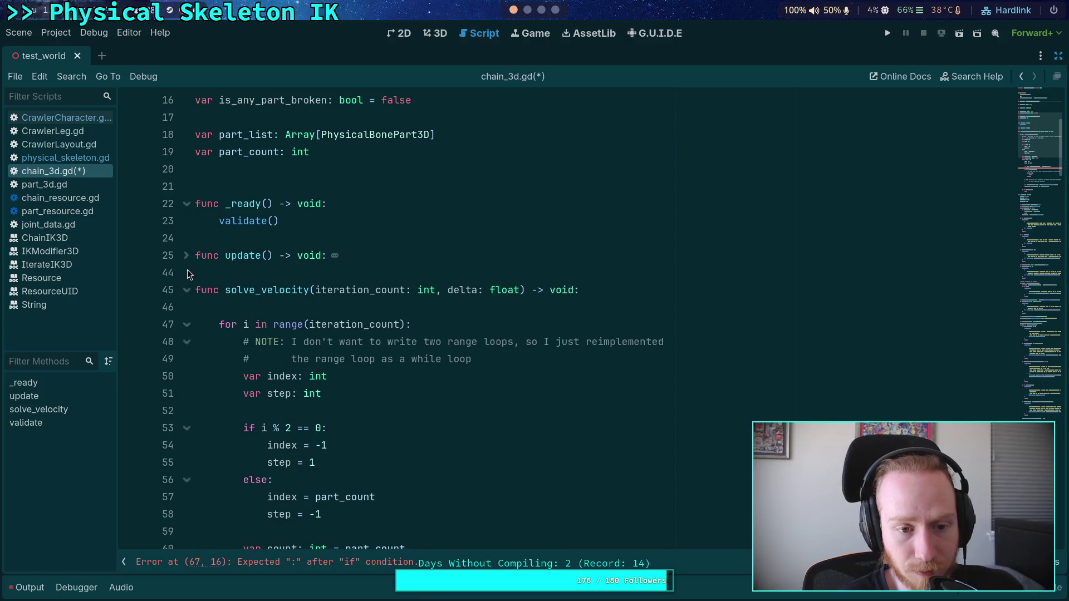
click(186, 289)
click(186, 325)
click(235, 309)
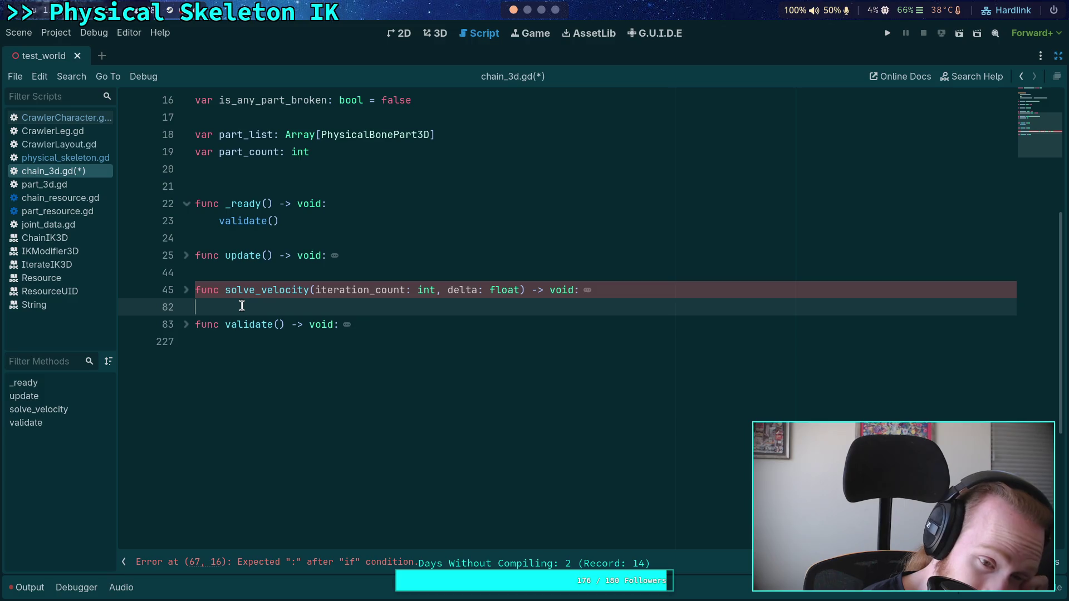
click(391, 273)
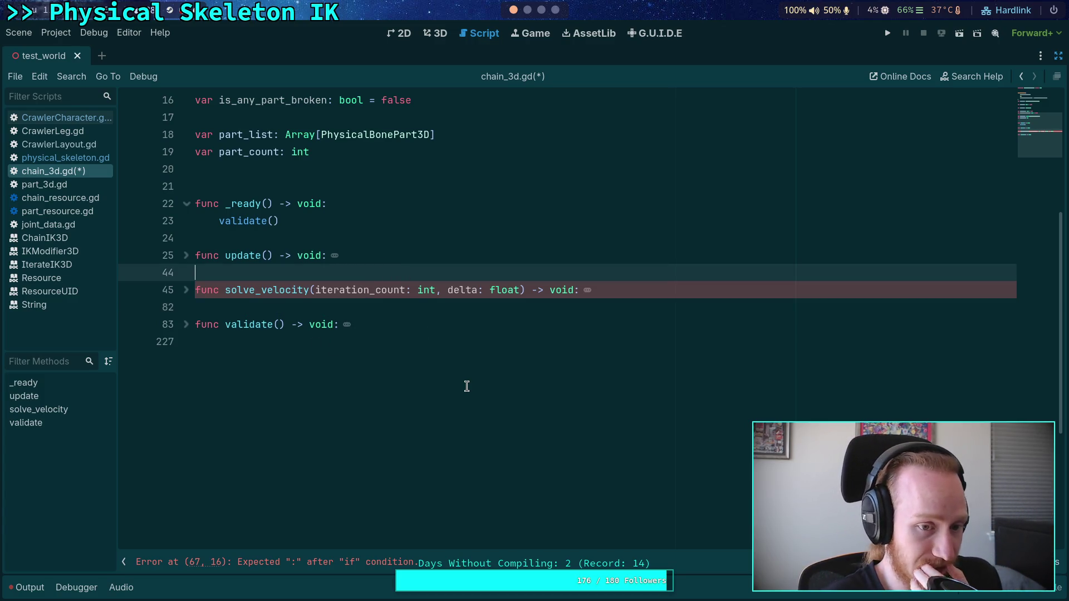
Add a stub func update_ik(iterate_ik: IterateIK3D) -> void: with pass below update() and save
key(Return)
key(Return)
key(Up)
text(func update_ik()
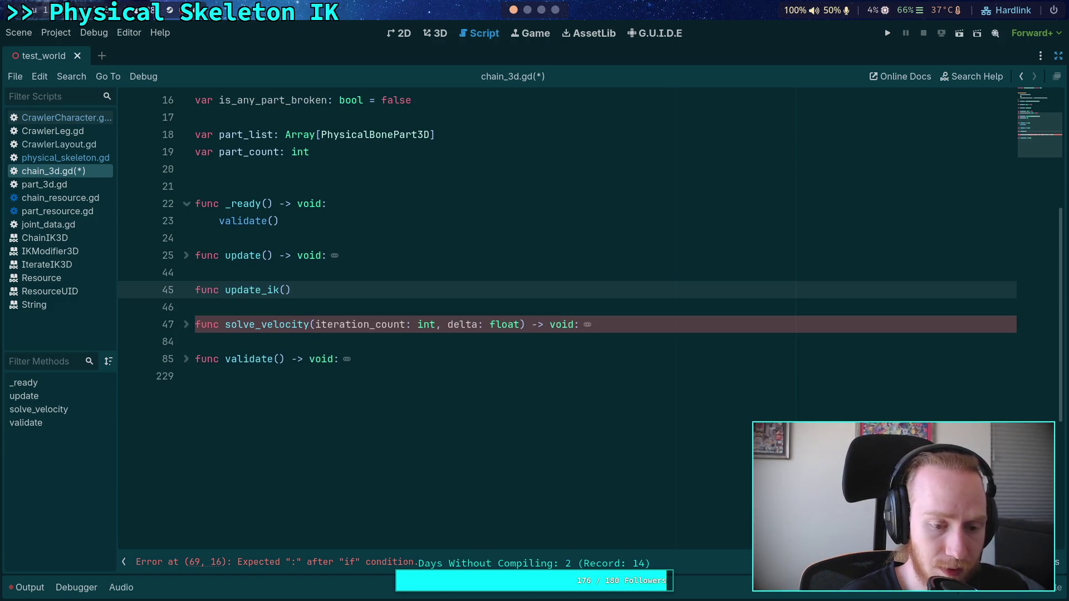
text(iterate_ik)
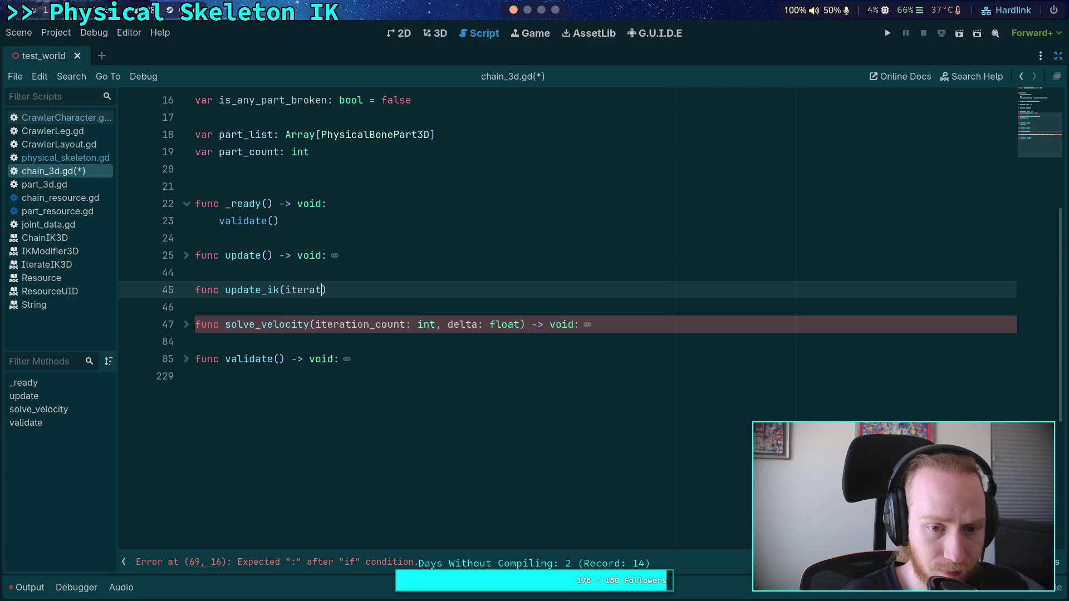
text(: Iter)
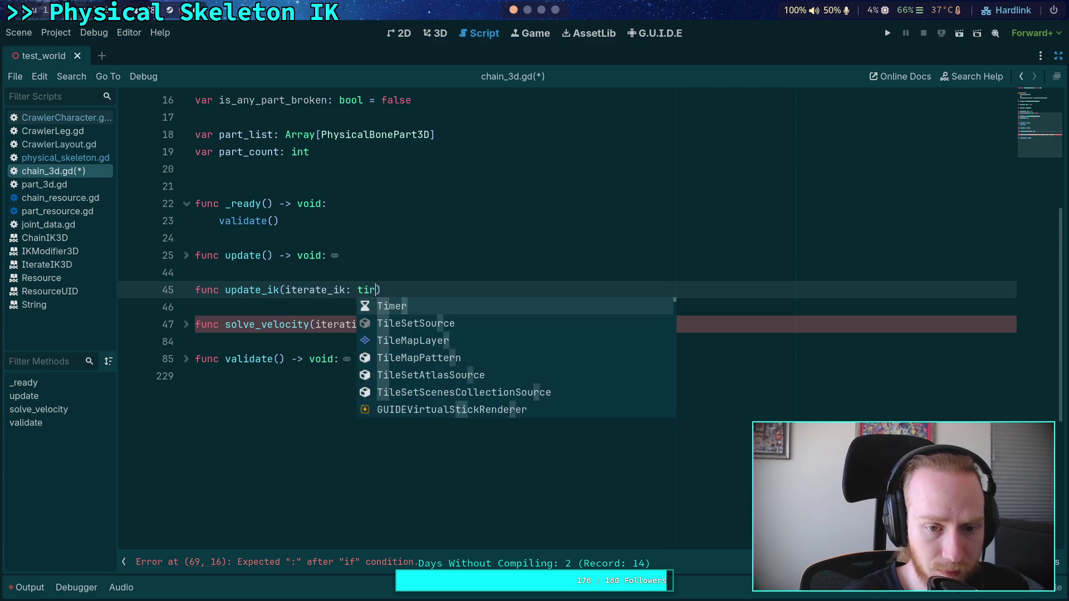
text(at)
key(Return)
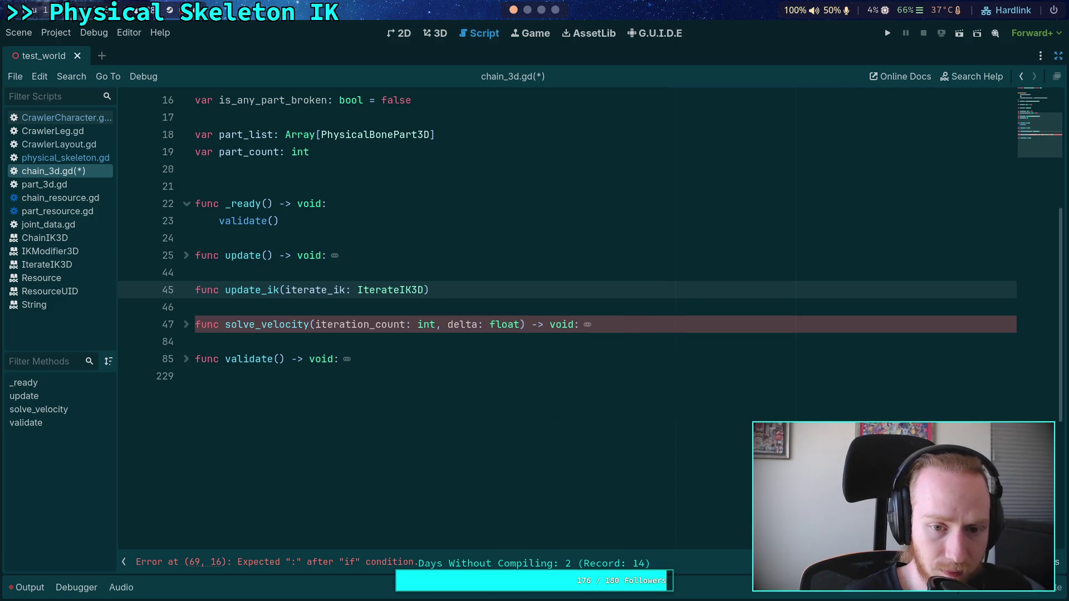
text( -> void:)
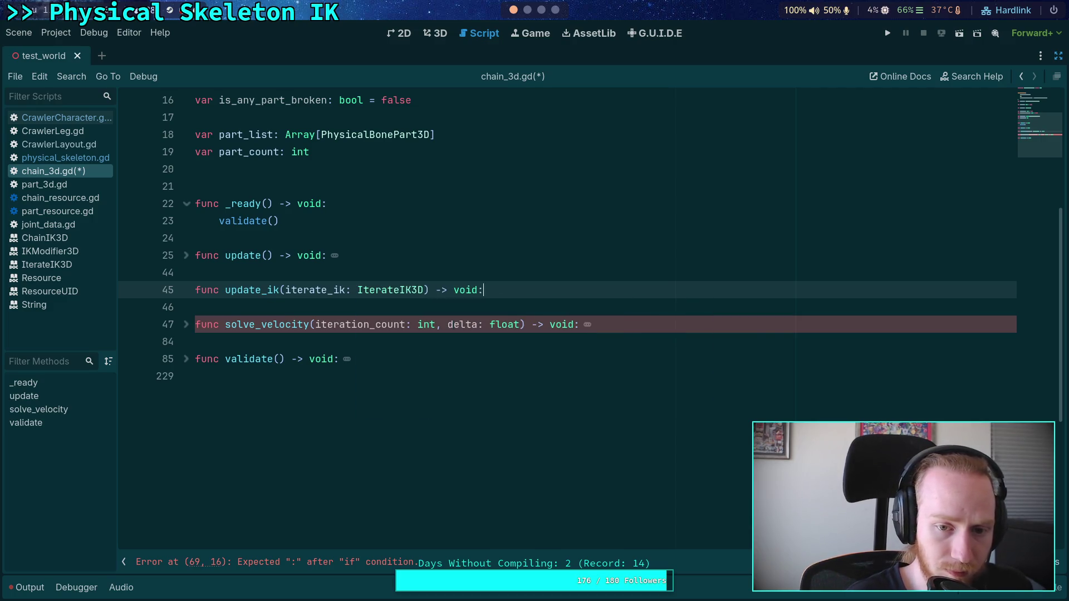
key(Return)
text(pass)
key(ctrl+s)
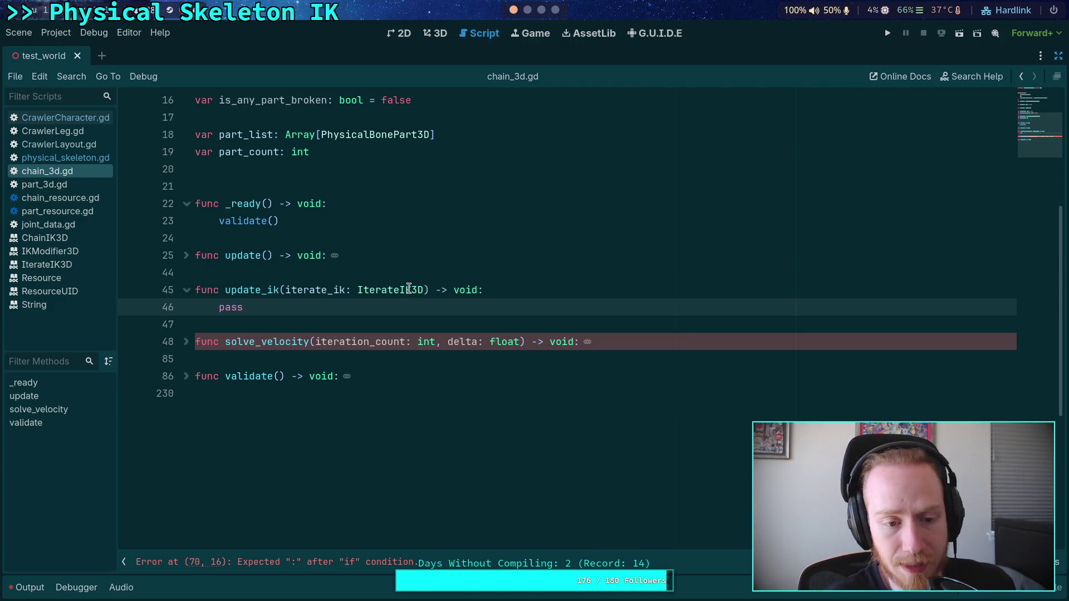
Add a setting_index: int parameter to update_ik and save again
drag(286, 290, 426, 294)
click(430, 294)
text(, setting_)
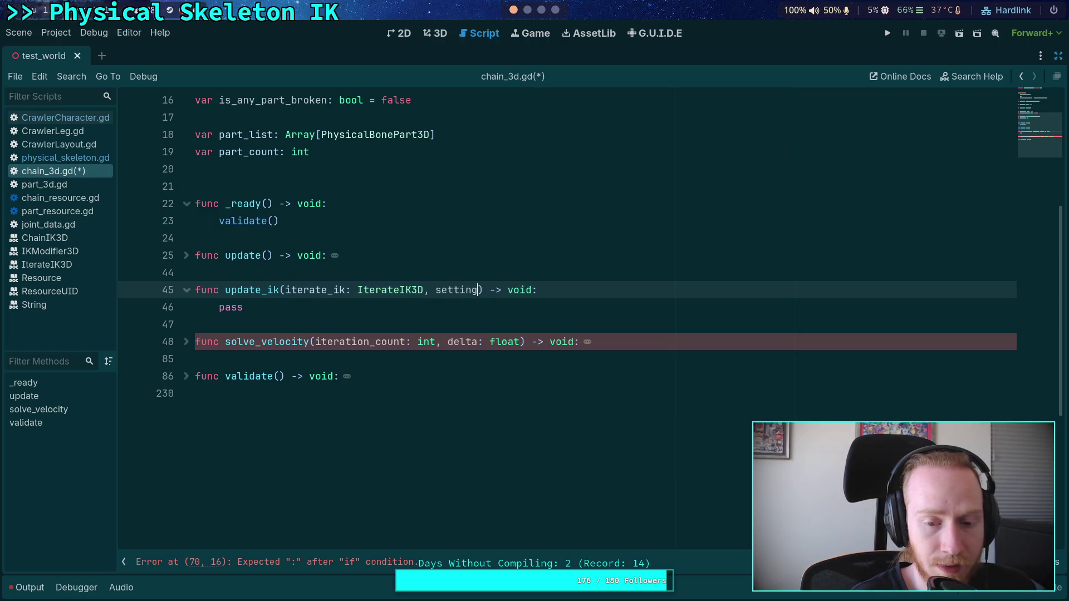
text(index: int)
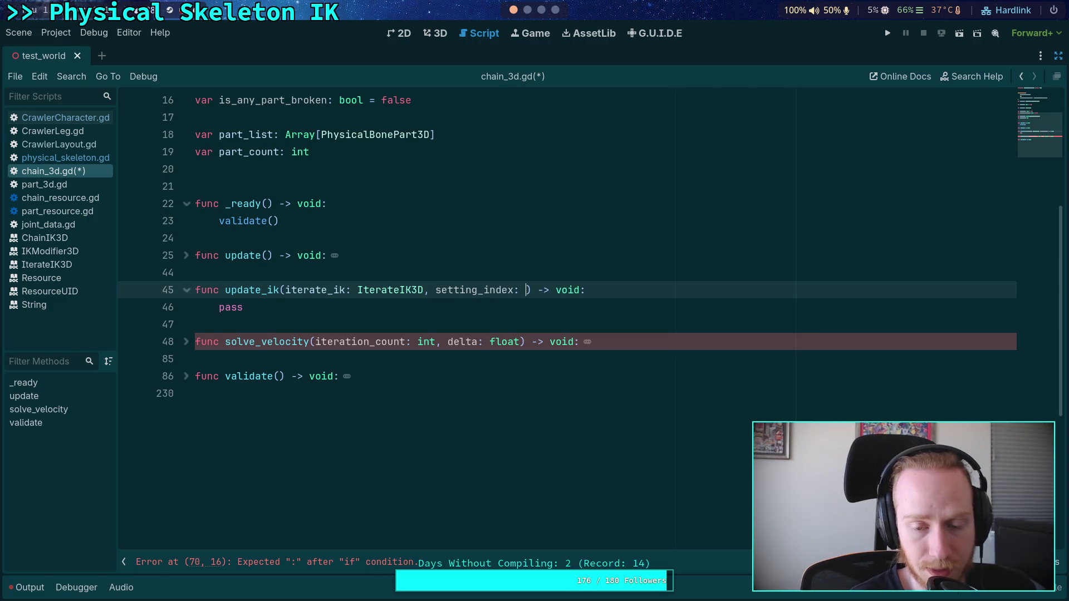
key(Escape)
key(Down)
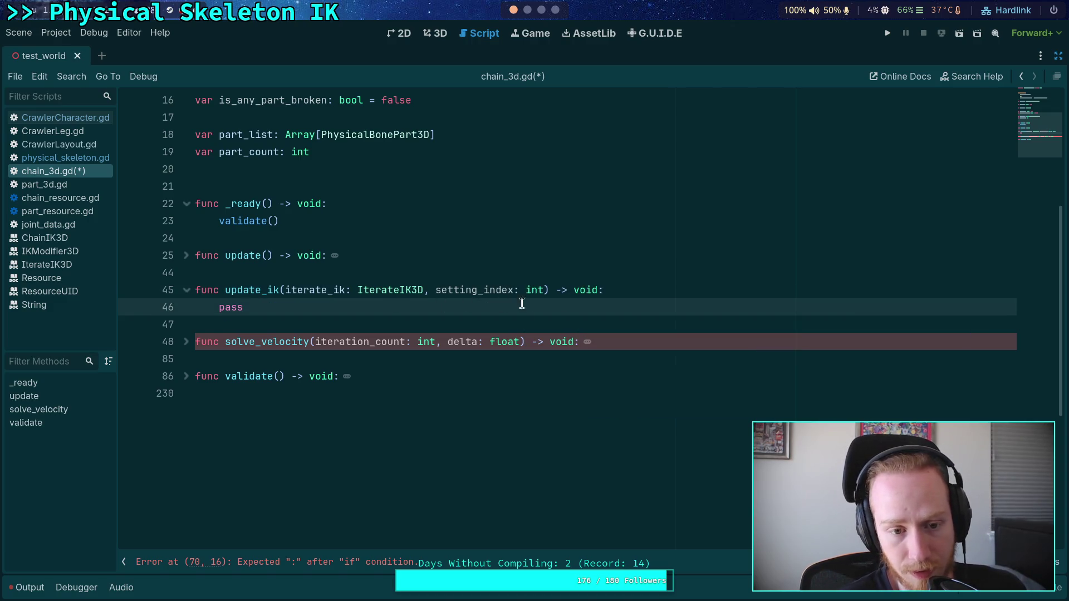
key(ctrl+s)
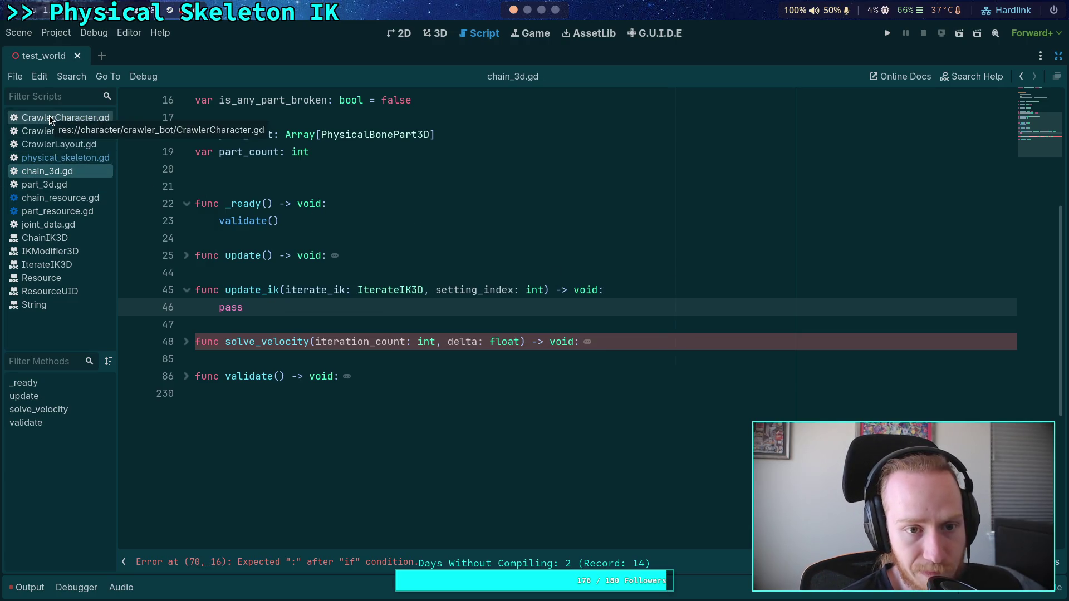
scroll(258, 315, up, 2)
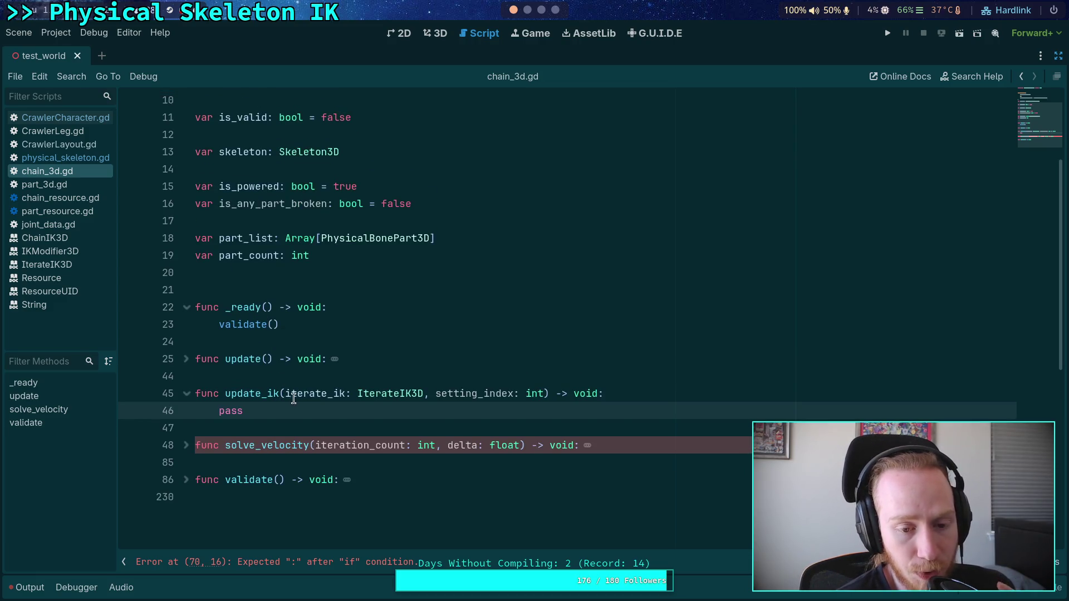
drag(286, 393, 544, 393)
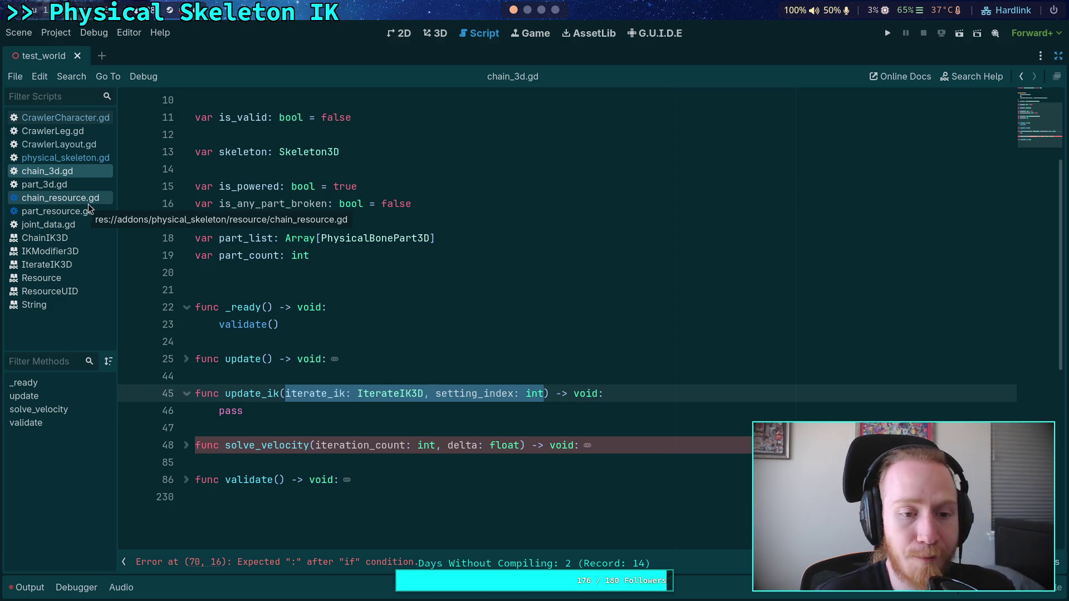
scroll(445, 278, up, 2)
click(446, 305)
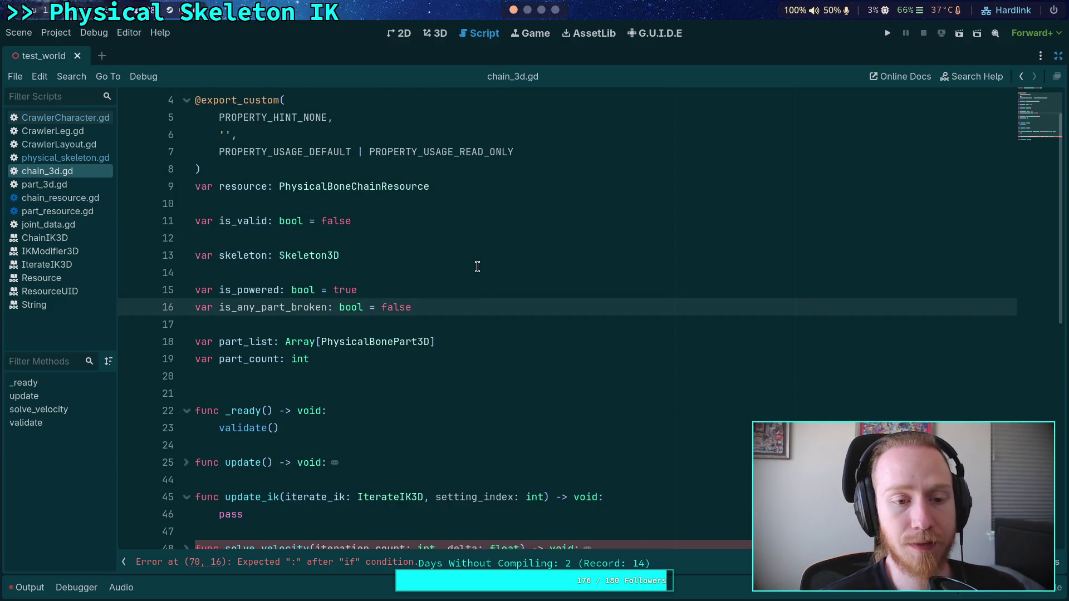
click(477, 267)
key(Return)
Start a 'var' on line 15 and look up where PhysicalBoneChainResource is defined
text(var)
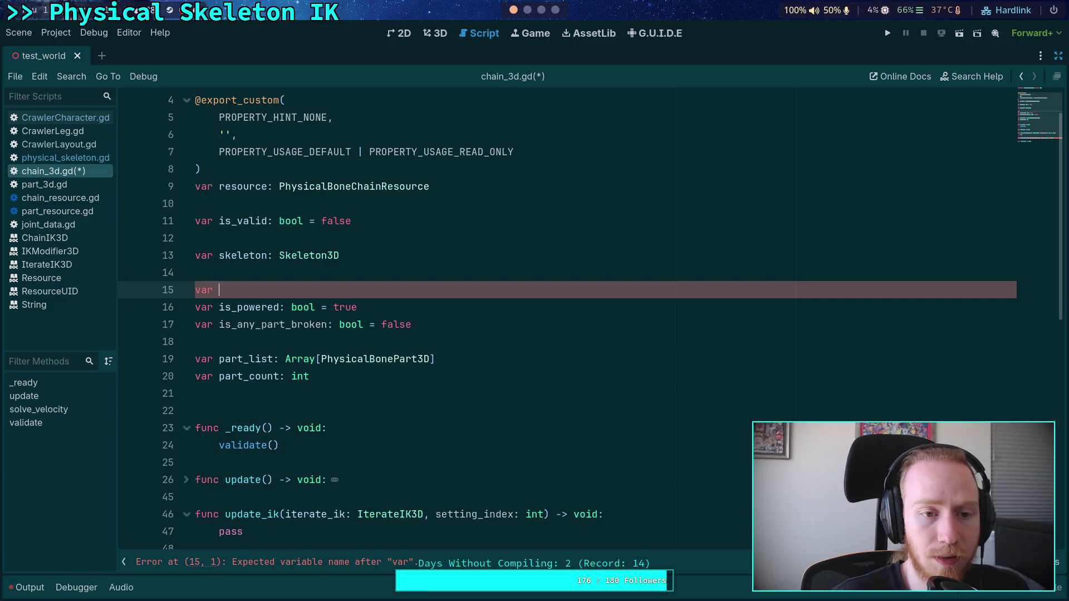
right_click(338, 189)
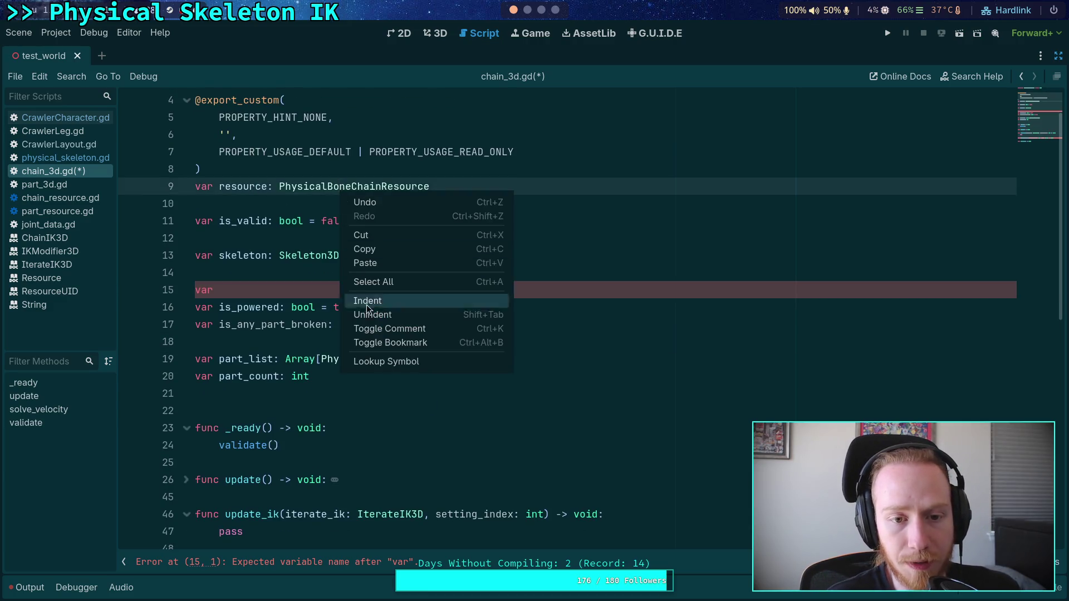
click(389, 362)
scroll(374, 325, up, 2)
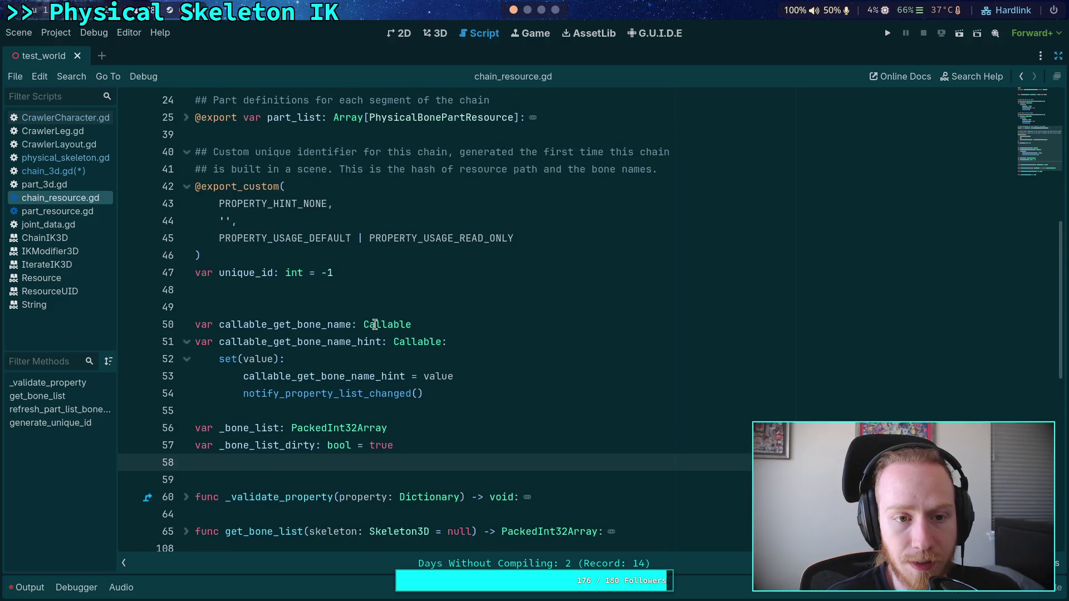
scroll(374, 324, up, 4)
scroll(375, 325, down, 3)
scroll(375, 325, up, 7)
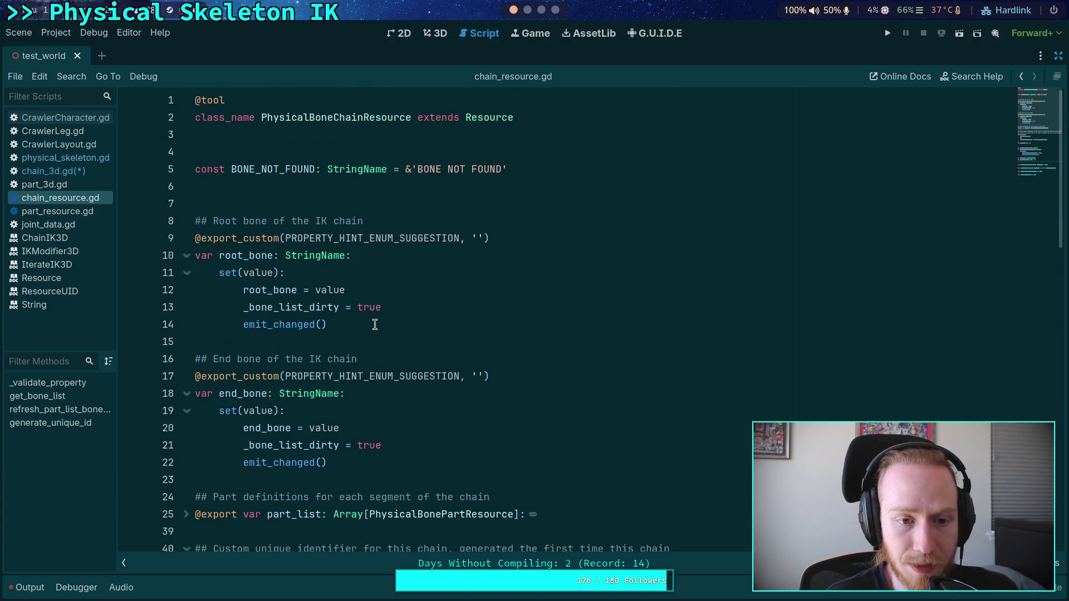
scroll(374, 324, down, 13)
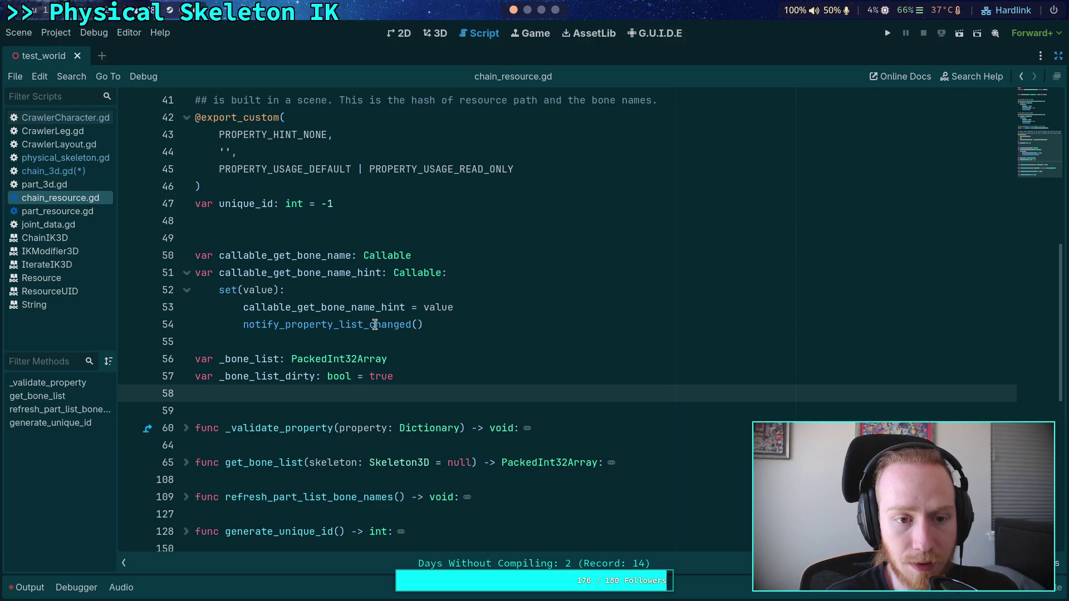
scroll(375, 324, down, 3)
scroll(374, 324, up, 2)
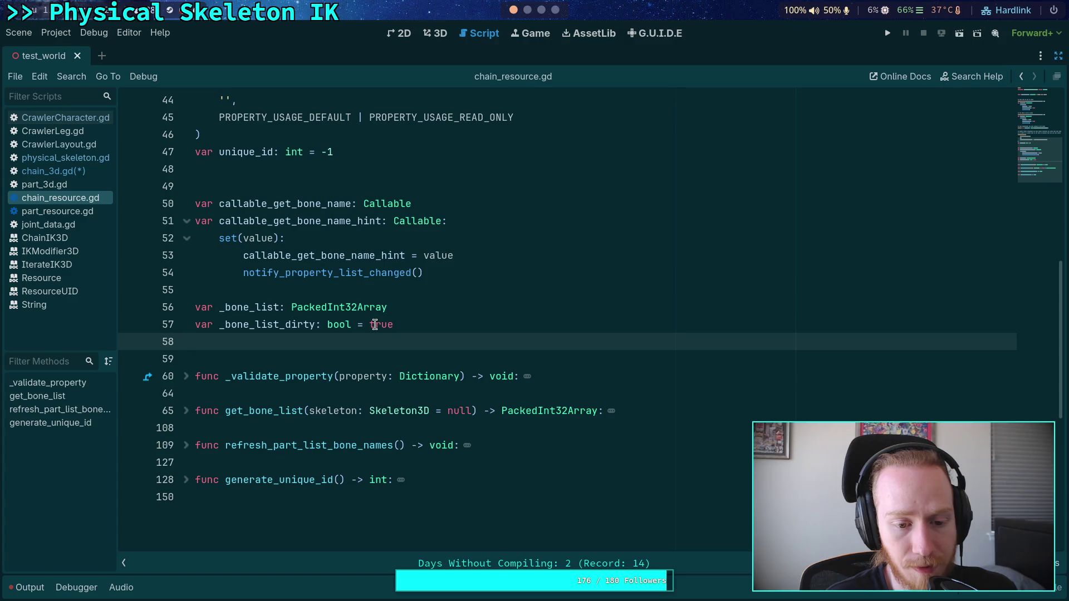
scroll(375, 324, up, 12)
Review the ik_enabled declaration in part_resource.gd's IK Settings region, then return to chain_3d.gd
click(81, 176)
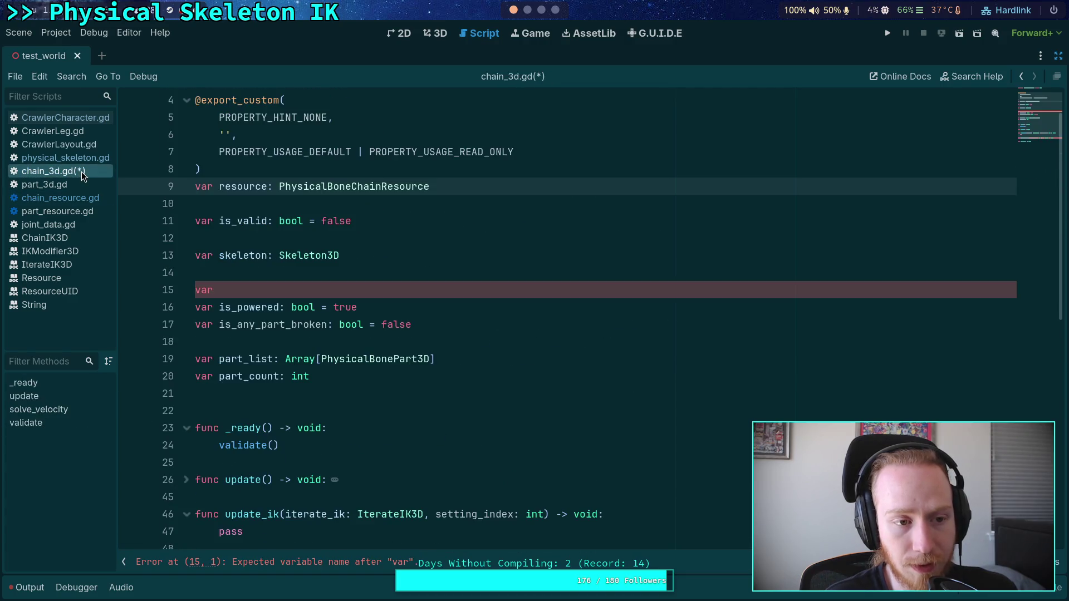
click(61, 211)
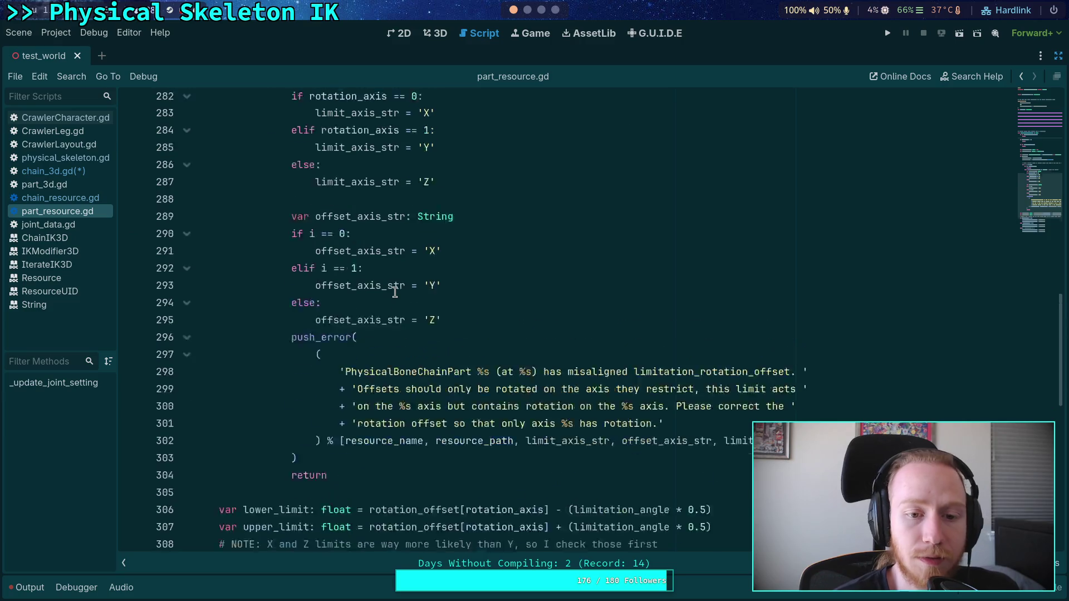
scroll(395, 292, up, 12)
click(1043, 99)
scroll(290, 311, down, 2)
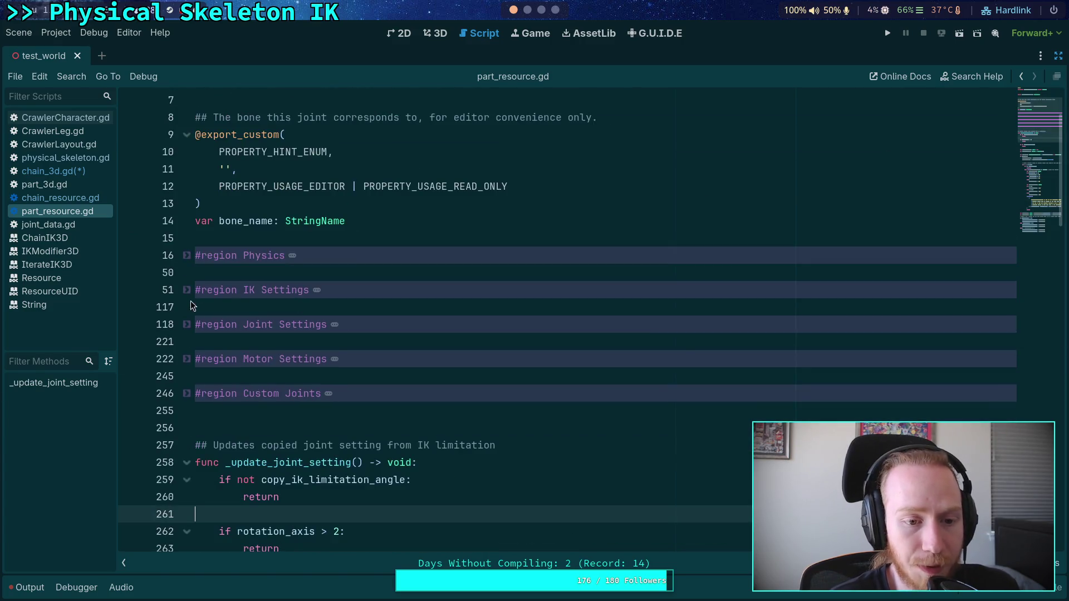
click(187, 290)
scroll(299, 307, down, 1)
drag(454, 307, 189, 308)
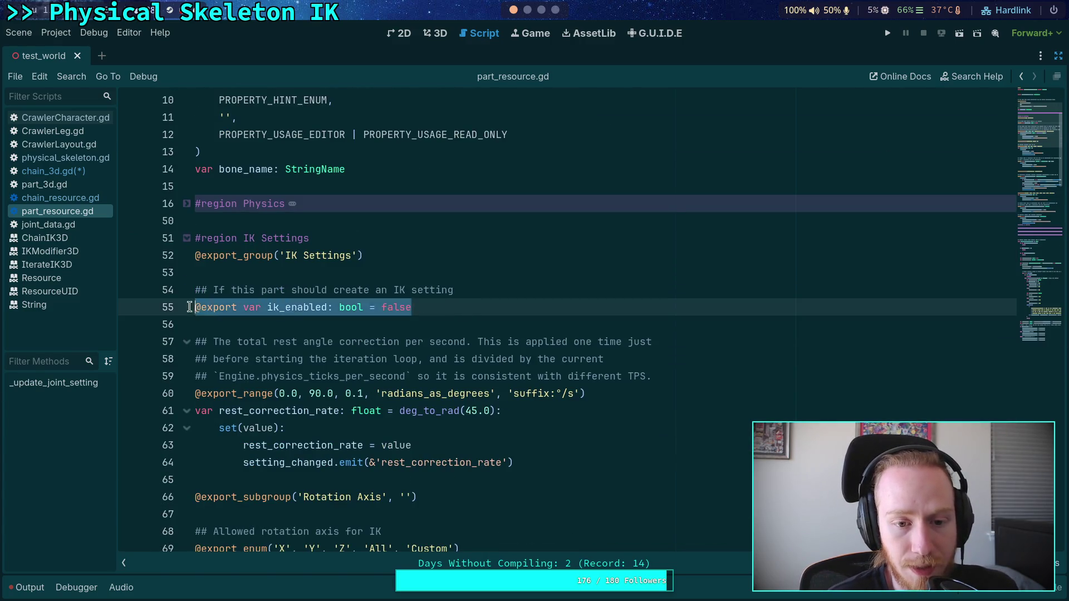
drag(498, 307, 149, 295)
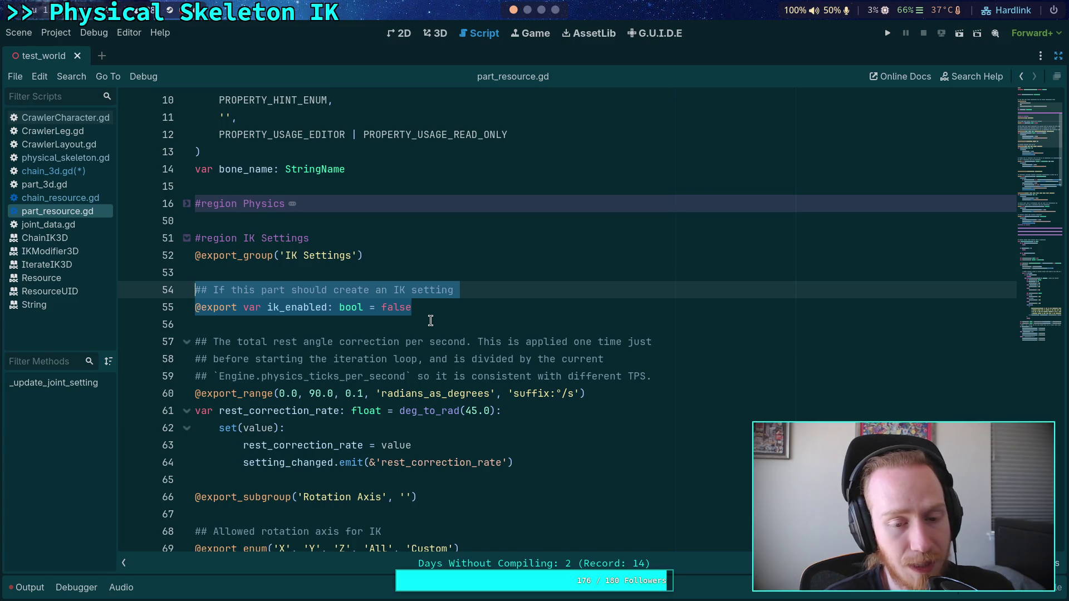
click(430, 320)
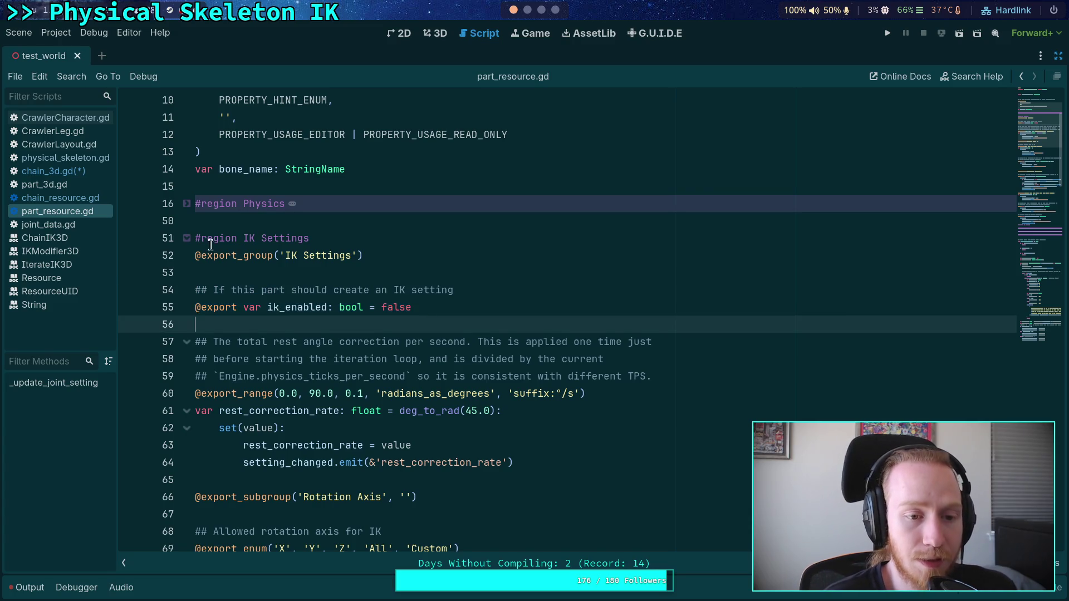
click(187, 238)
click(76, 173)
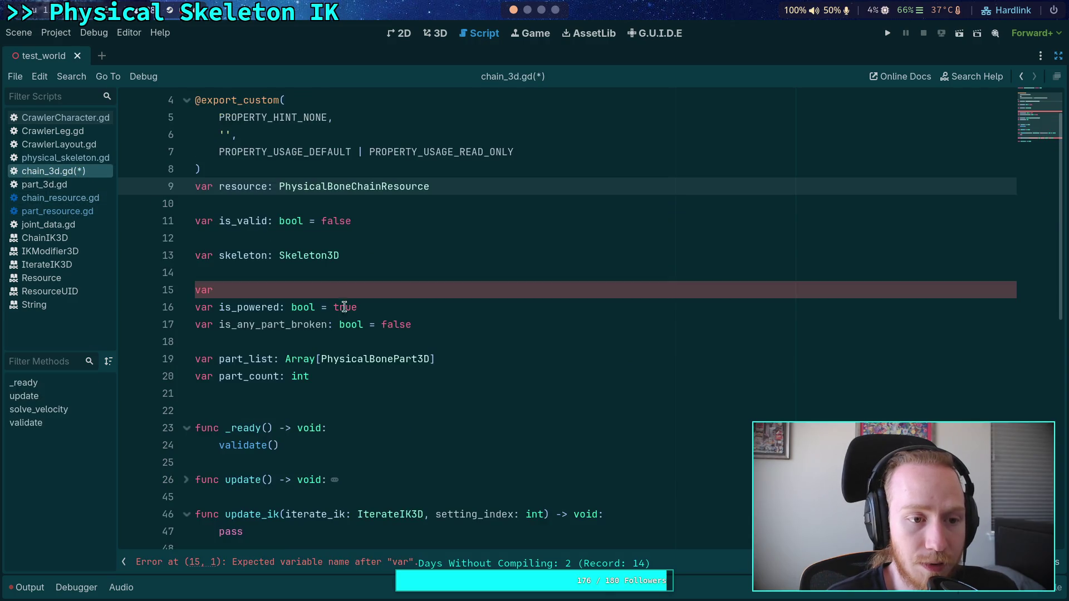
Complete the line 15 declaration as 'var is_ik_enabled: bool = false'
click(344, 288)
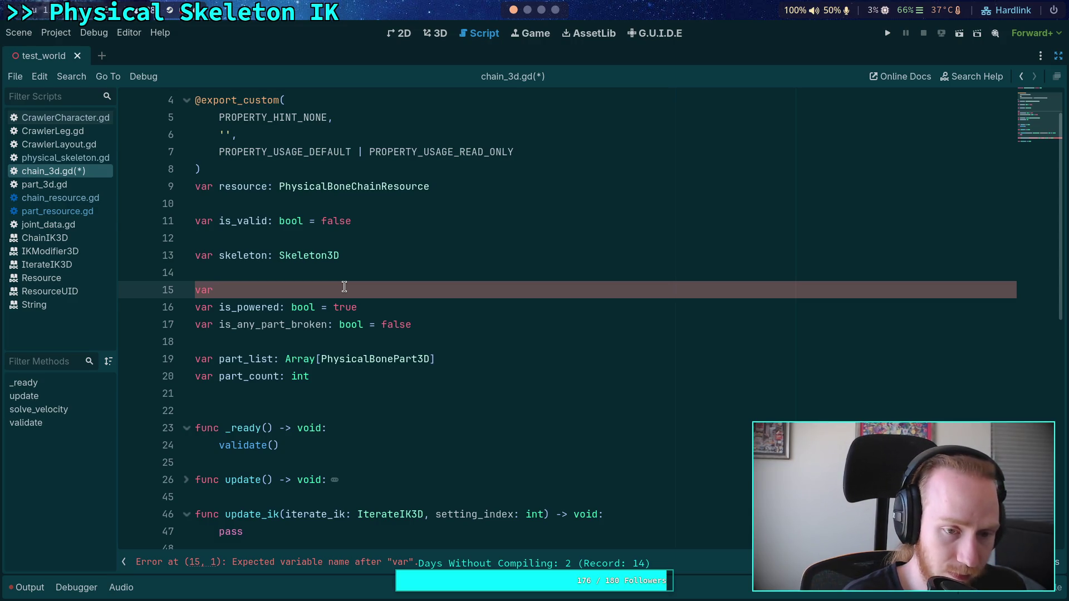
text(is_ik_enabled)
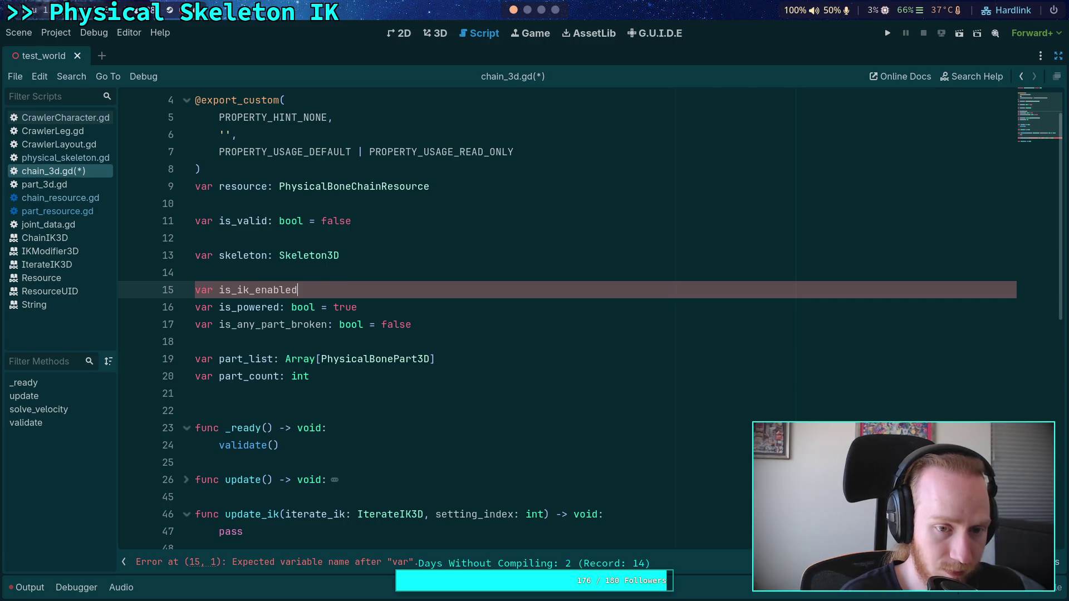
text(: bool = fal)
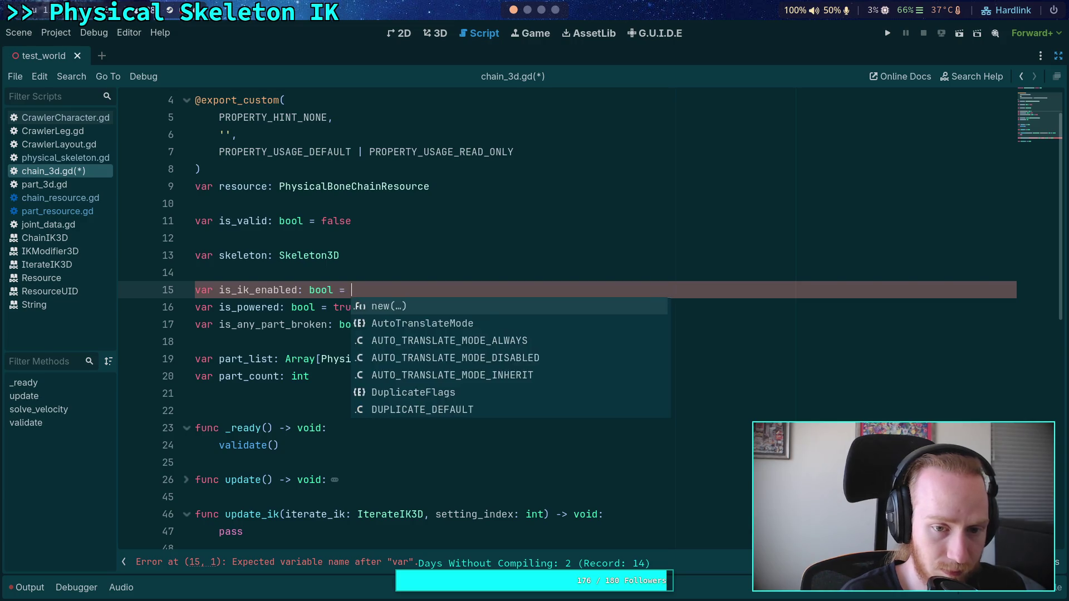
key(Return)
click(302, 321)
In validate(), start an is_ik_enabled line right after 'is_valid = false'
scroll(294, 323, down, 4)
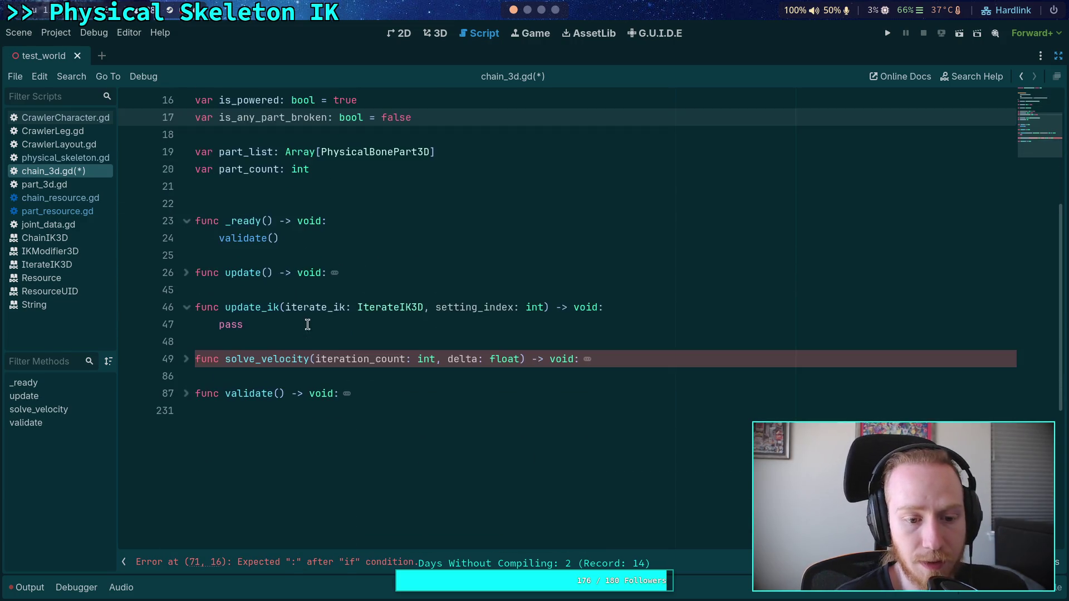
click(188, 395)
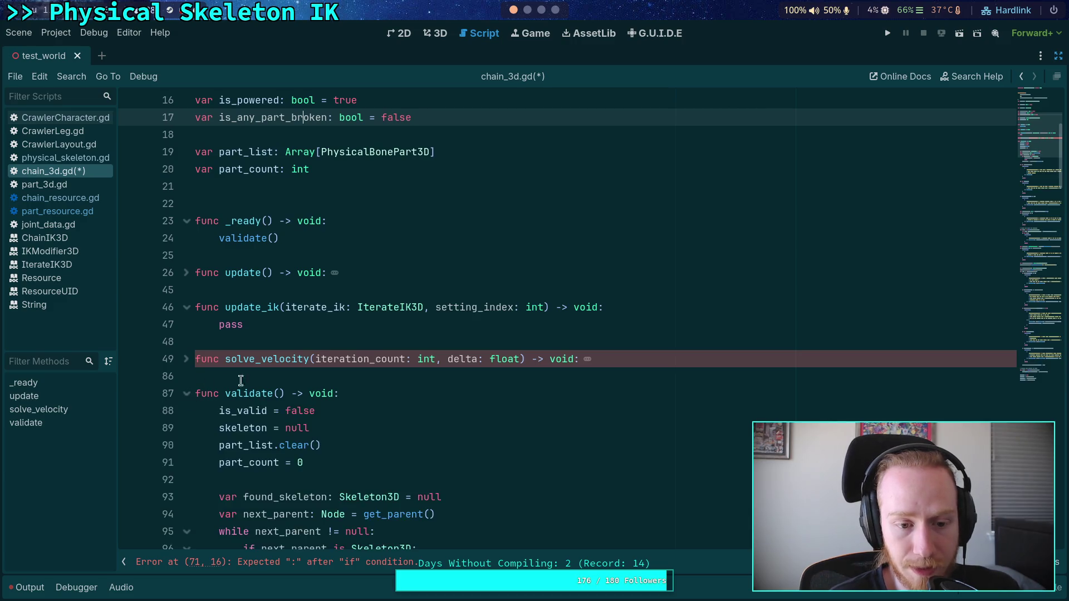
scroll(261, 382, down, 3)
click(418, 272)
key(ctrl+shift+Return)
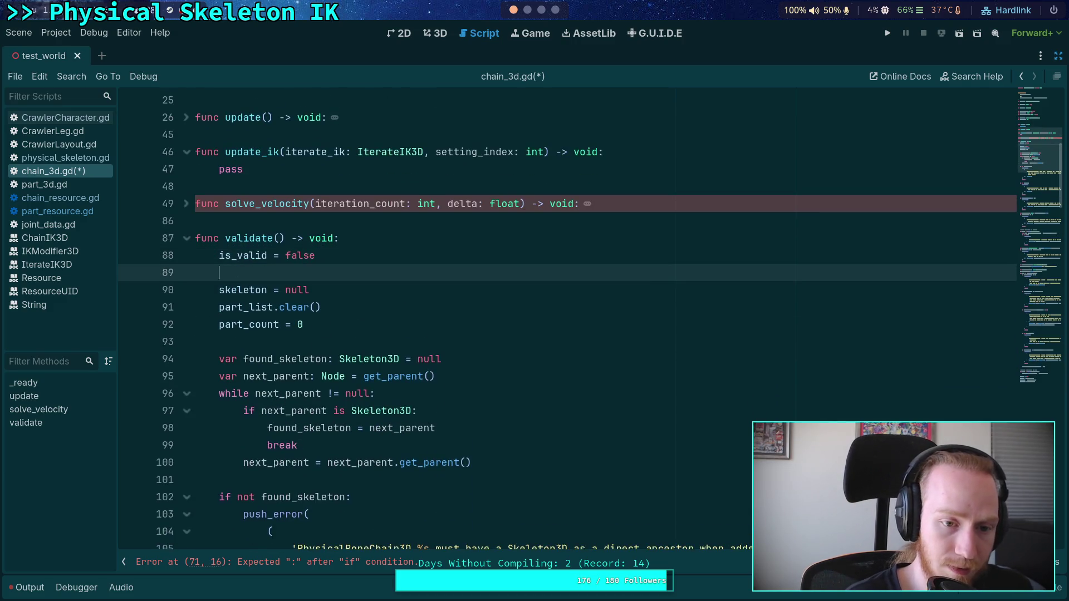
text(is_i)
key(Return)
Finish 'is_ik_enabled = false' and begin an 'if part' line inside the bone loop
text(= false)
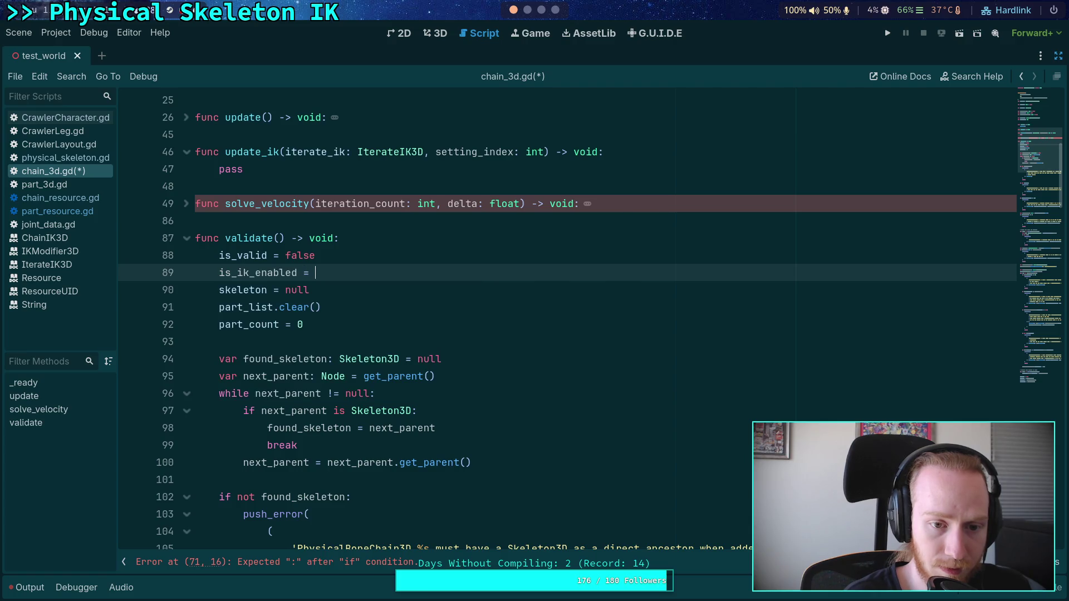
scroll(439, 323, down, 5)
scroll(440, 324, down, 20)
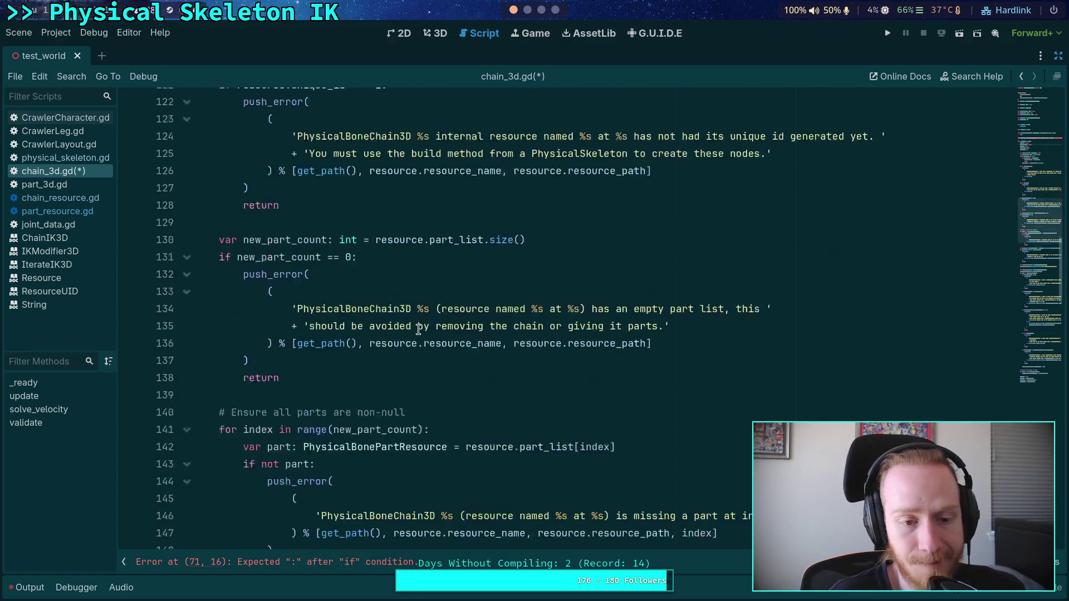
scroll(426, 326, down, 8)
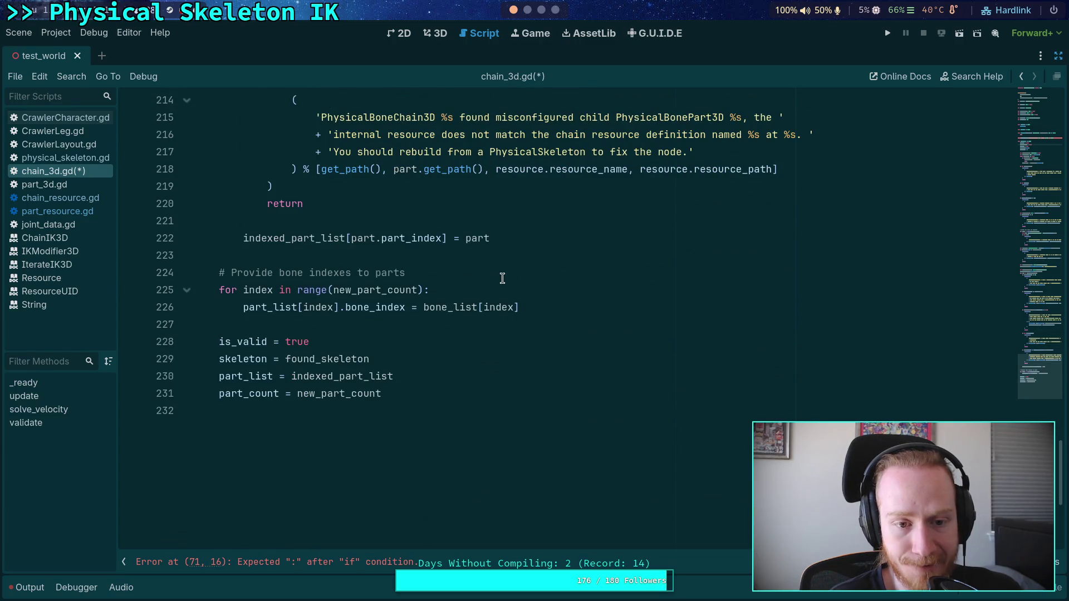
click(504, 274)
key(Return)
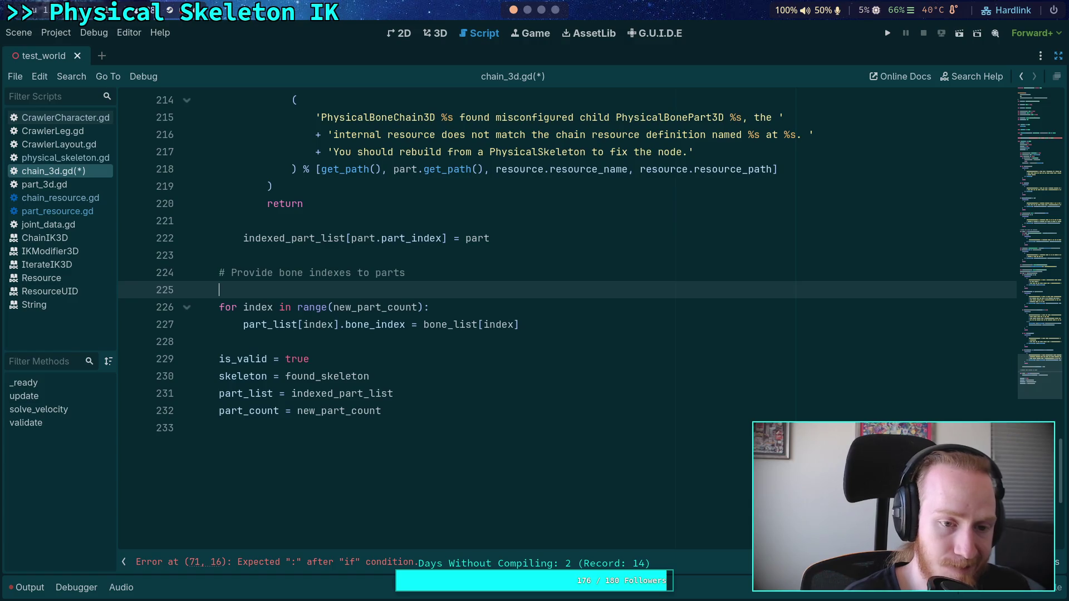
key(ctrl+z)
click(587, 308)
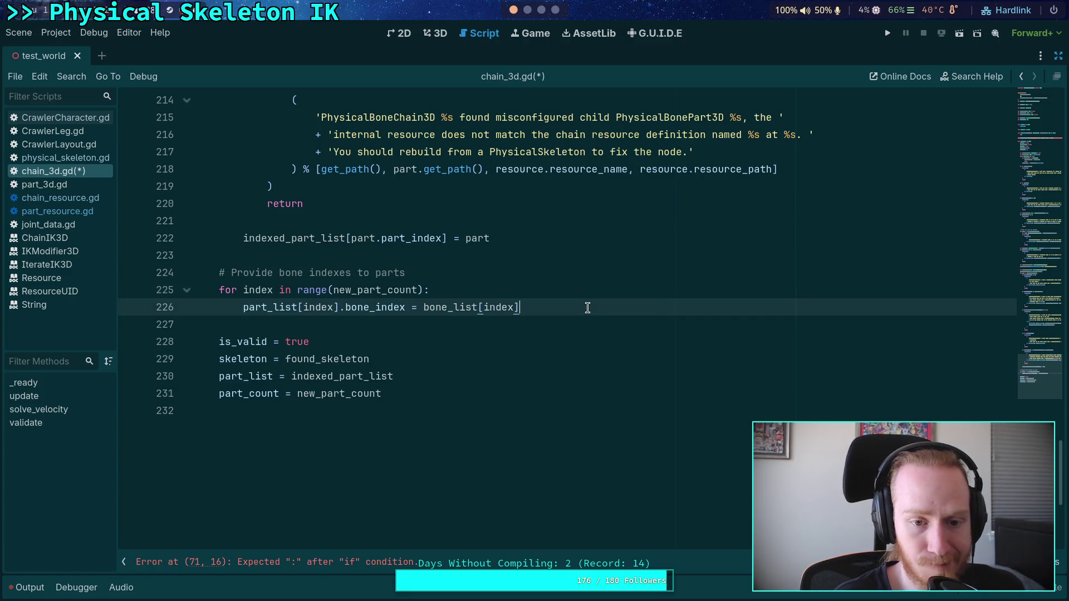
key(Return)
text(if )
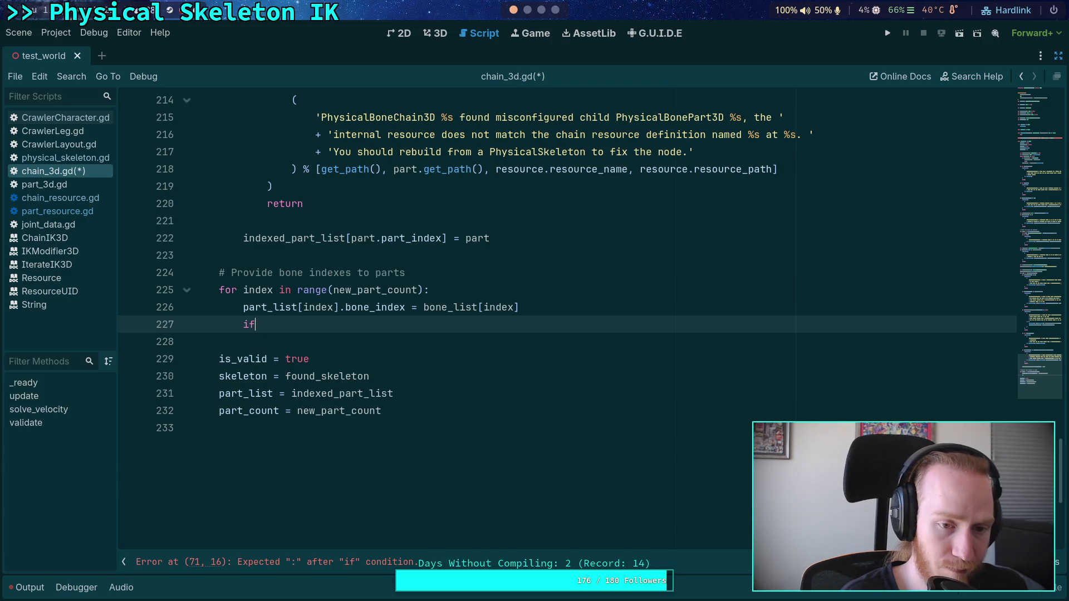
text(part)
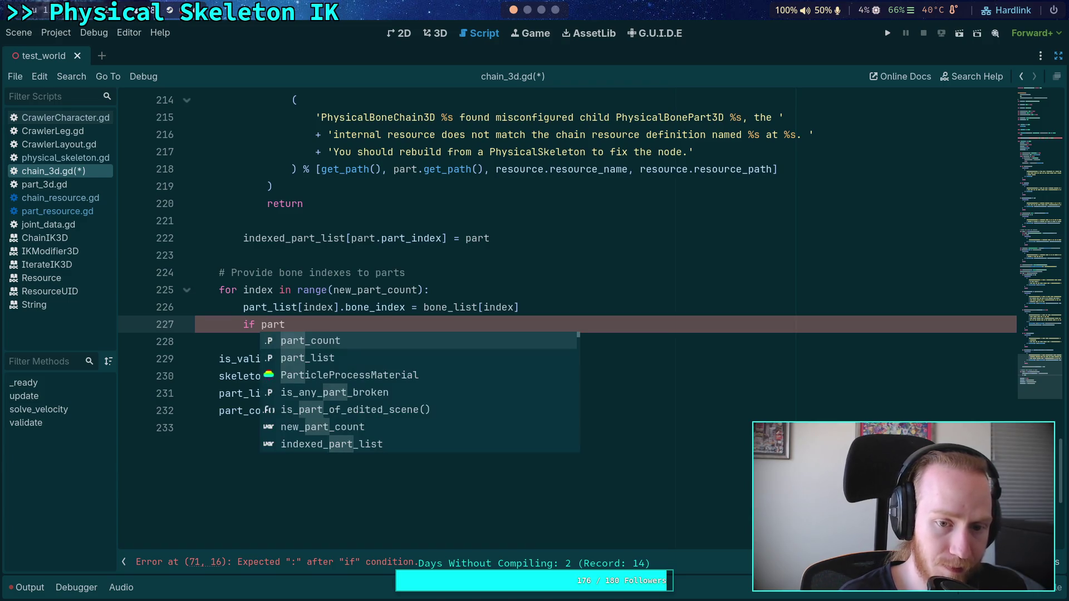
click(512, 301)
Declare 'var part: PhysicalBonePart3D = part_list[index]' at the loop top and use part for bone_index
click(522, 291)
key(Return)
text(var part: )
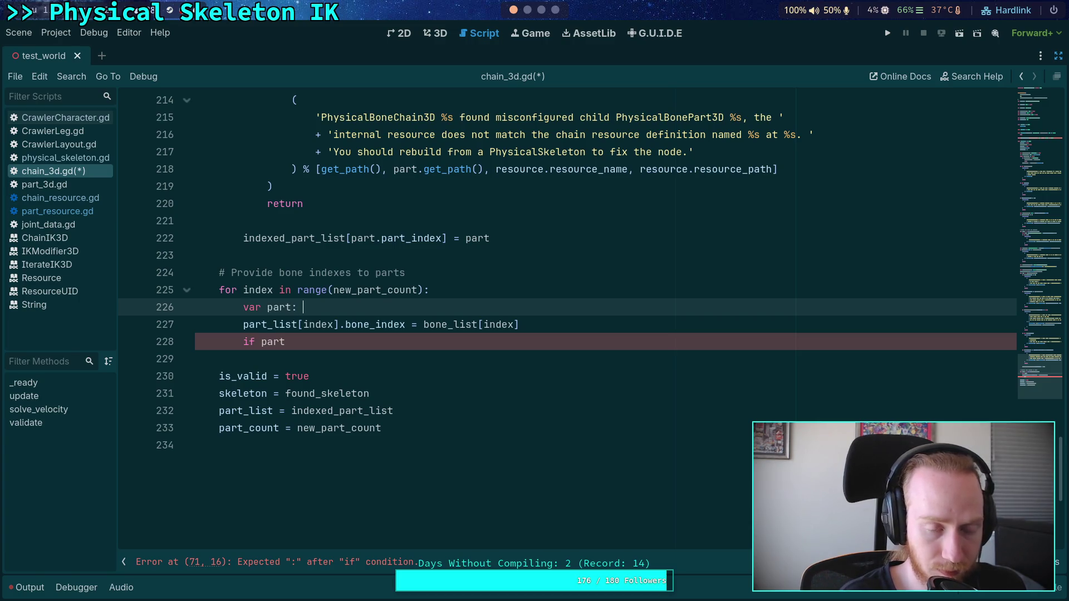
text(Physi)
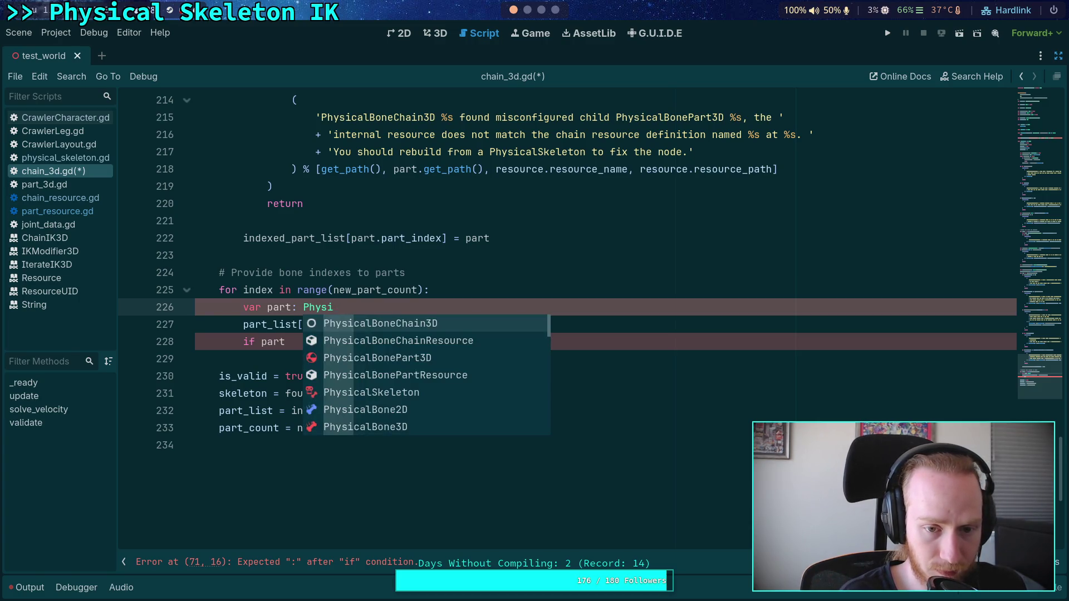
text(c)
key(Down)
key(Down)
key(Return)
text(= )
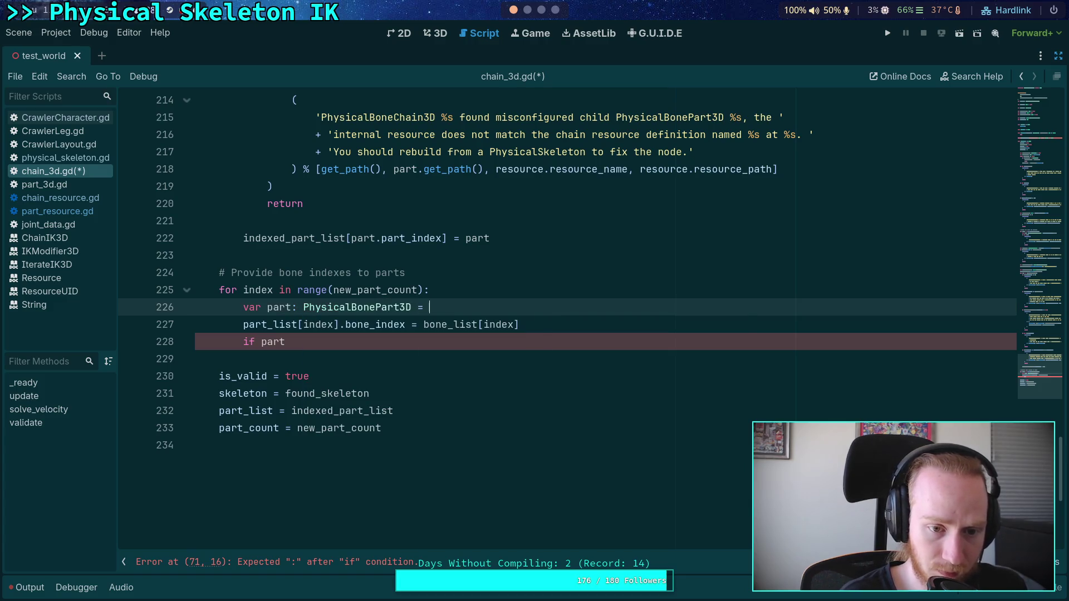
text(part_)
key(Return)
text([index)
drag(268, 325, 337, 319)
key(BackSpace)
Complete the condition as 'if part.resource.ik_enabled:'
click(337, 341)
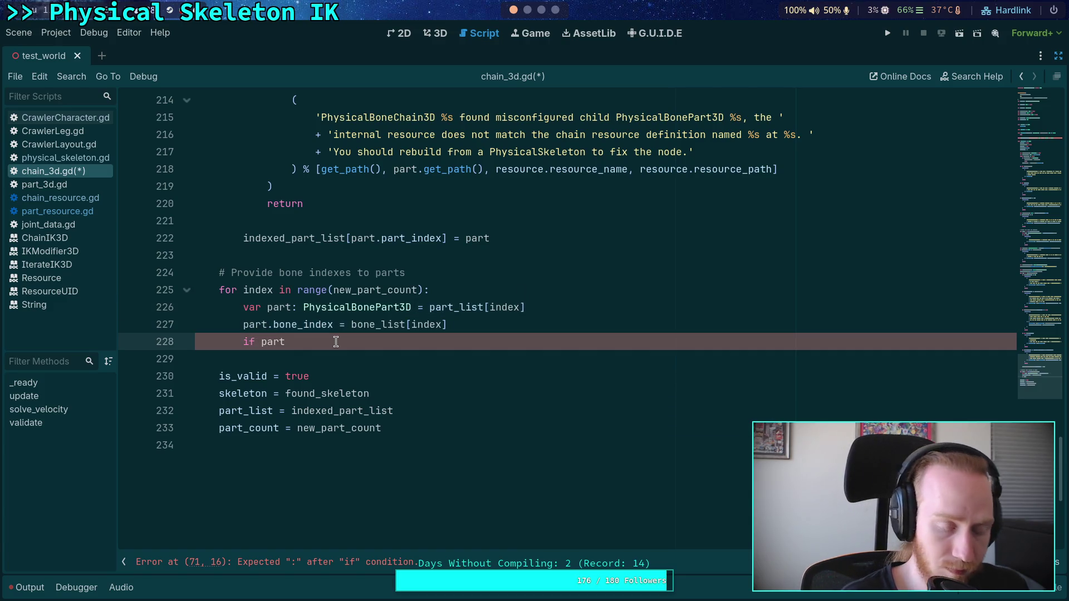
text(.is_i)
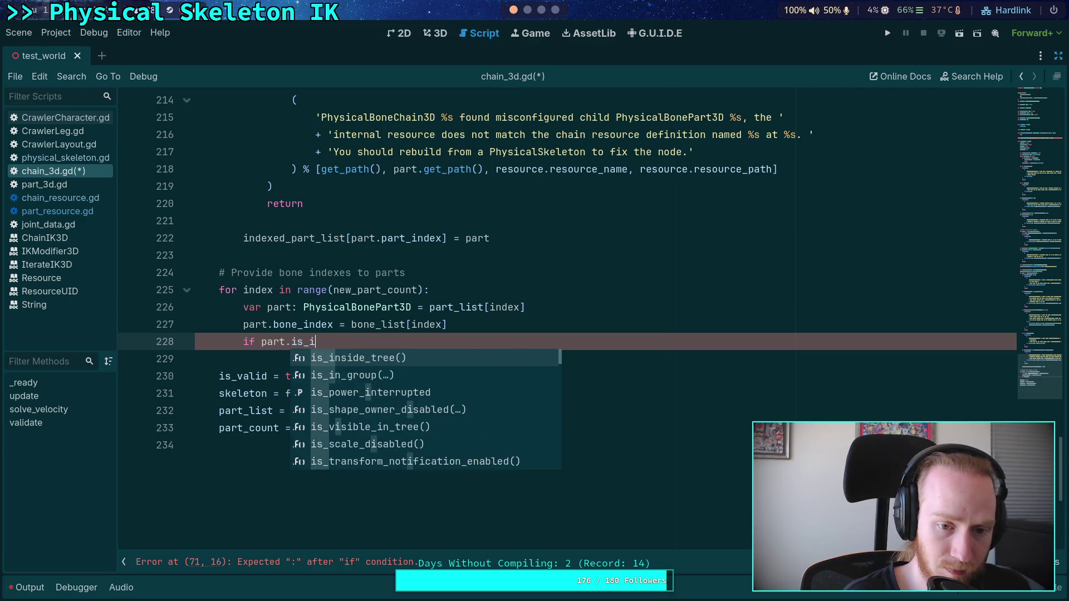
key(BackSpace)
key(BackSpace)
key(BackSpace)
text(k)
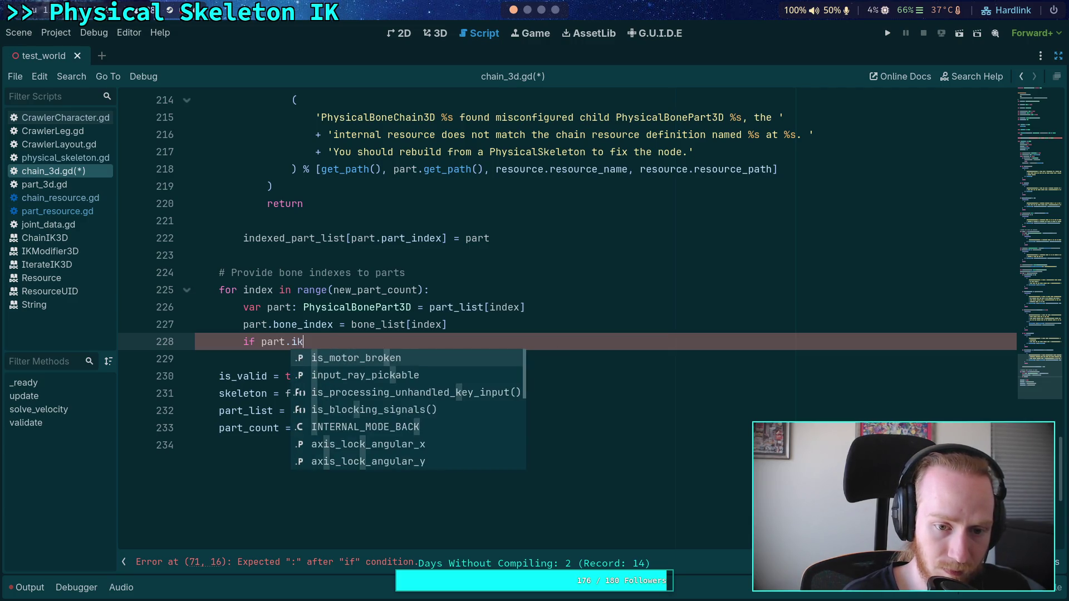
key(BackSpace)
key(BackSpace)
text(enable)
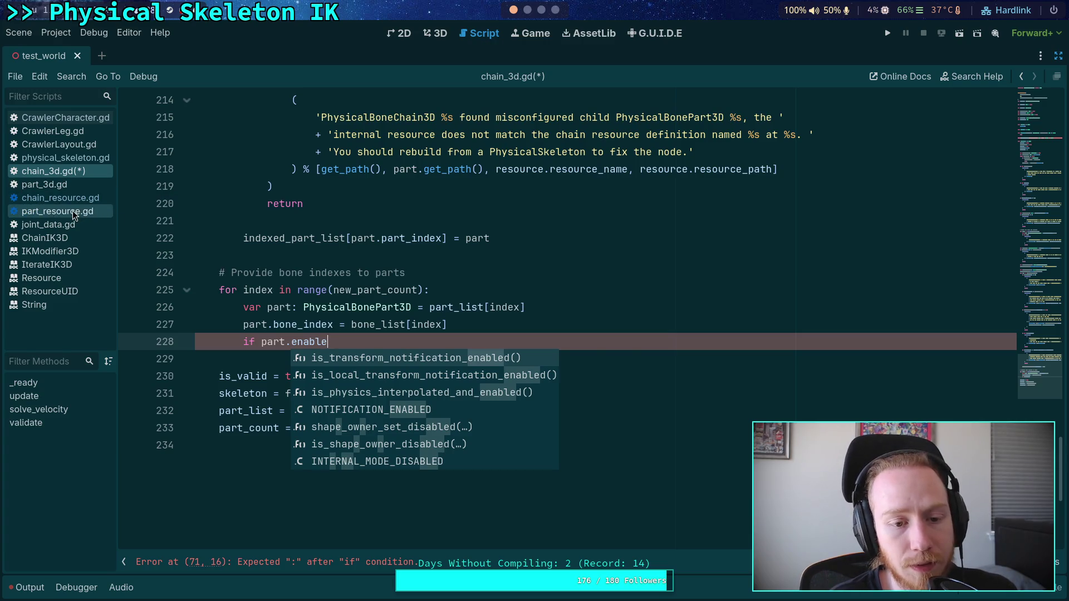
drag(335, 342, 290, 341)
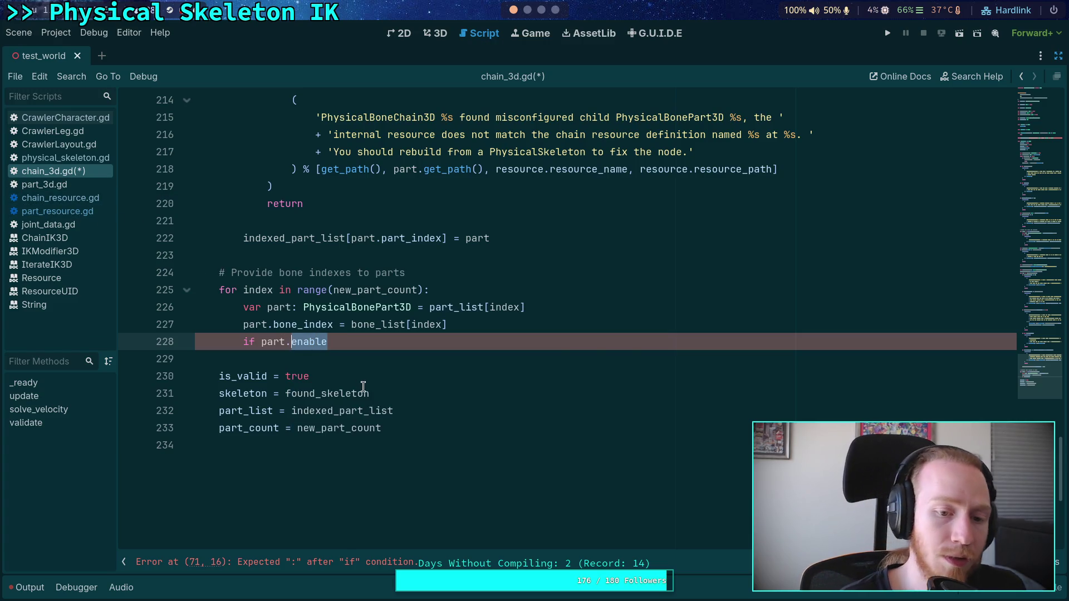
text(res)
key(Return)
text(.ik)
key(Return)
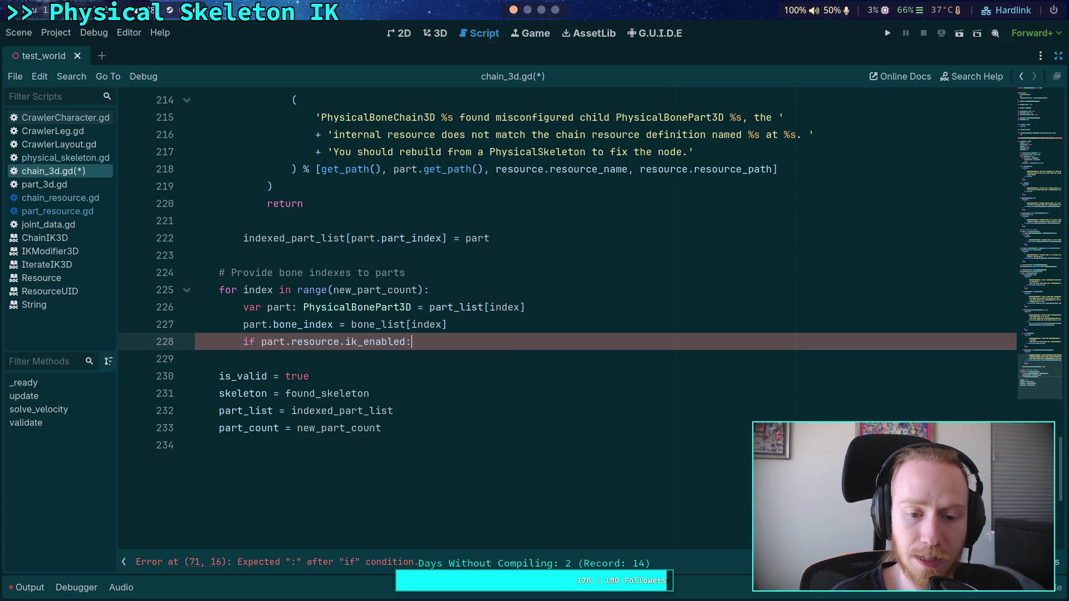
Set 'is_ik_enabled = true' inside the if block and save chain_3d.gd
key(Return)
text(is_i)
key(Return)
text(= true)
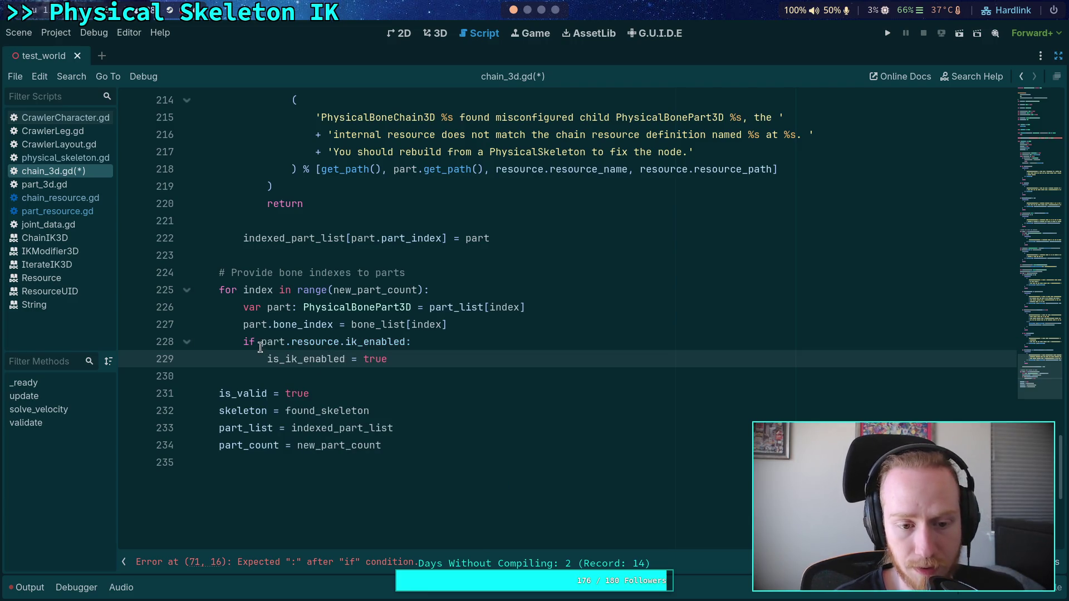
click(423, 378)
key(ctrl+s)
scroll(453, 396, up, 4)
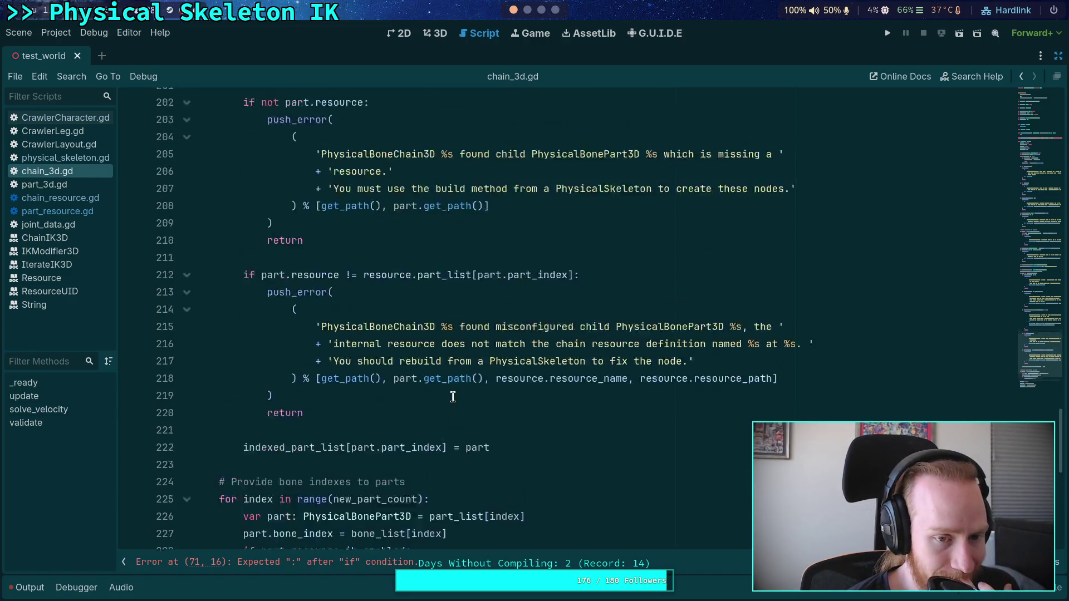
scroll(453, 397, up, 20)
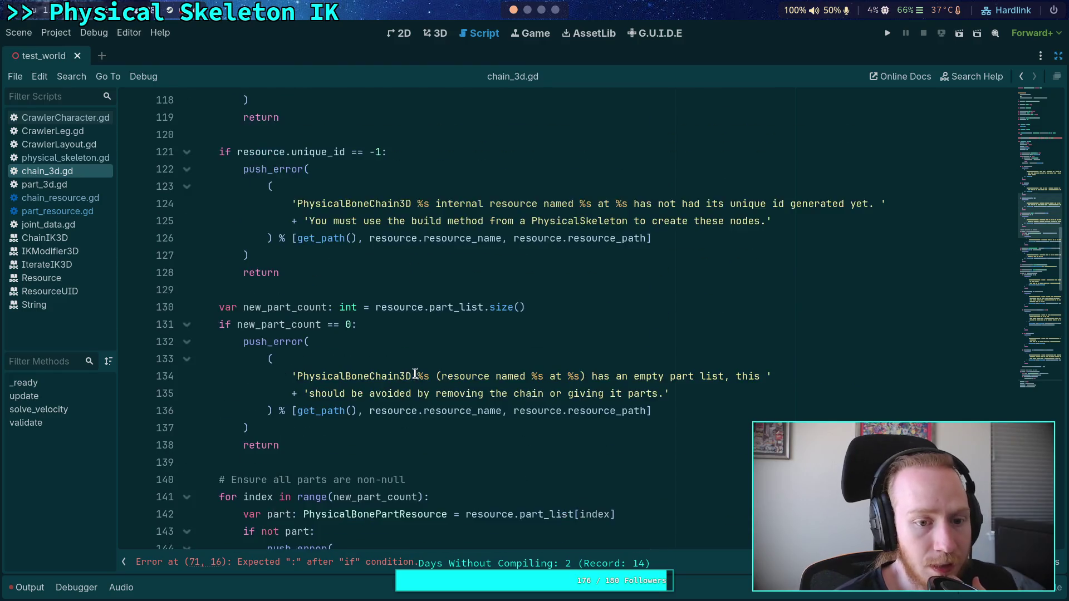
scroll(413, 368, up, 20)
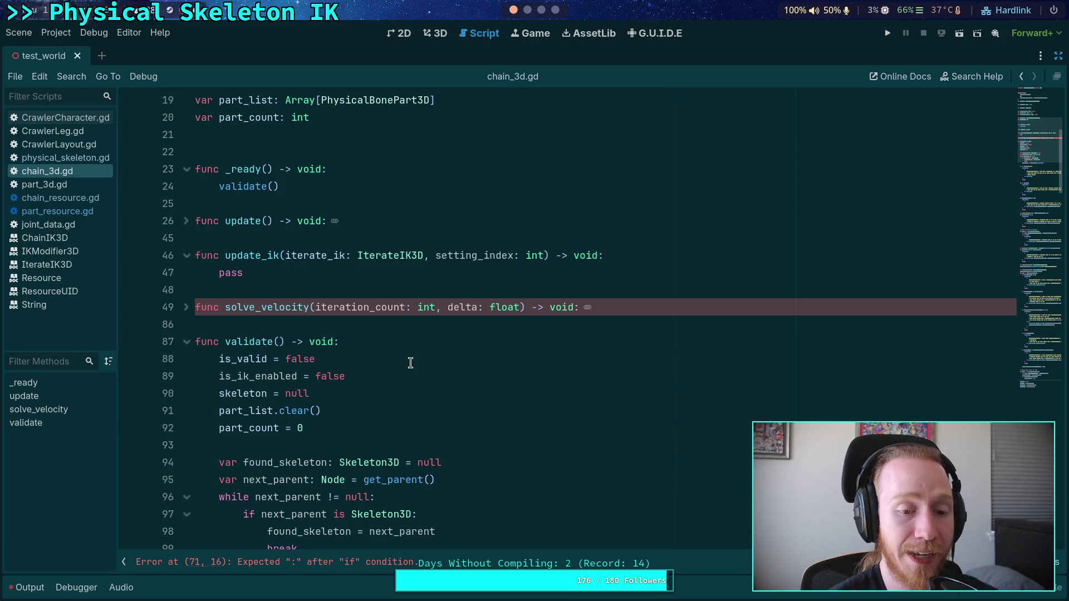
Fold validate() and move the is_ik_enabled declaration up directly under is_valid
click(184, 346)
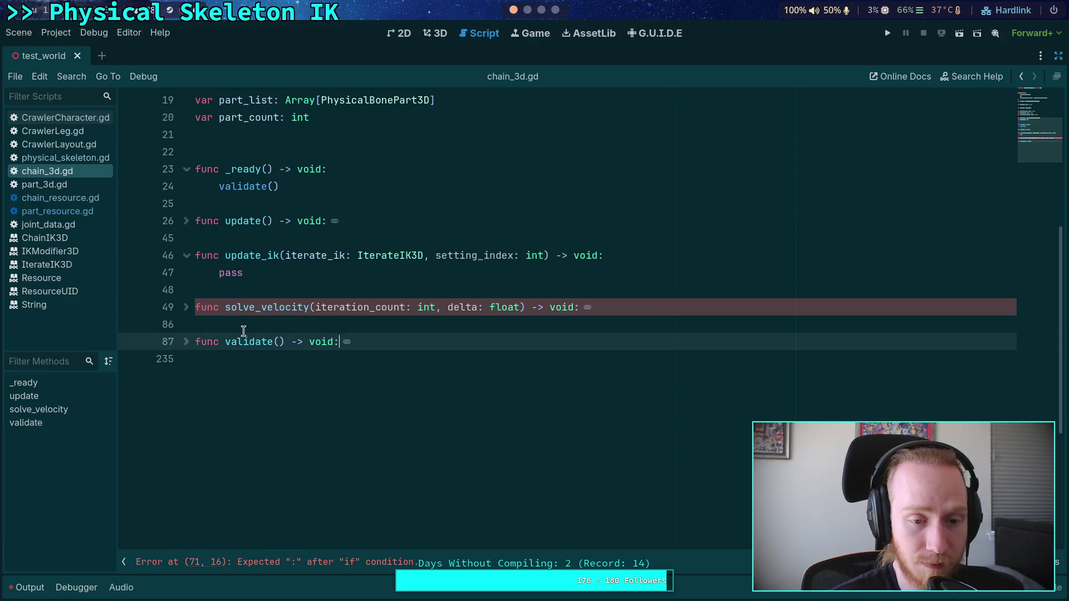
click(217, 238)
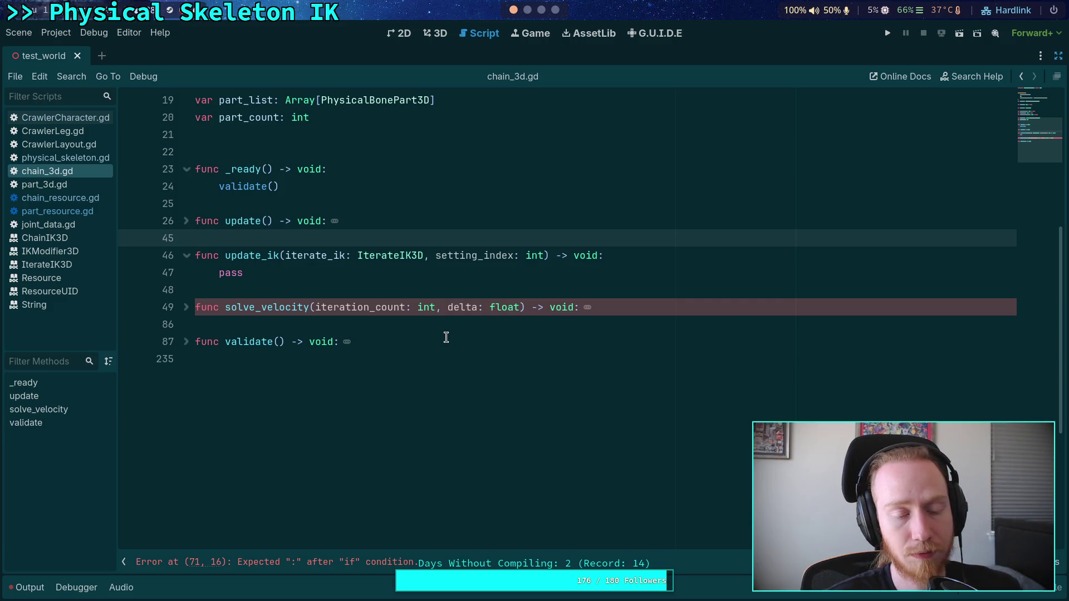
scroll(440, 329, up, 5)
click(404, 223)
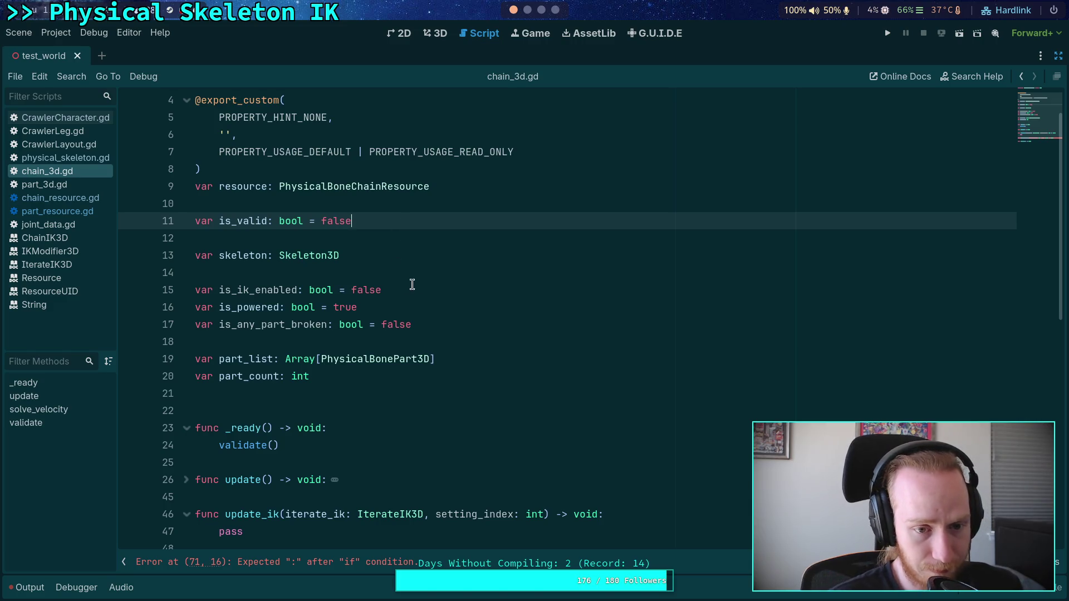
click(441, 289)
key(alt+Up)
key(alt+Up)
key(alt+Up)
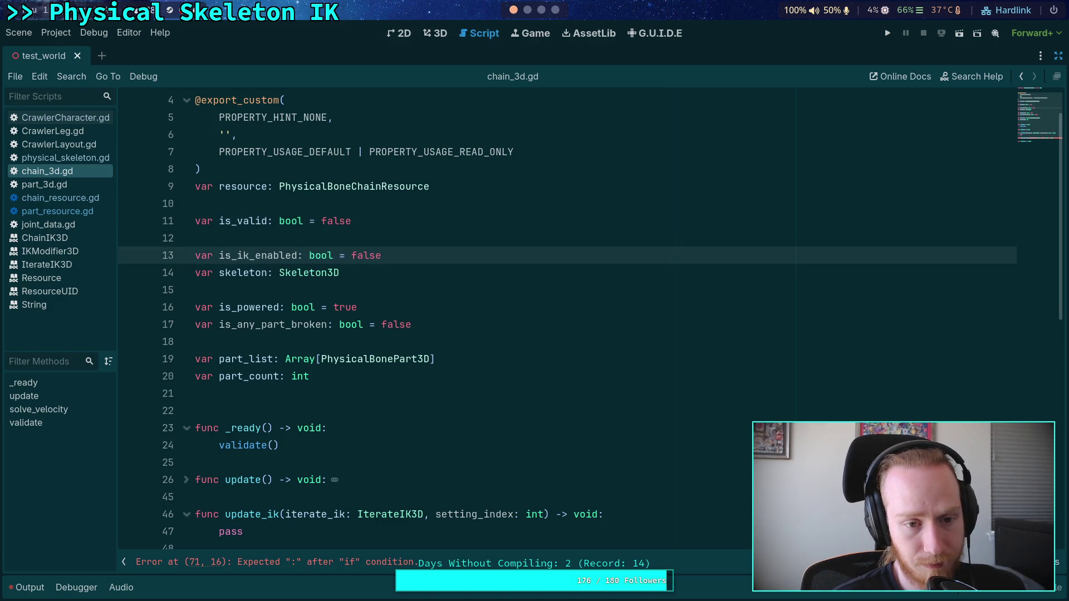
Add 'var is_ik_initialized: bool = false' below is_ik_enabled
key(Return)
text(var is_ik_enabled: bool = false)
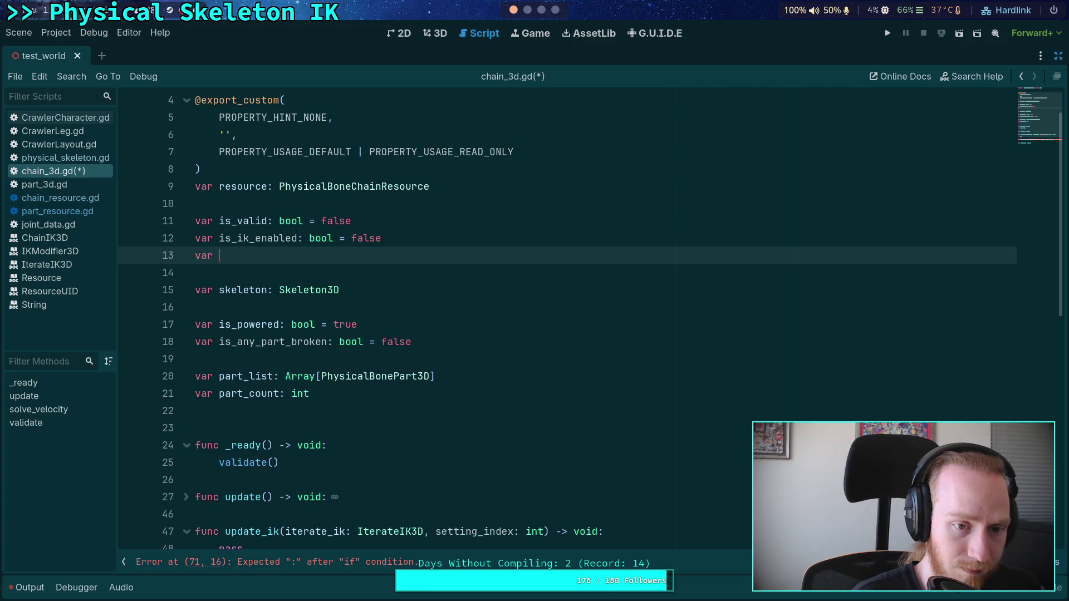
text(k)
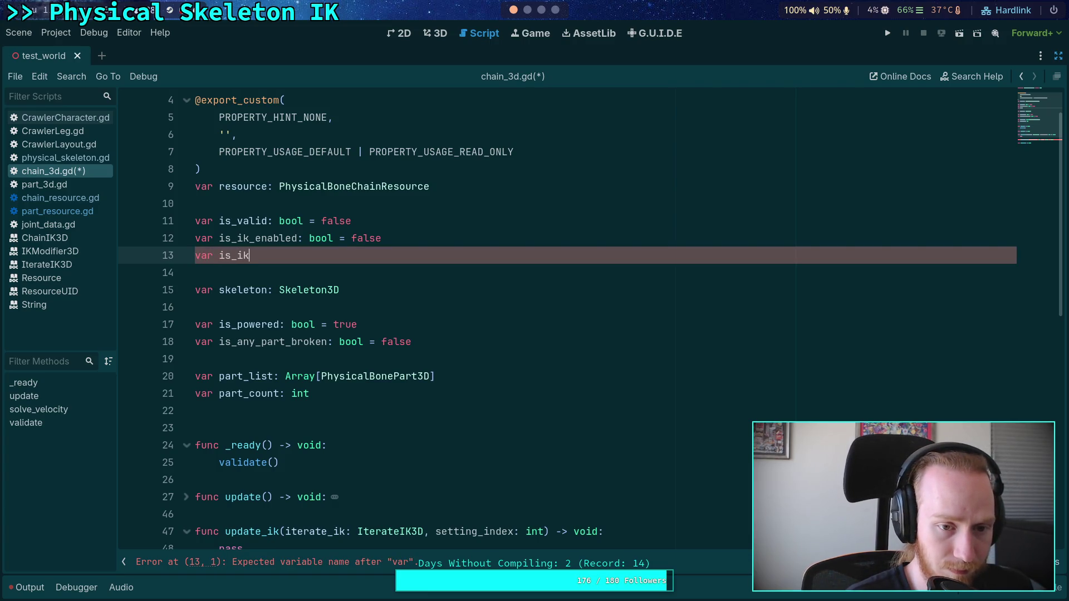
text(_initial)
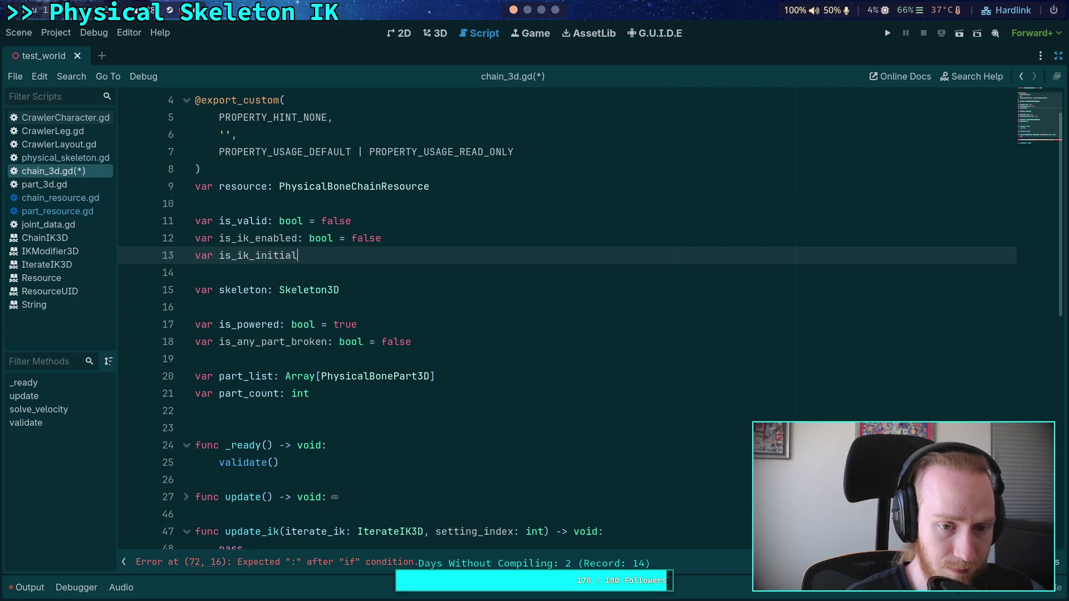
text(izedbool )
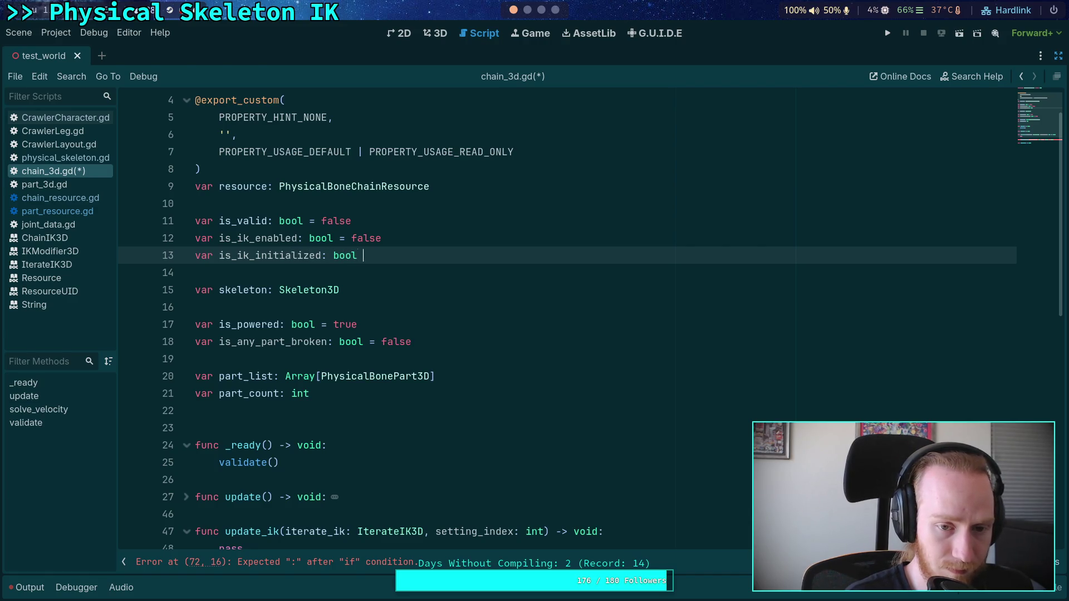
text(= false)
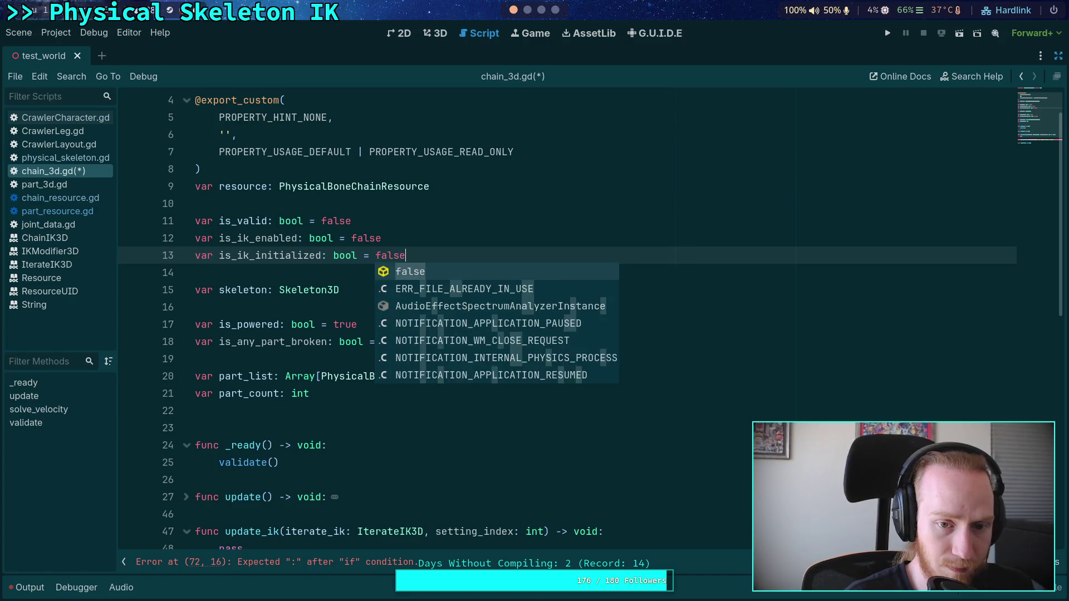
key(Escape)
scroll(235, 334, down, 4)
scroll(234, 334, up, 2)
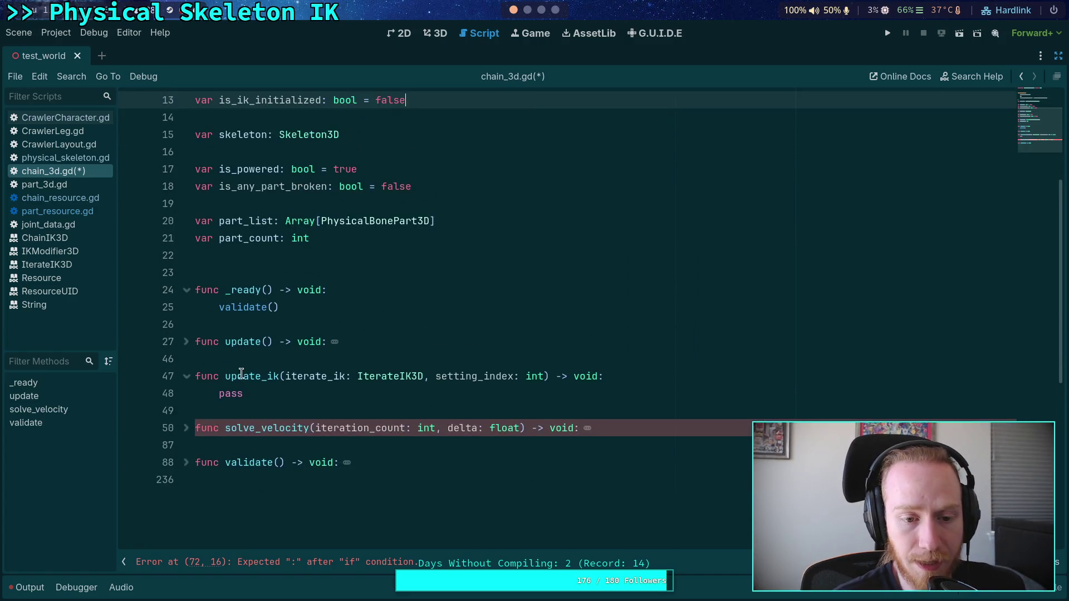
Rename the update_ik function to init_ik
drag(226, 428, 263, 428)
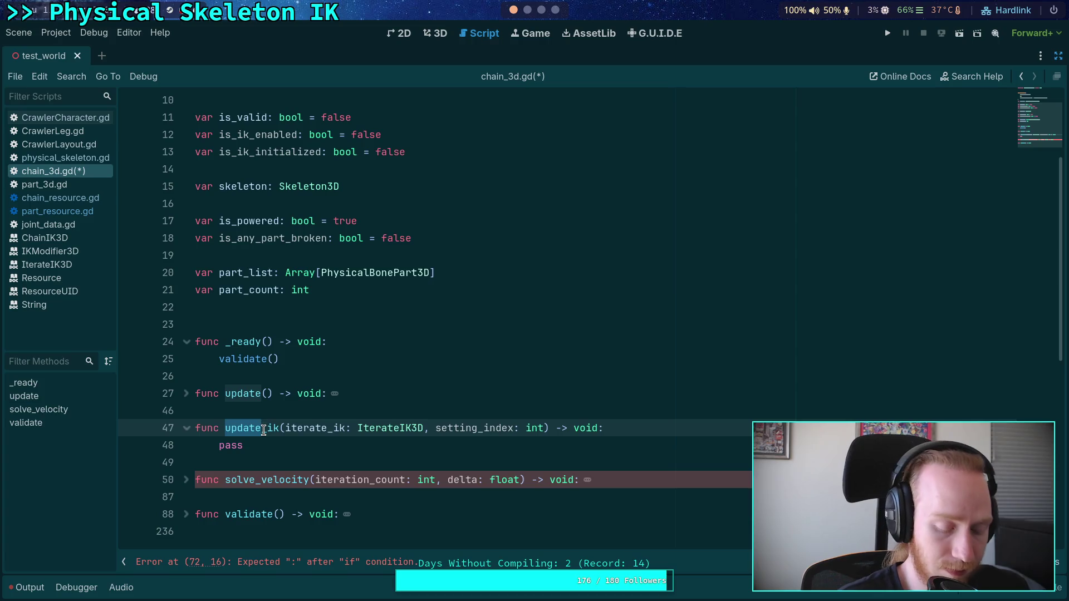
text(initialize)
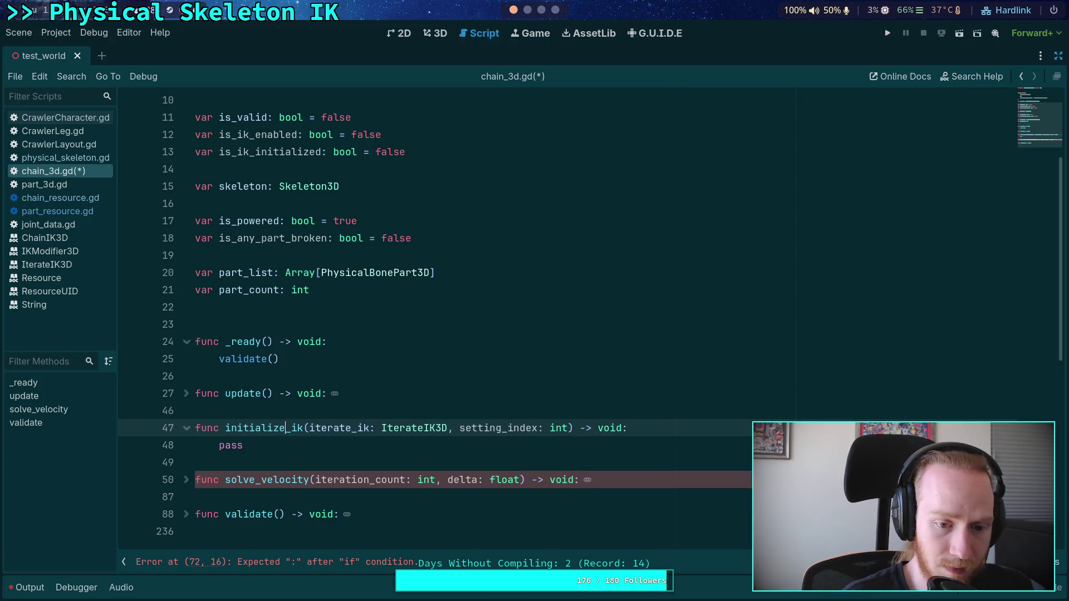
drag(249, 429, 534, 421)
key(BackSpace)
click(323, 444)
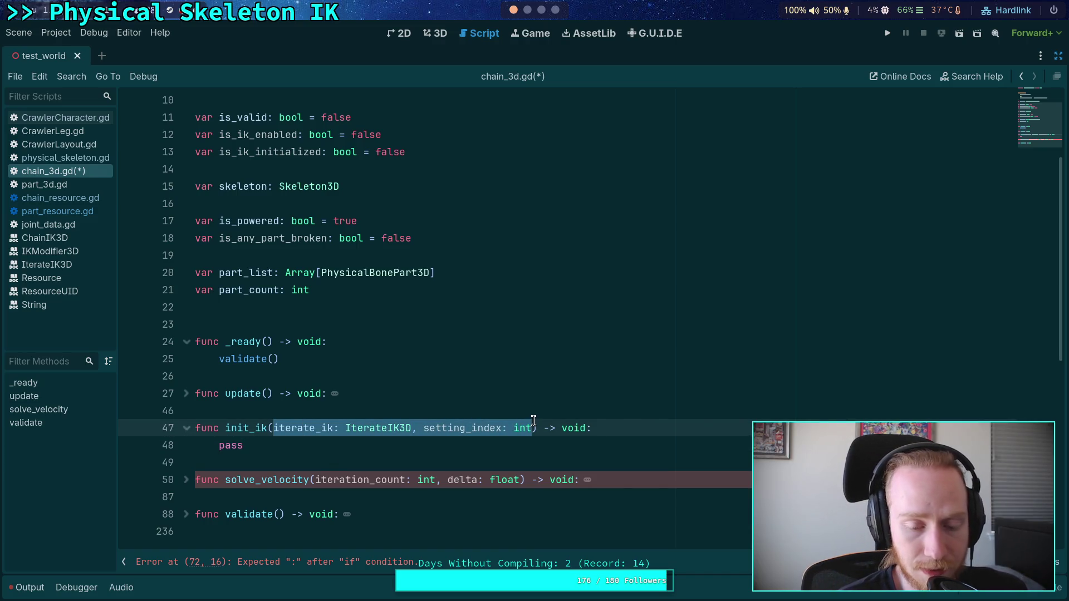
double_click(378, 428)
double_click(463, 428)
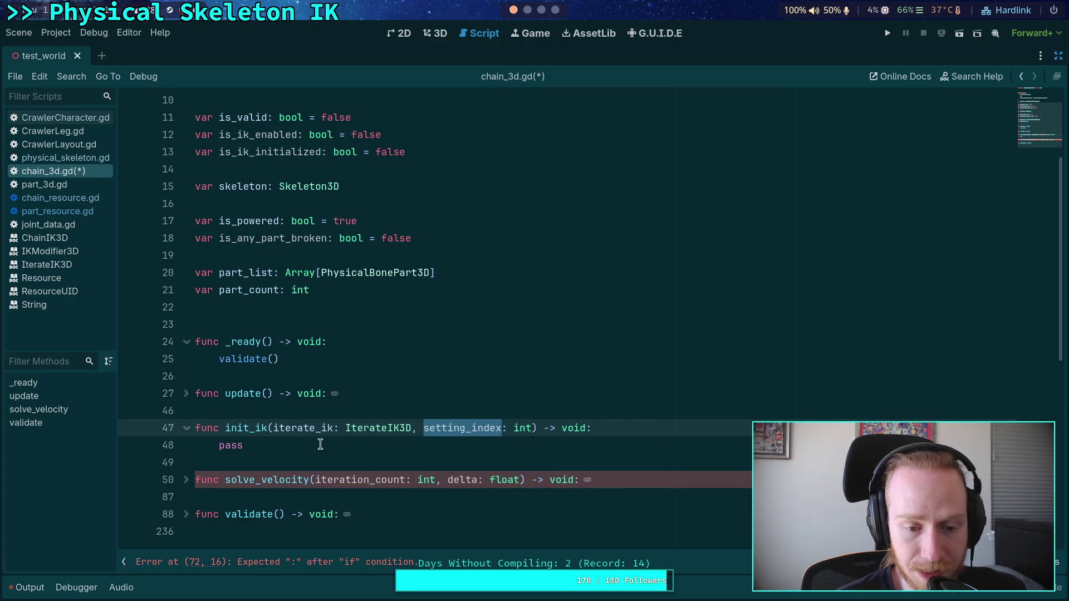
double_click(226, 446)
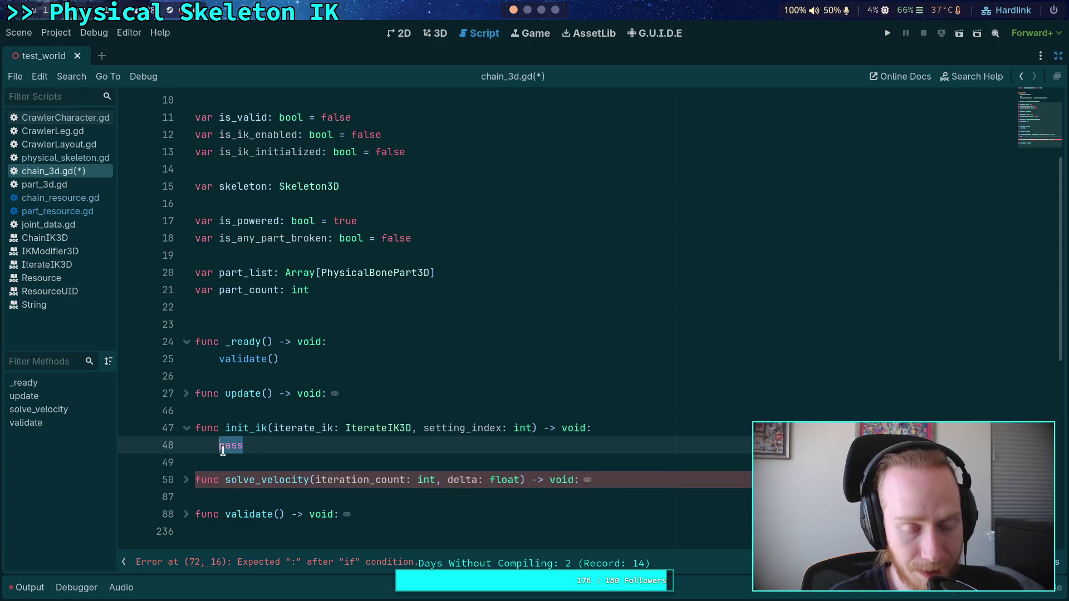
scroll(292, 391, up, 1)
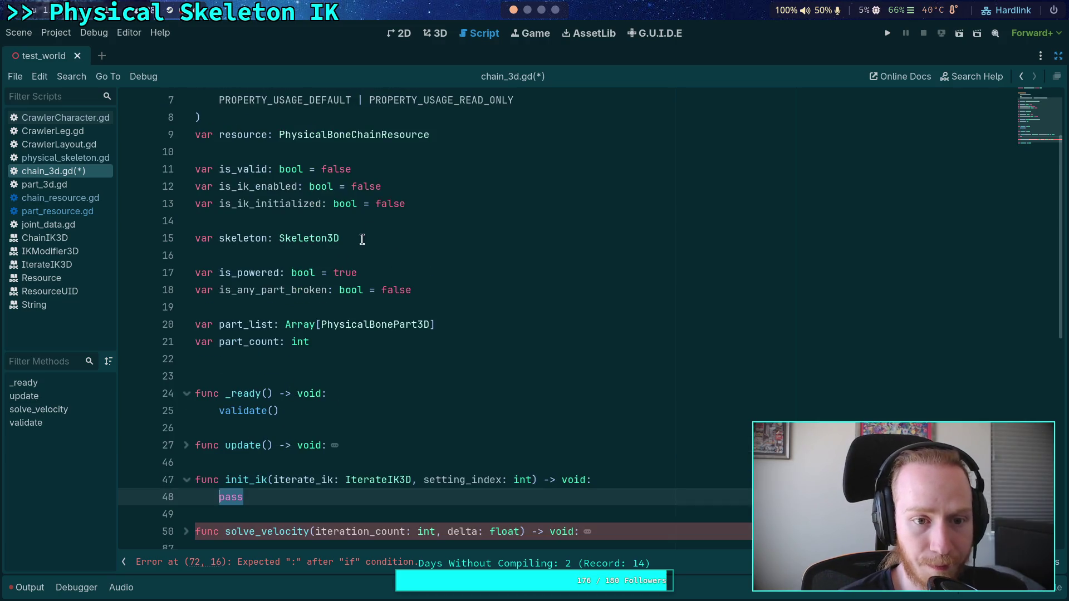
click(456, 190)
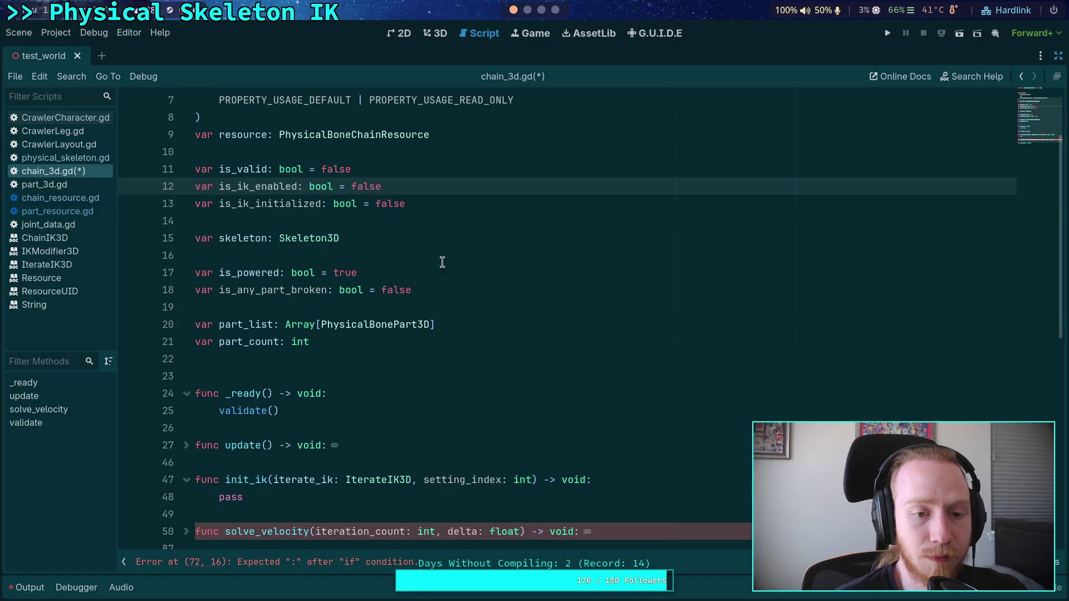
Add 'is_ik_initialized = true' as the first line of init_ik
click(629, 472)
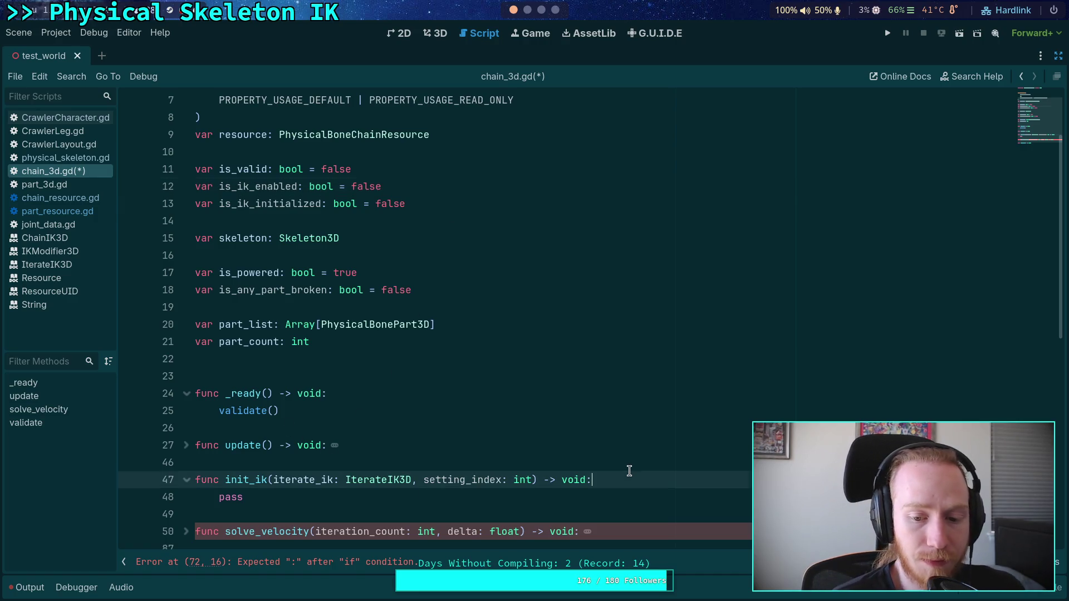
key(Return)
text(is_ik)
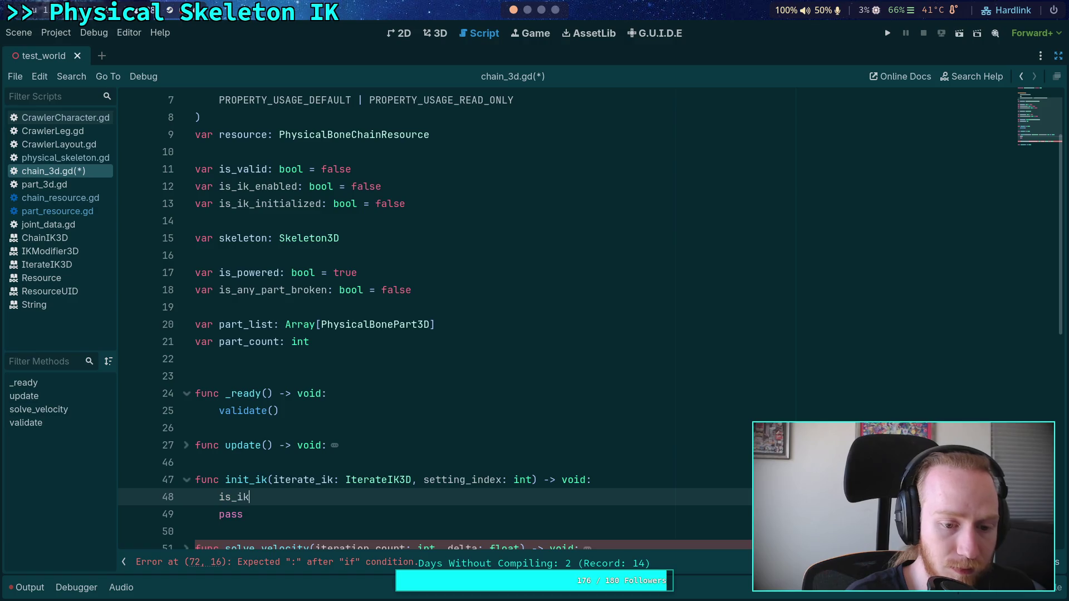
key(Down)
key(Return)
text(true)
Replace init_ik's pass with '# TODO', save, and switch to CrawlerCharacter.gd
drag(260, 514, 219, 515)
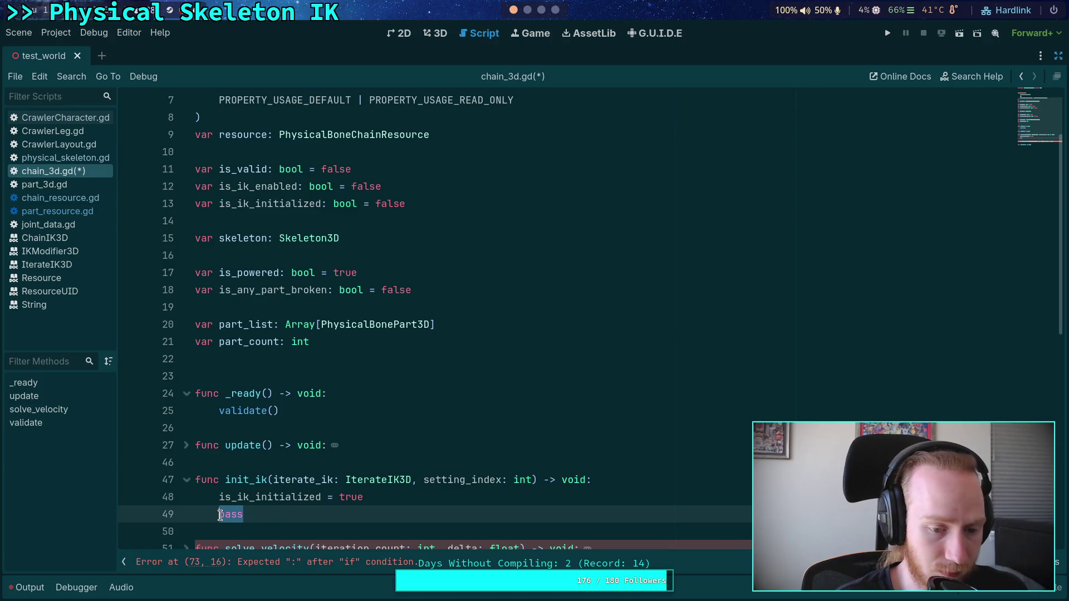
key(BackSpace)
text(# TODO)
key(ctrl+s)
scroll(294, 423, down, 1)
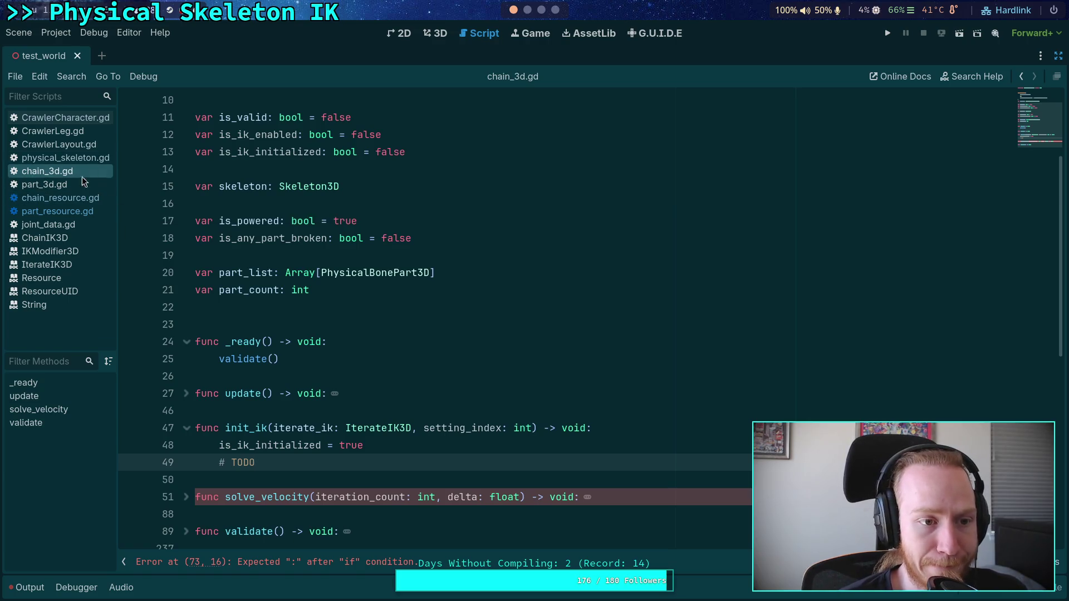
click(90, 119)
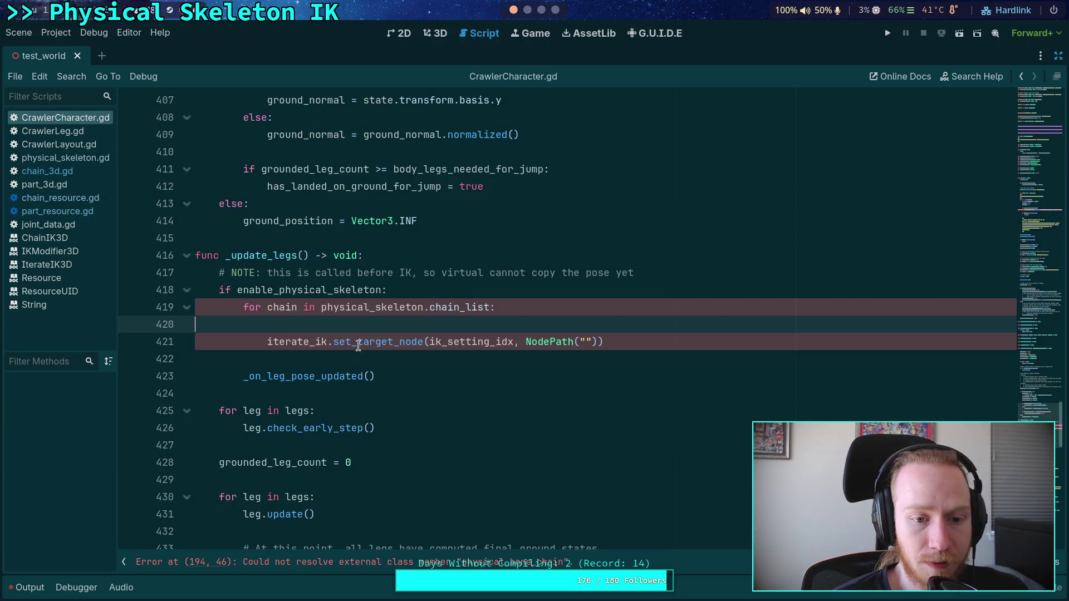
Delete the half-typed 'if chain.' line from the chain loop in _update_legs
scroll(345, 335, up, 1)
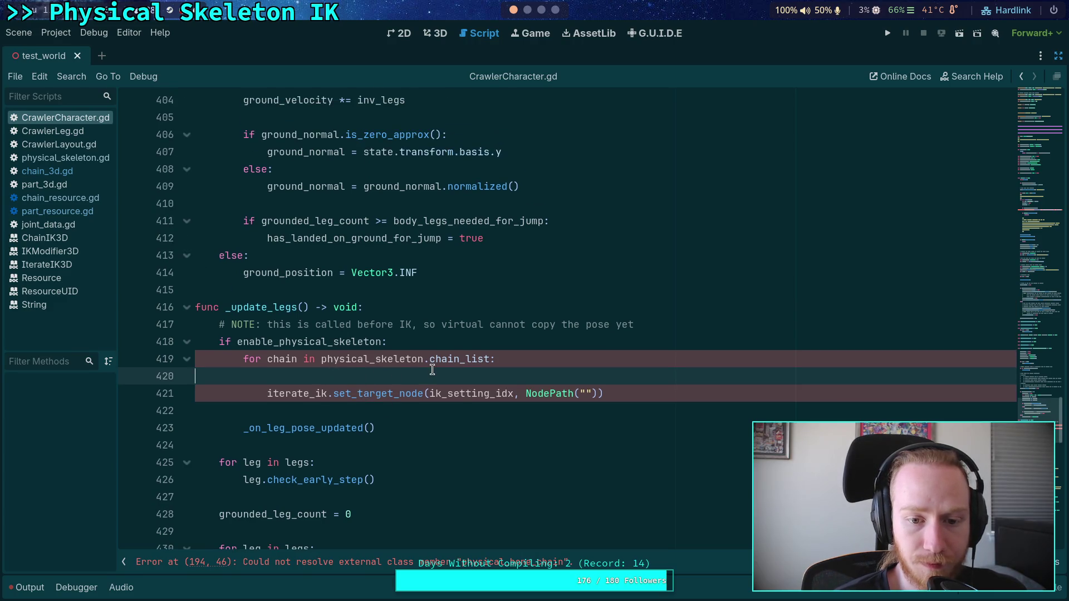
key(Tab)
mouse_move(551, 389)
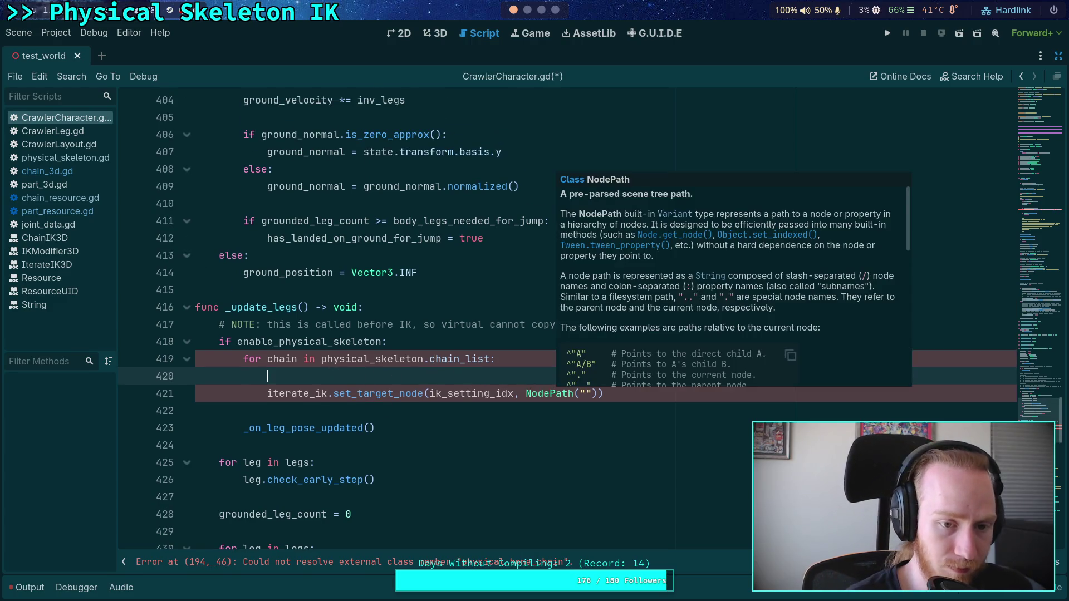
text(if)
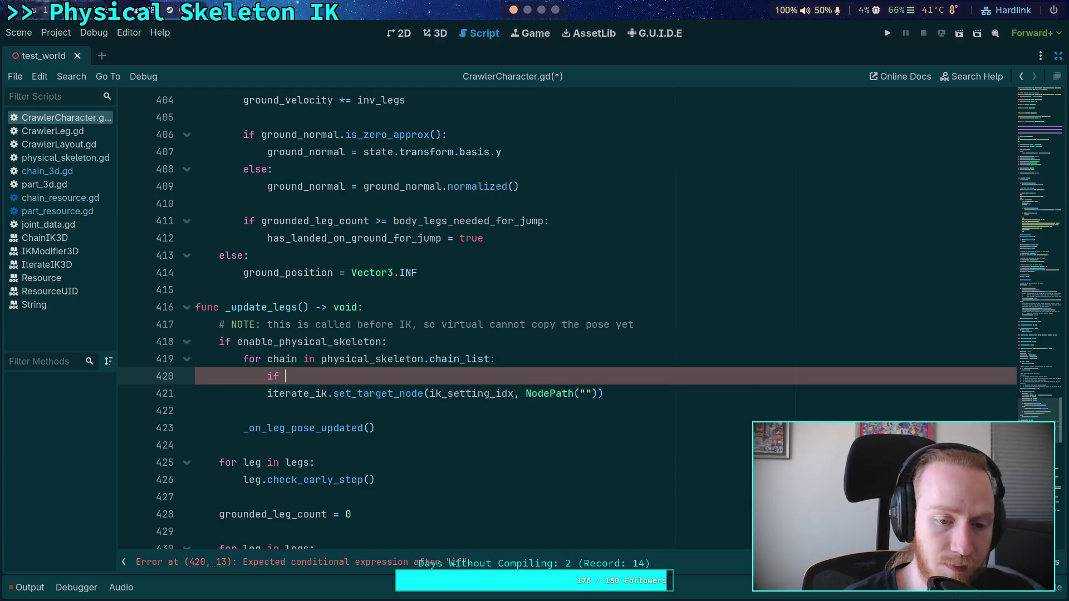
text( chain)
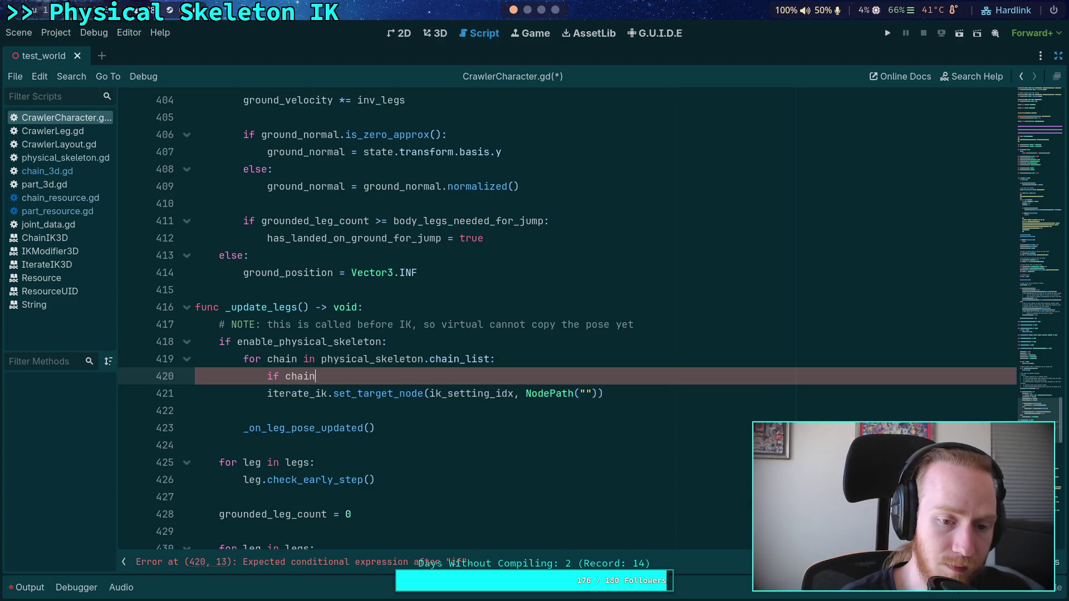
text(id)
key(BackSpace)
key(BackSpace)
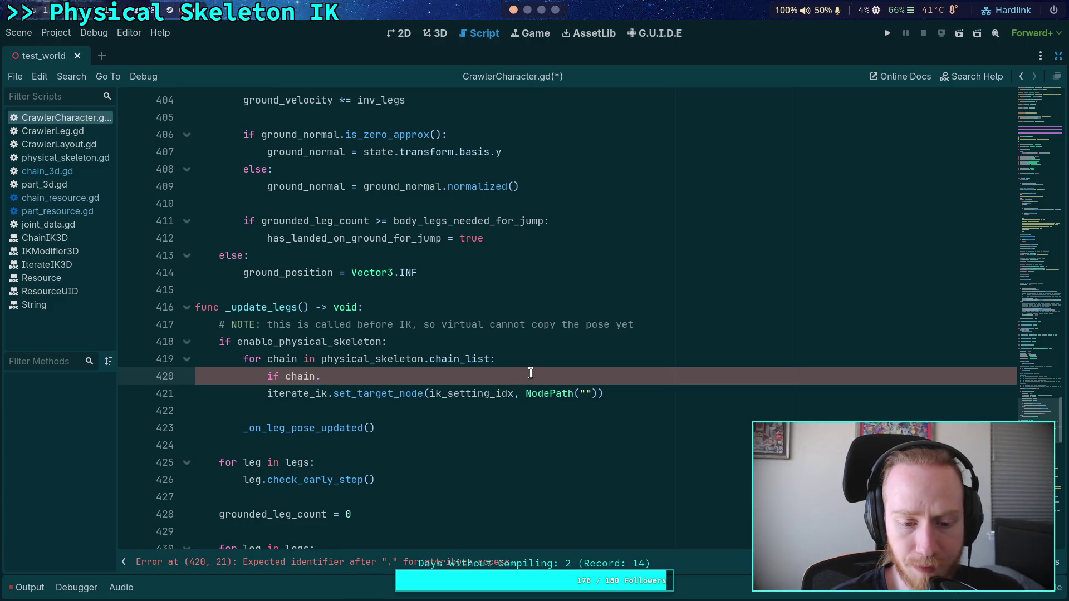
drag(532, 373, 543, 365)
key(BackSpace)
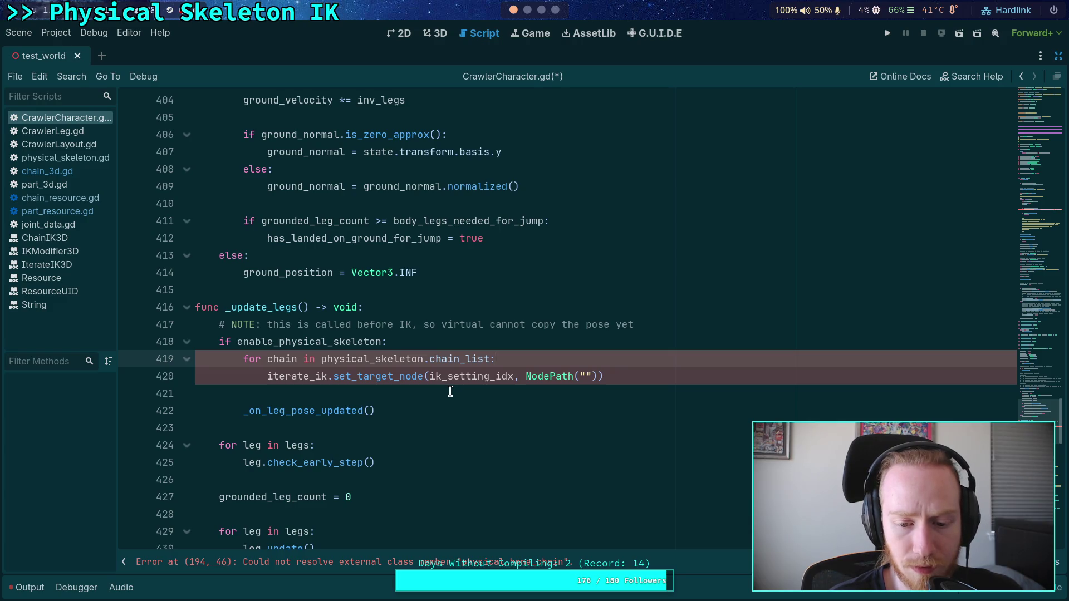
Jump to the unresolved external class error at line 194
click(443, 359)
click(410, 562)
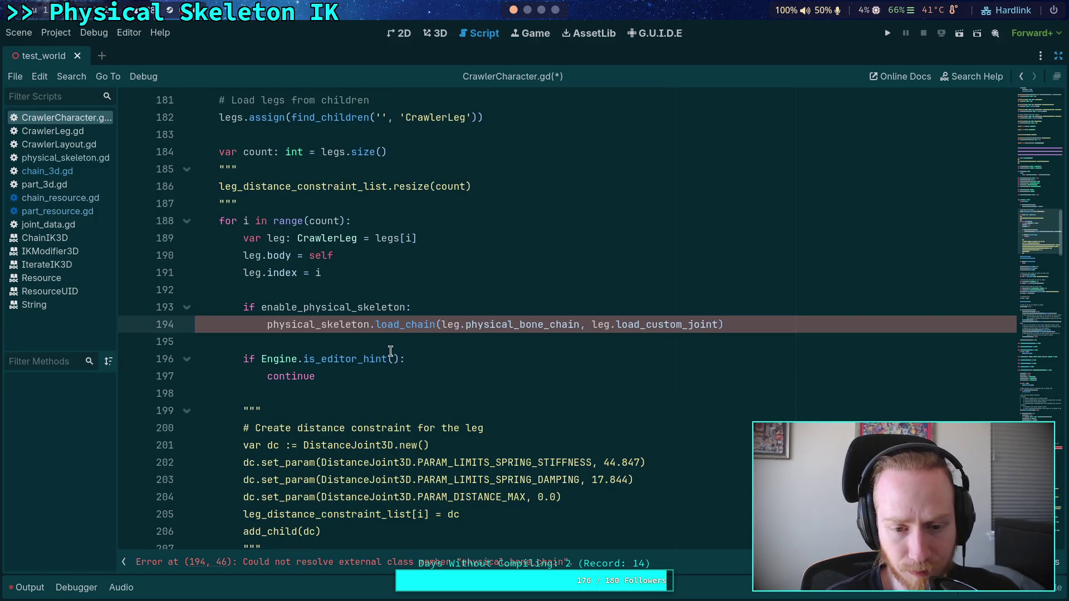
mouse_move(522, 319)
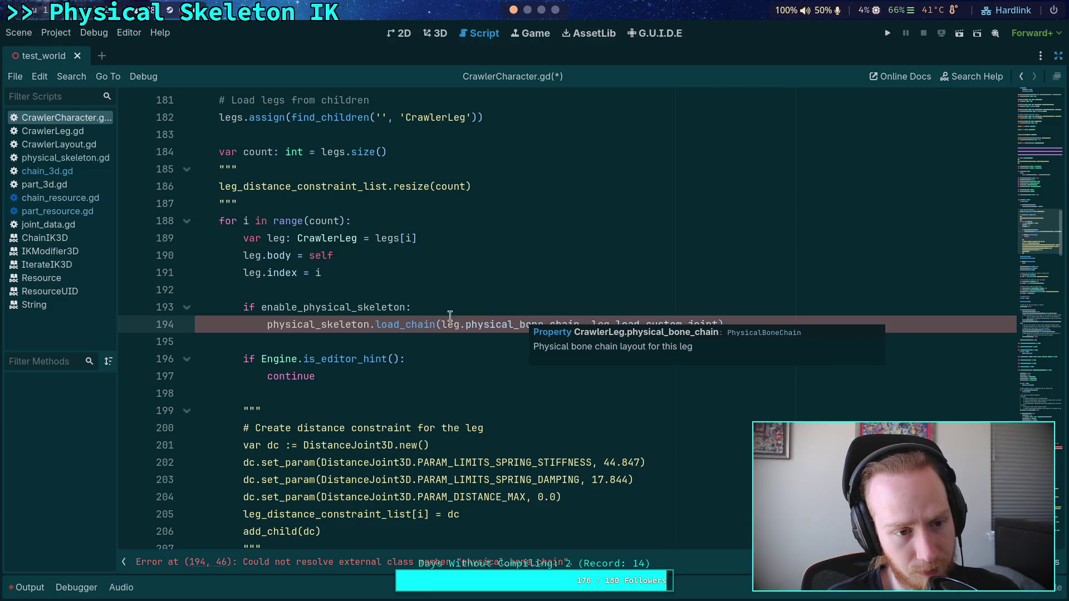
In CrawlerLeg.gd, retype PhysicalBoneChain as PhysicalBoneChainResource on lines 711, 722 and 728
click(73, 136)
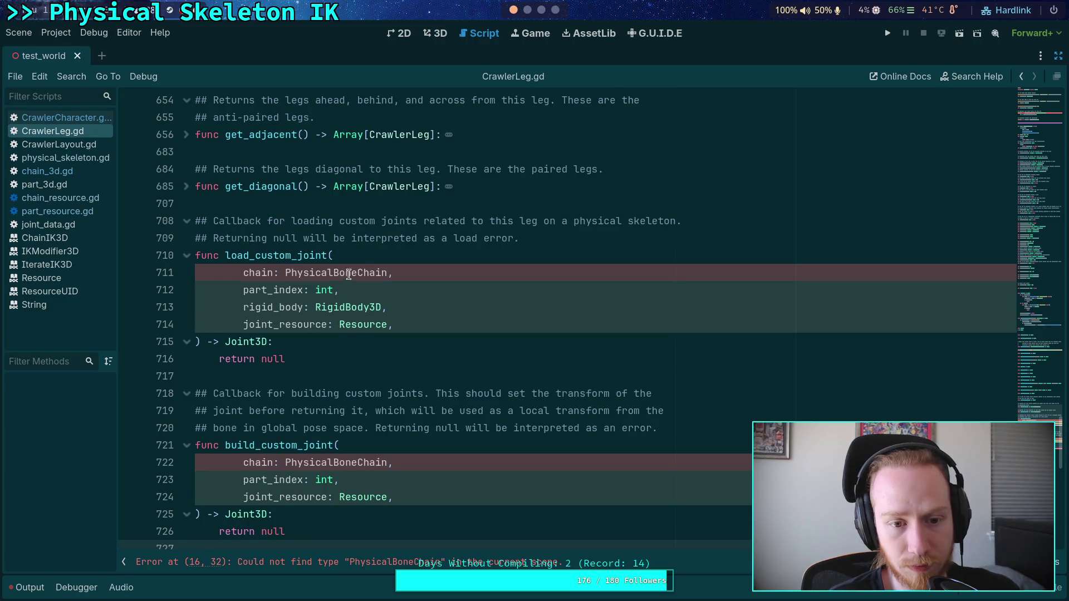
click(388, 270)
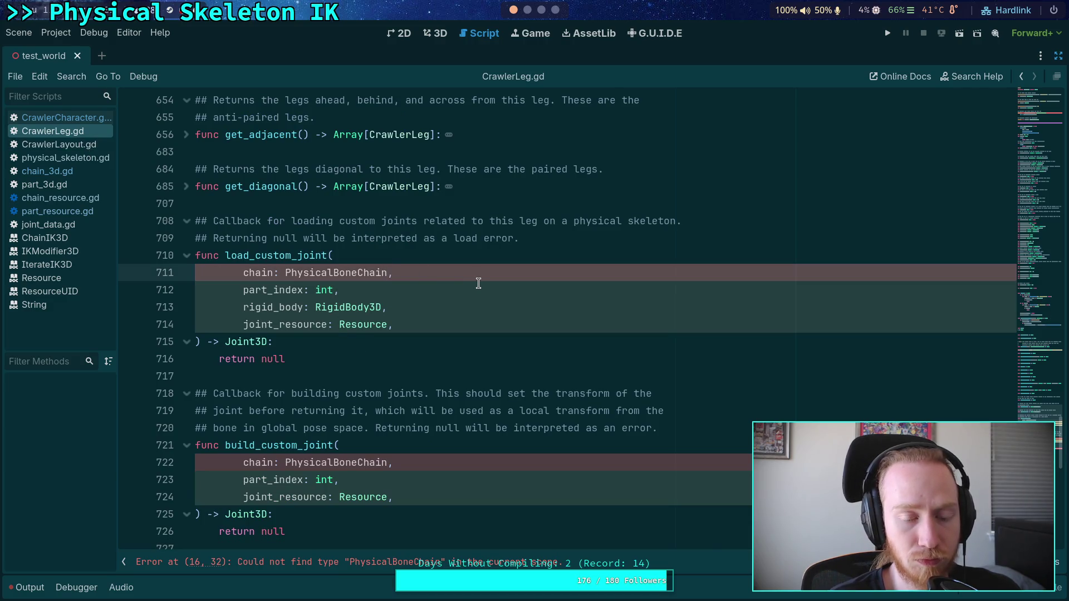
text(Resource)
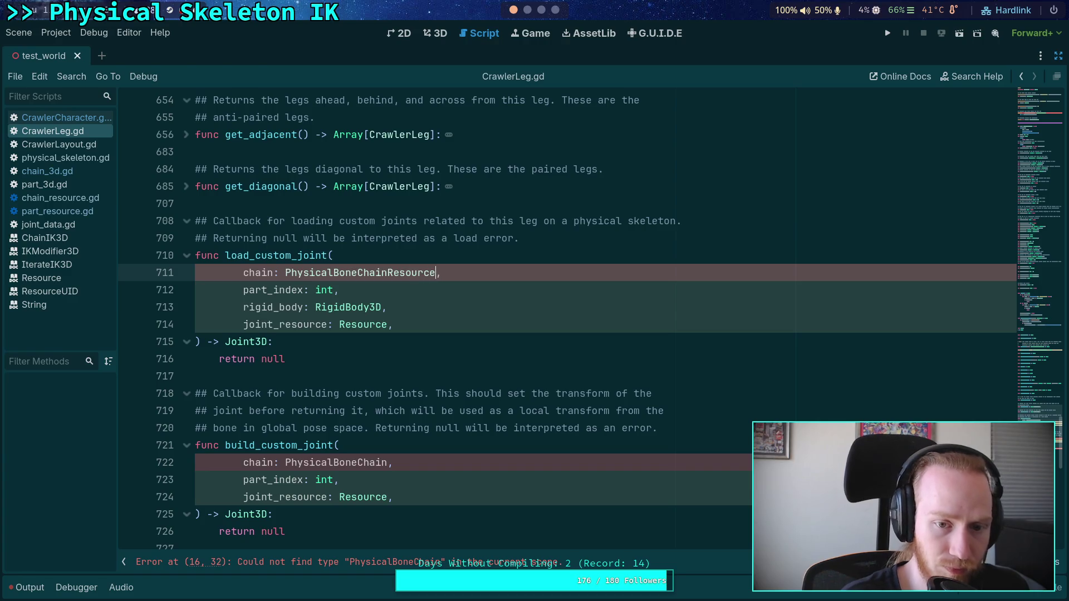
scroll(442, 348, down, 1)
click(388, 411)
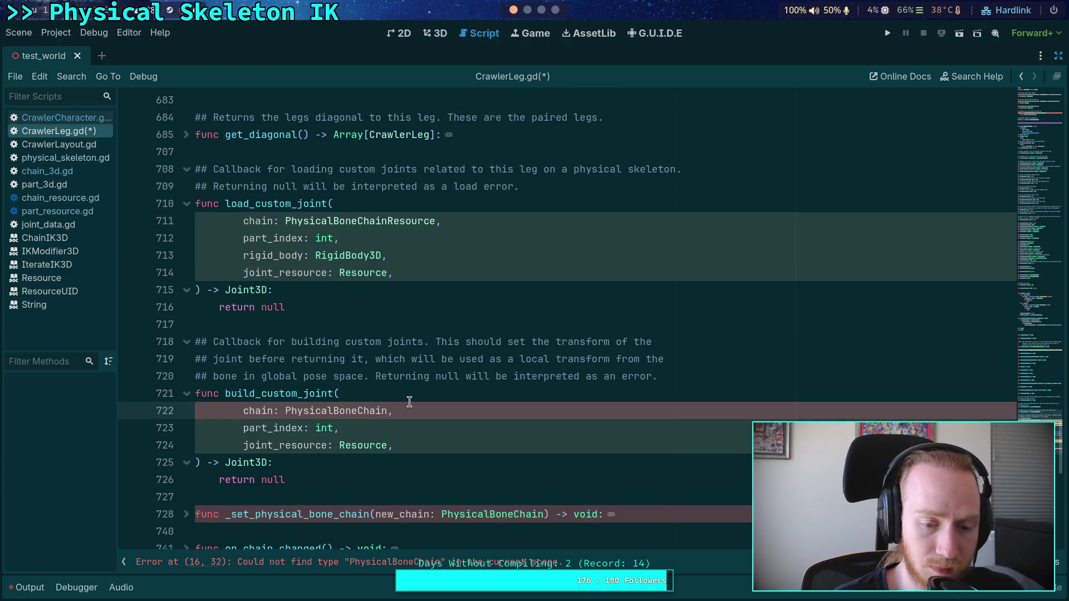
text(Resource)
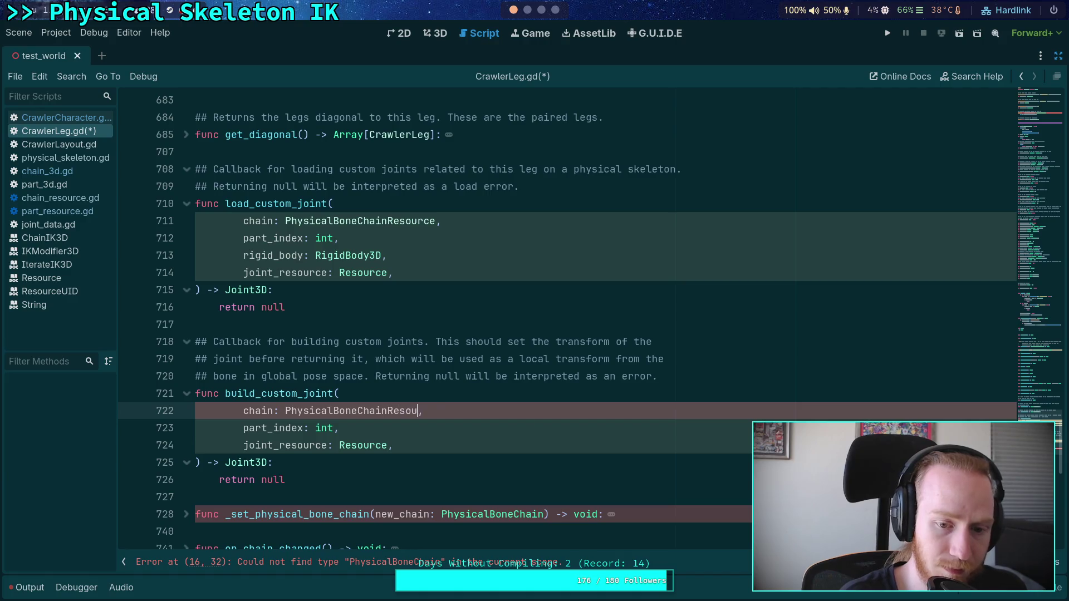
scroll(501, 380, down, 3)
click(544, 359)
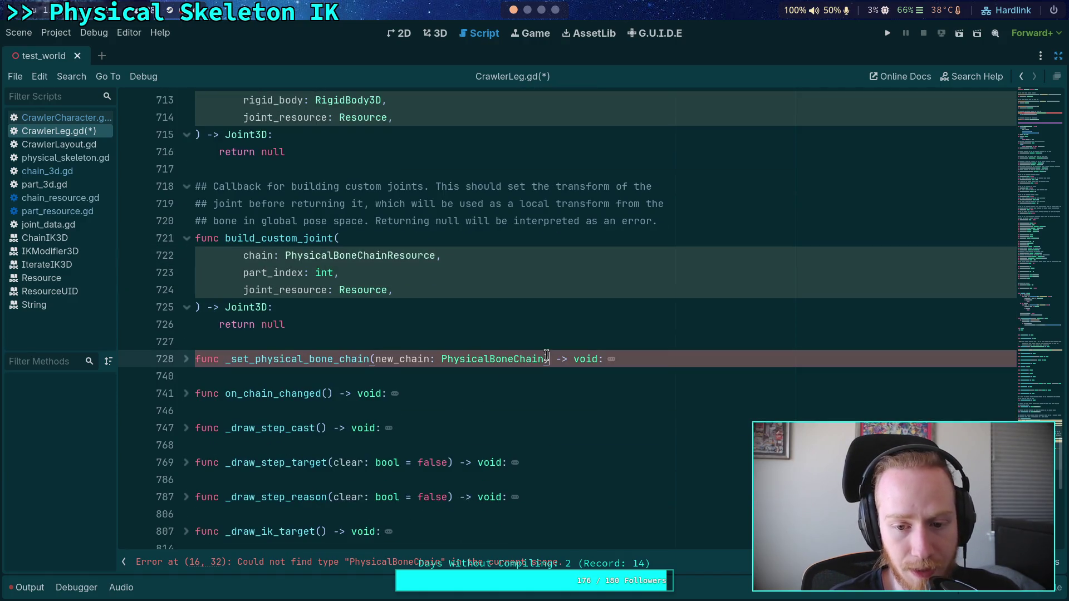
text(Resu)
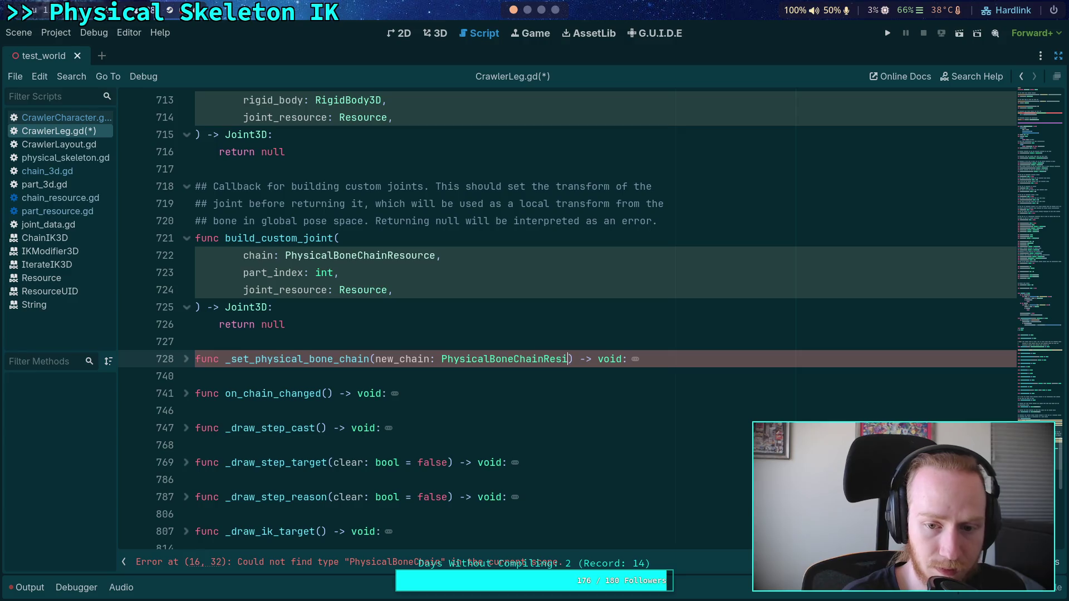
key(ctrl+space)
key(Return)
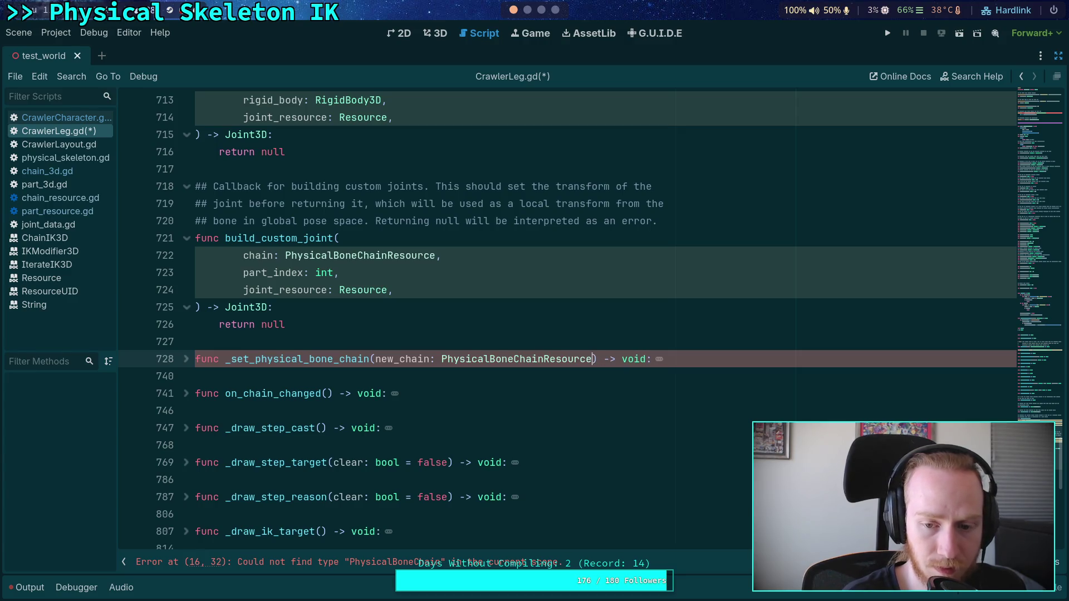
Unfold and inspect the _set_physical_bone_chain setter
click(186, 359)
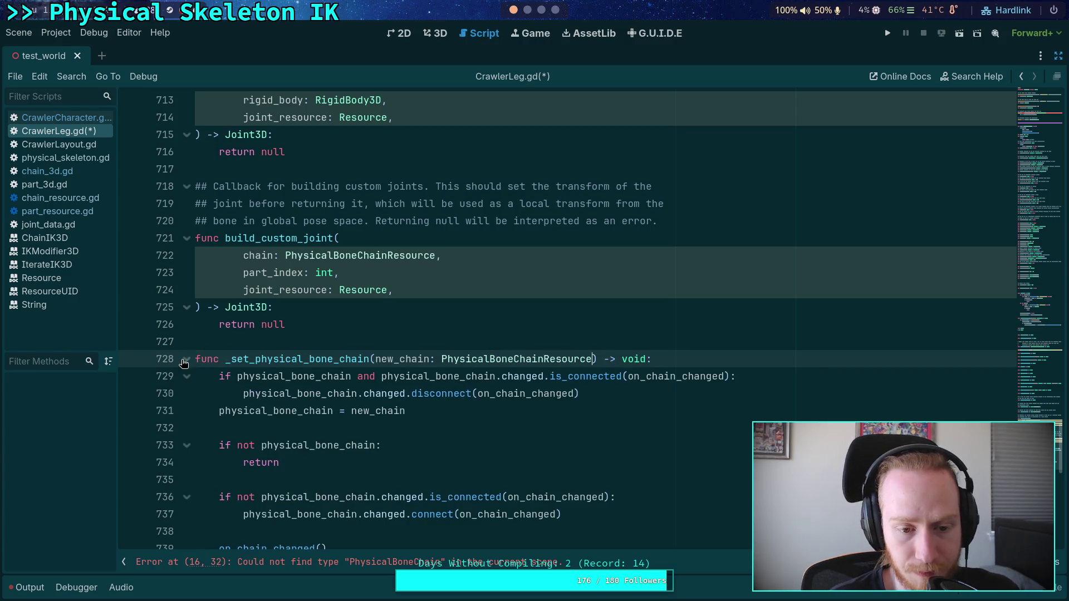
scroll(263, 365, down, 2)
click(302, 308)
click(289, 323)
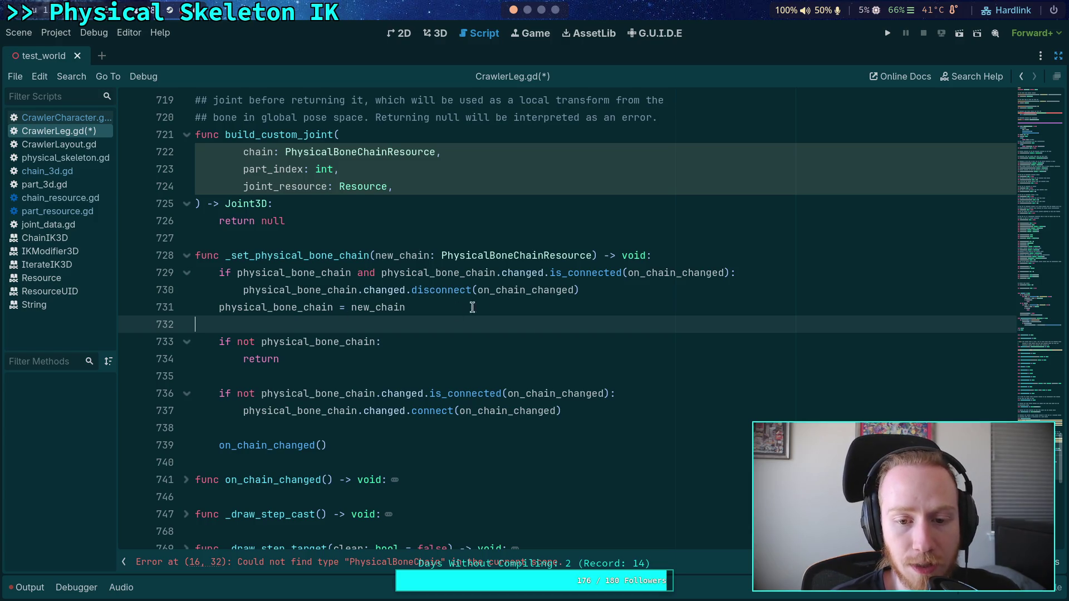
double_click(525, 290)
Review the on_chain_changed handler, fold it back, and save CrawlerLeg.gd
scroll(393, 334, down, 2)
click(185, 377)
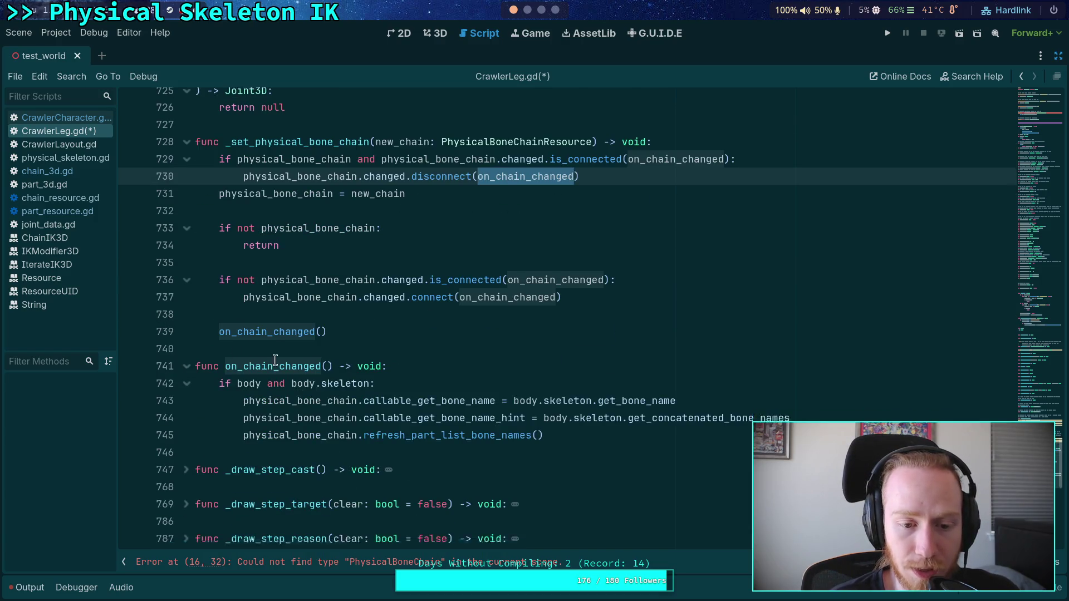
scroll(462, 412, down, 1)
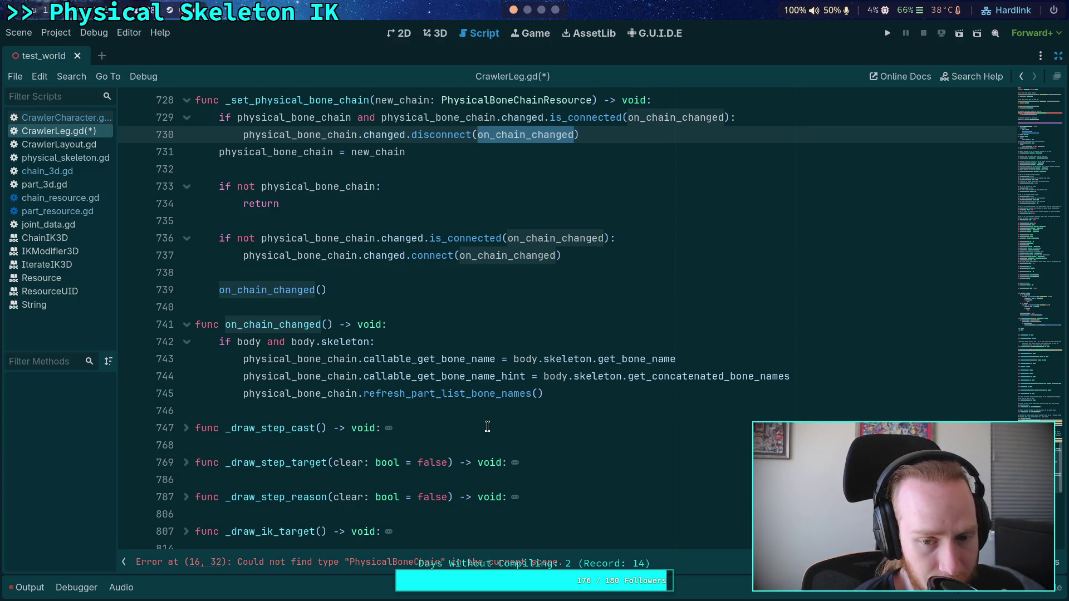
click(186, 324)
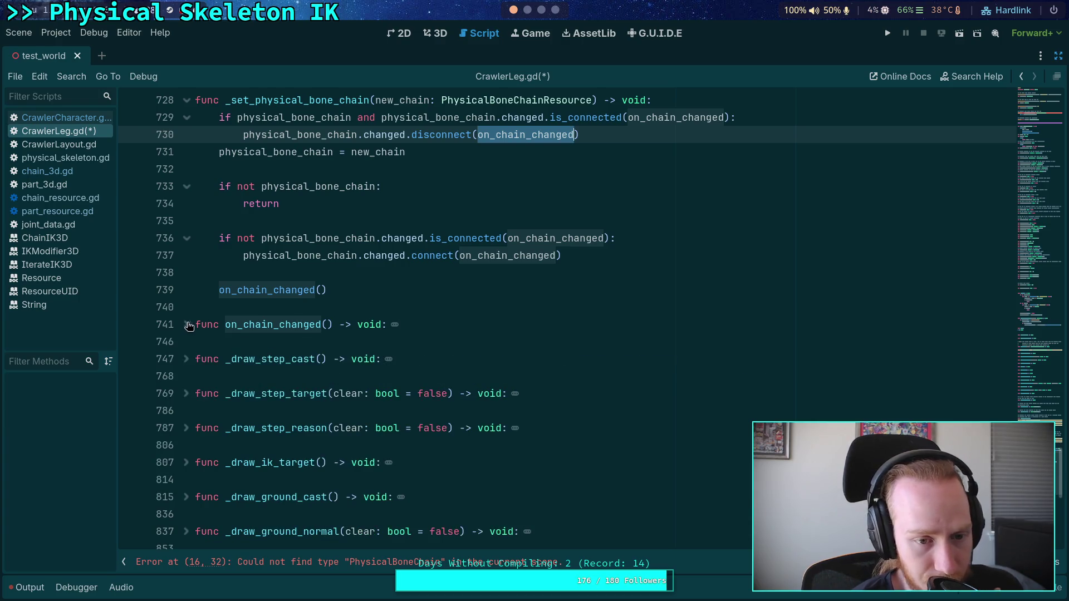
click(218, 307)
scroll(218, 307, up, 2)
scroll(218, 308, up, 2)
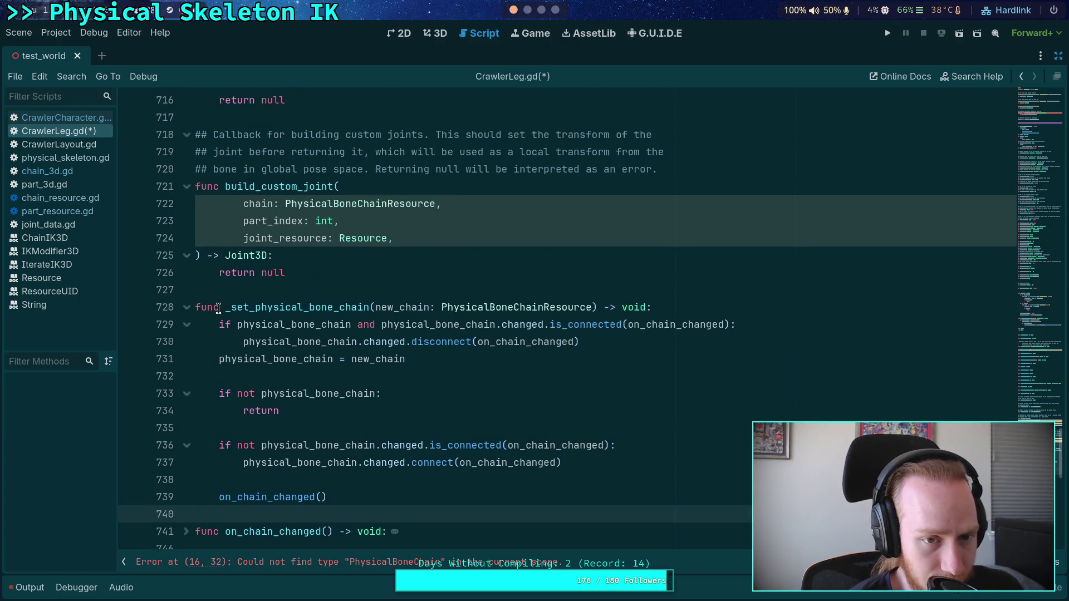
click(356, 307)
key(ctrl+s)
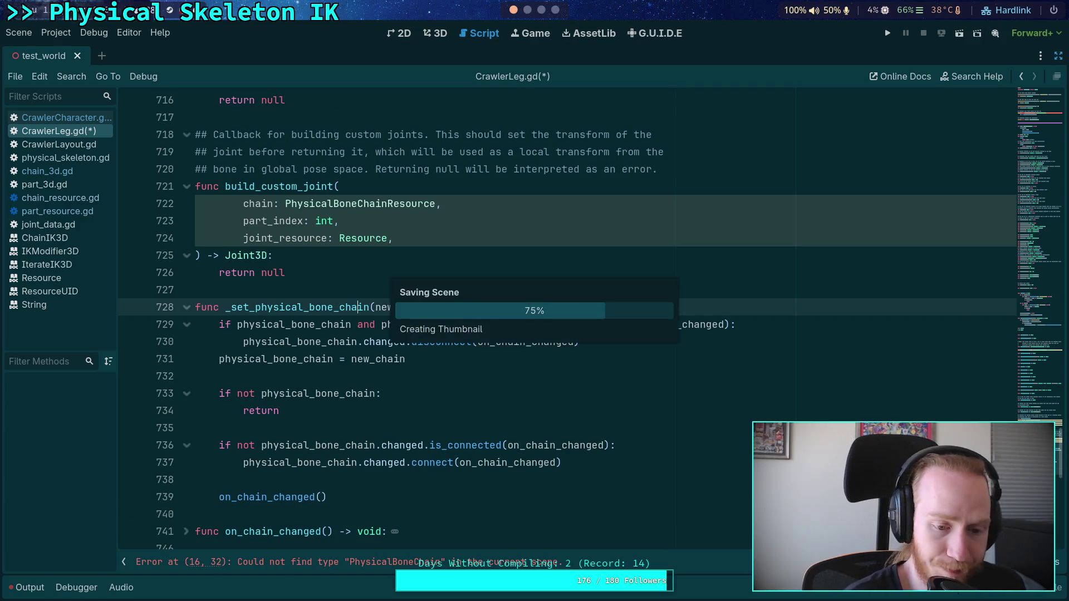
Type the exported physical_bone_chain on line 16 as PhysicalBoneChainResource and save
scroll(651, 363, up, 15)
scroll(649, 363, up, 20)
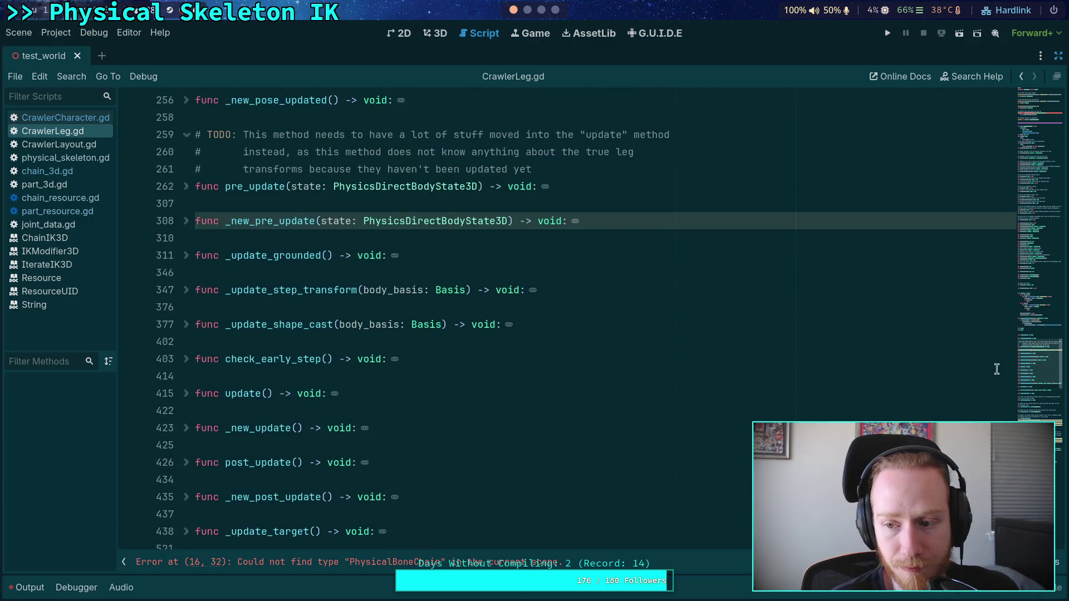
click(378, 190)
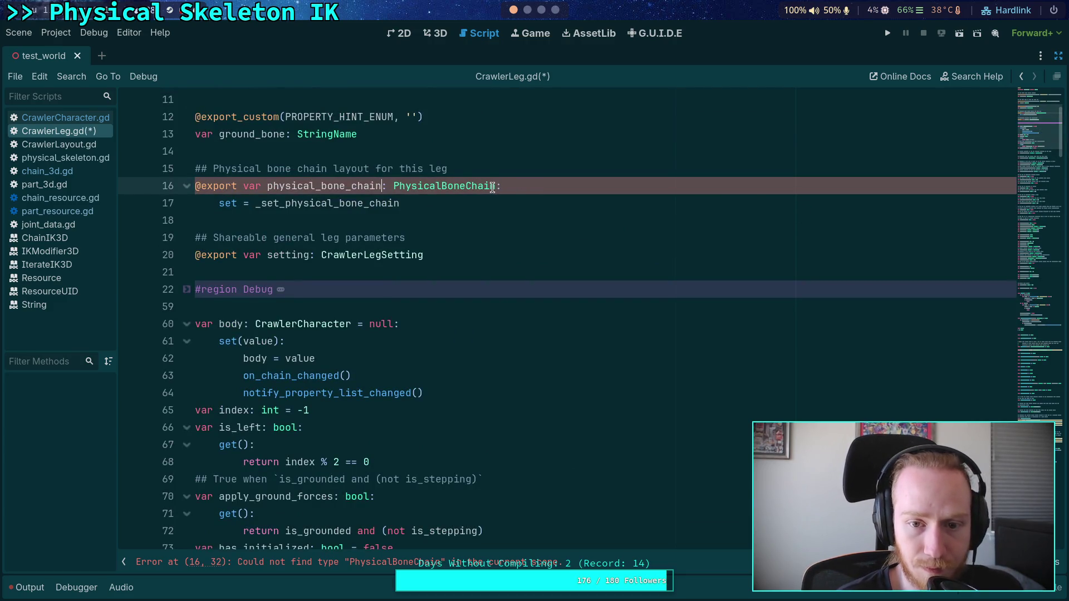
text(Resource)
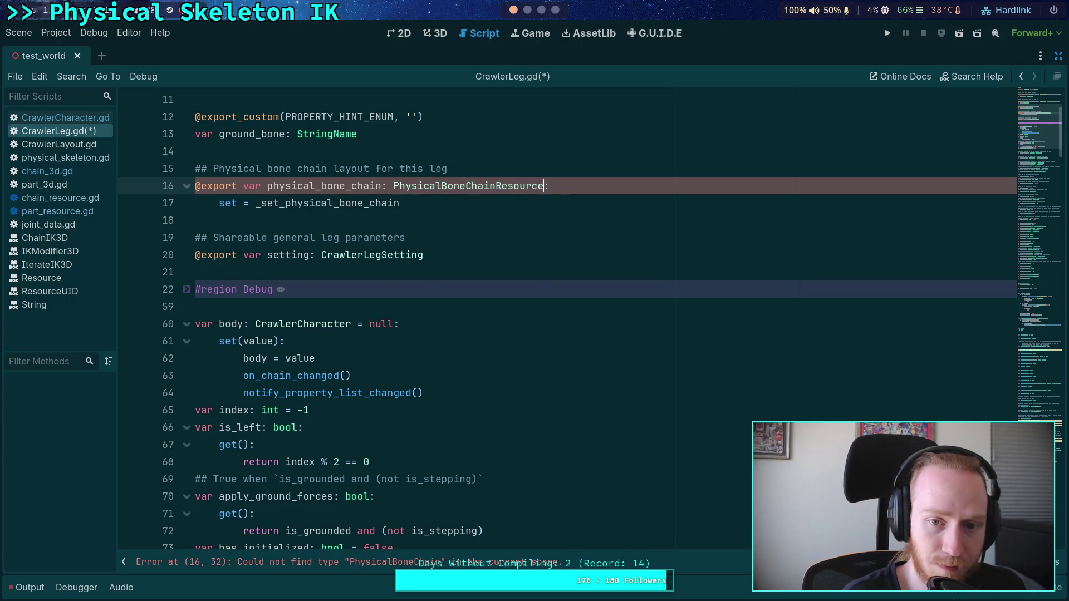
scroll(451, 184, up, 1)
key(ctrl+s)
Open the physical_skeleton.gd script from the script list
click(434, 204)
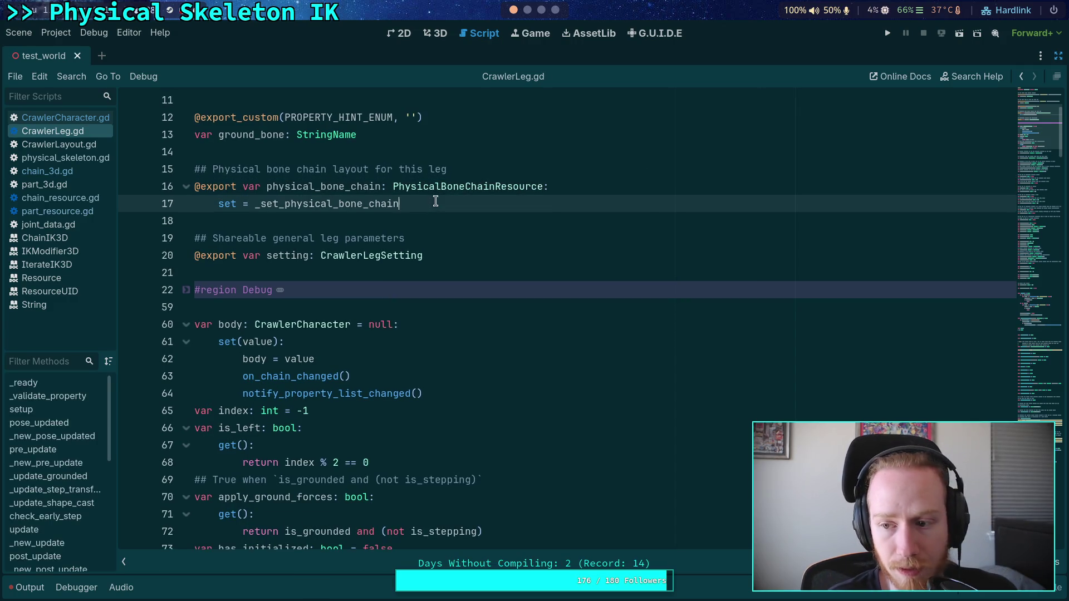
right_click(88, 136)
click(75, 157)
In CrawlerCharacter.gd, retype chain_list on error line 419 using autocompletion
click(72, 118)
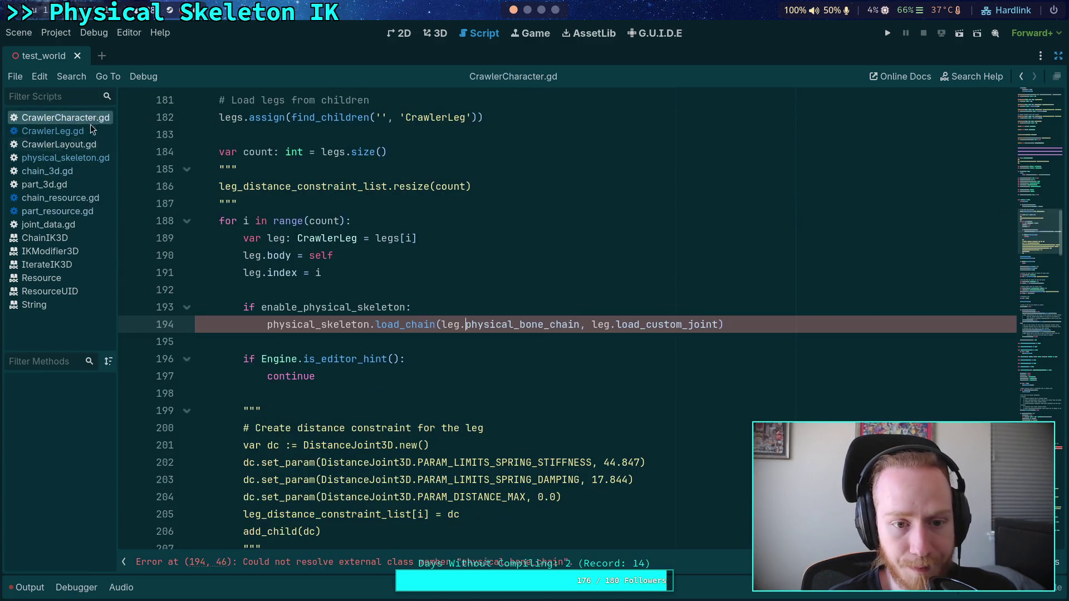
scroll(423, 345, up, 5)
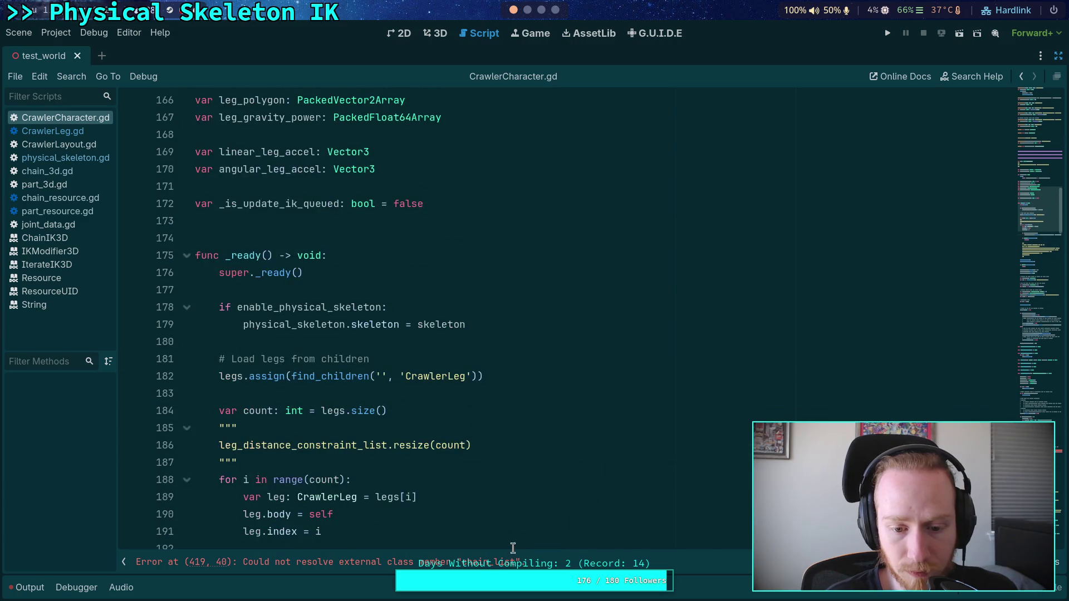
click(479, 562)
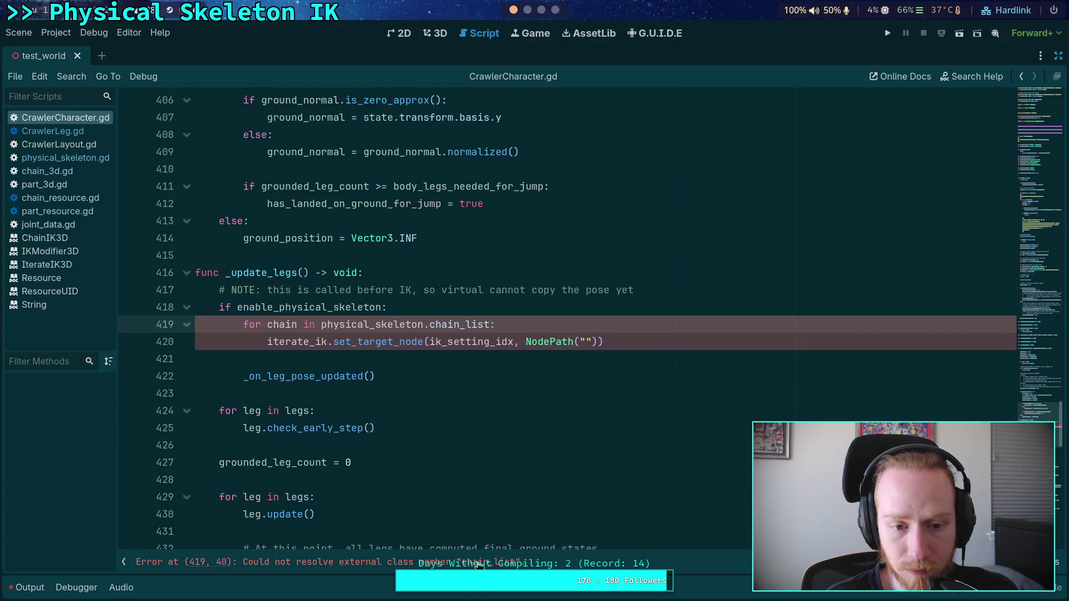
double_click(469, 324)
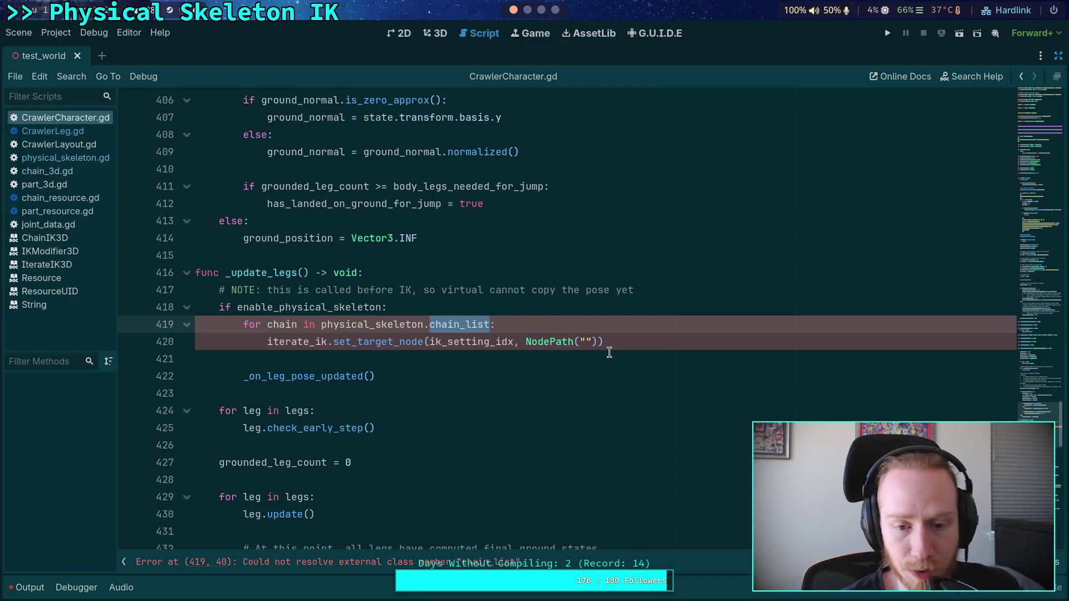
key(BackSpace)
key(ctrl+space)
text(ch)
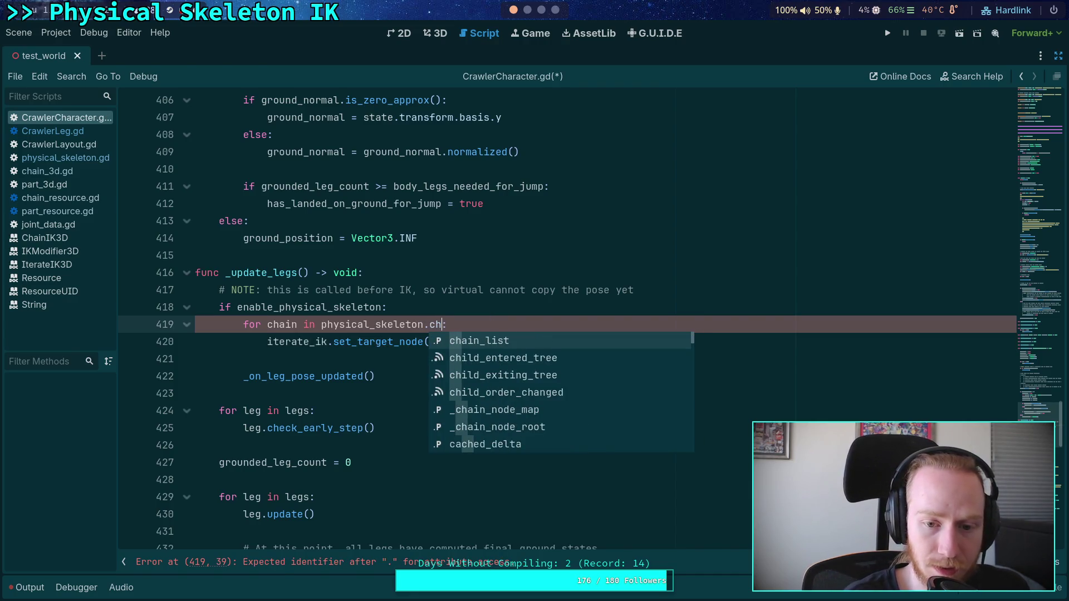
key(Return)
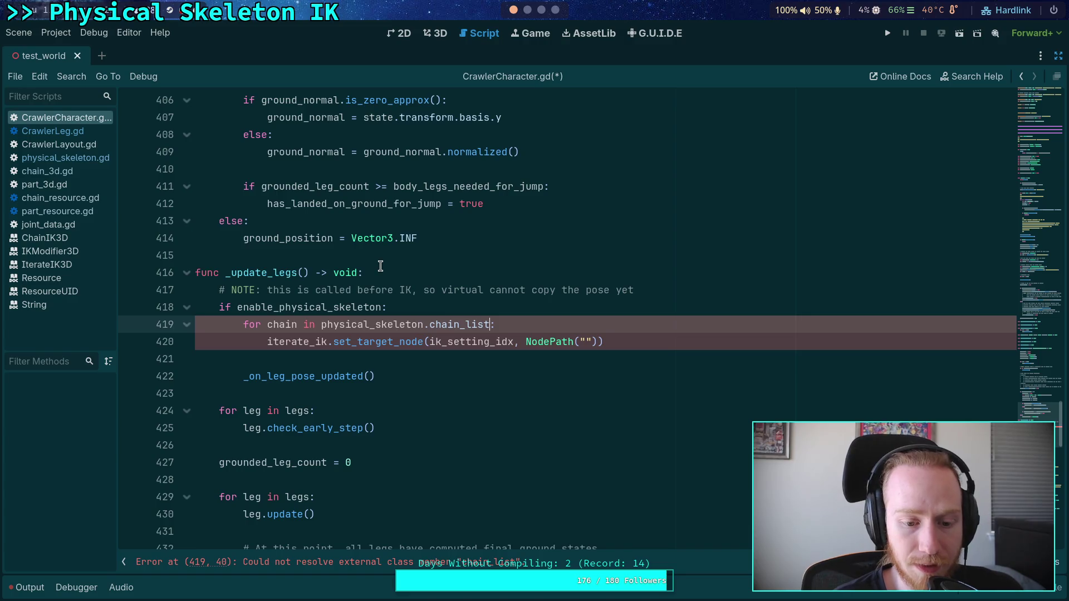
Open chain_3d.gd and expand the solve_velocity function body
click(93, 162)
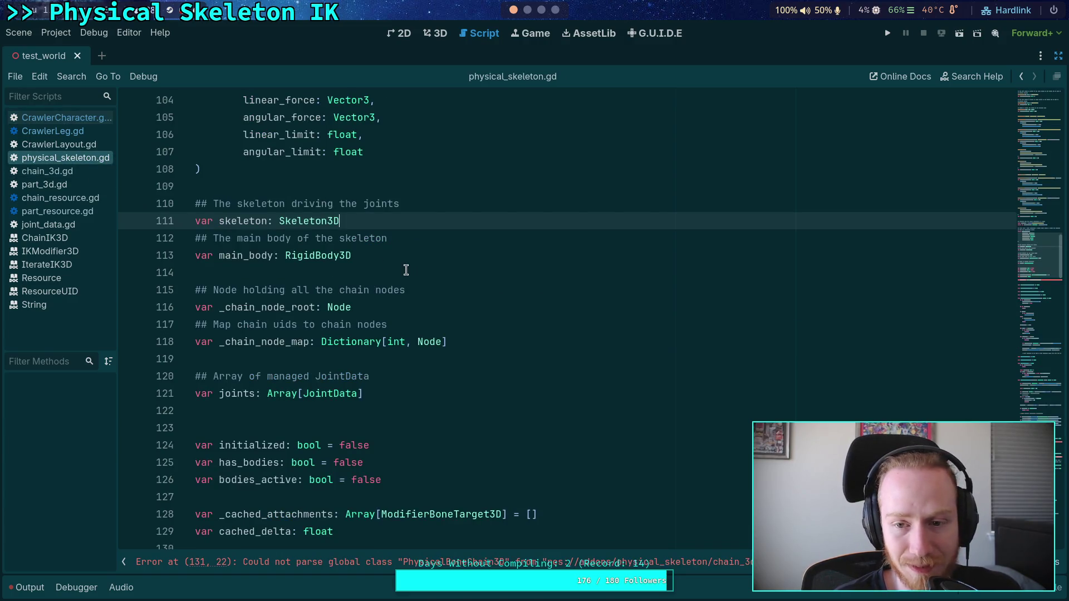
scroll(409, 270, down, 5)
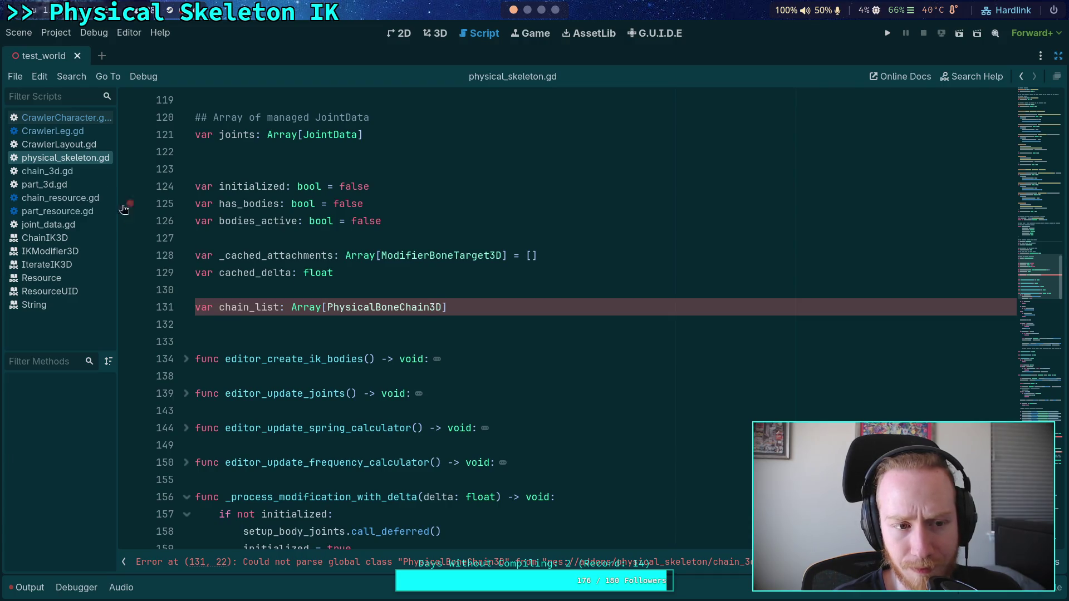
click(47, 171)
click(190, 341)
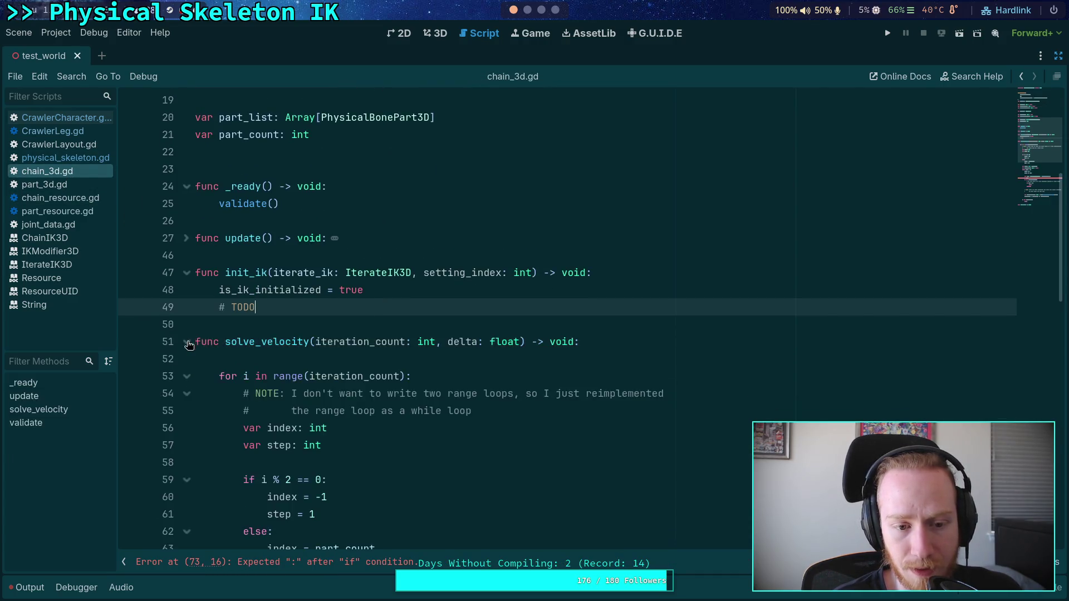
Delete the stray incomplete 'if part' line 73 from the solve_velocity loop
scroll(342, 295, down, 13)
triple_click(419, 356)
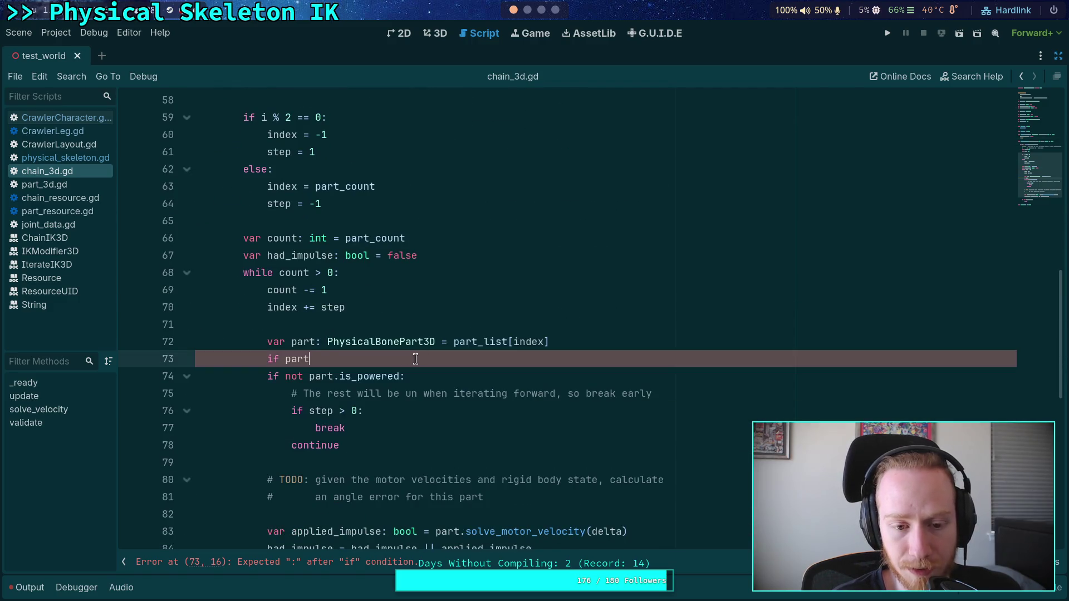
click(561, 354)
scroll(506, 359, down, 1)
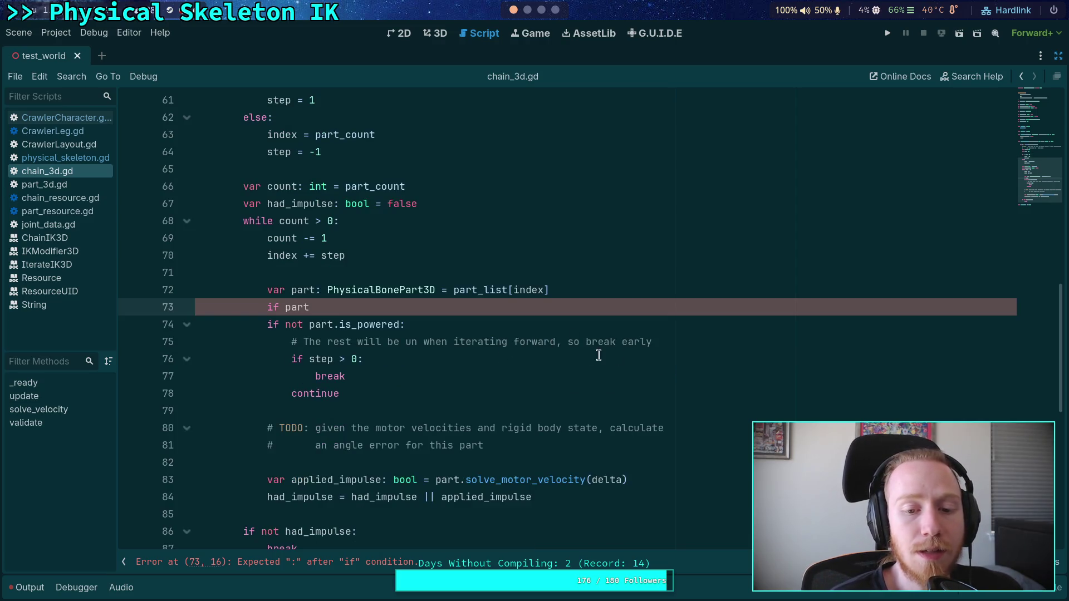
scroll(619, 337, up, 15)
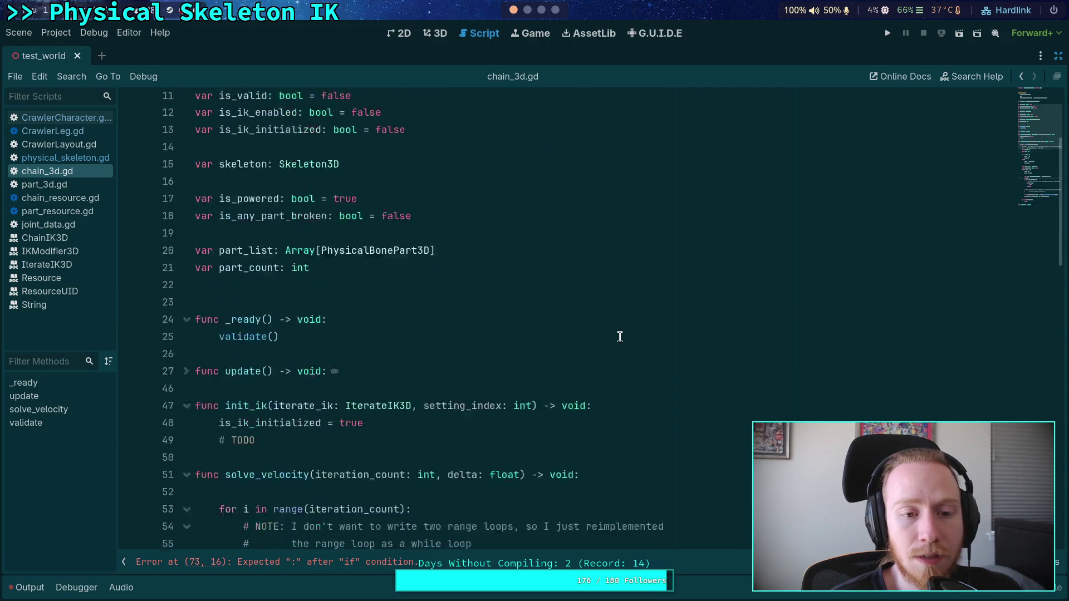
scroll(620, 336, down, 15)
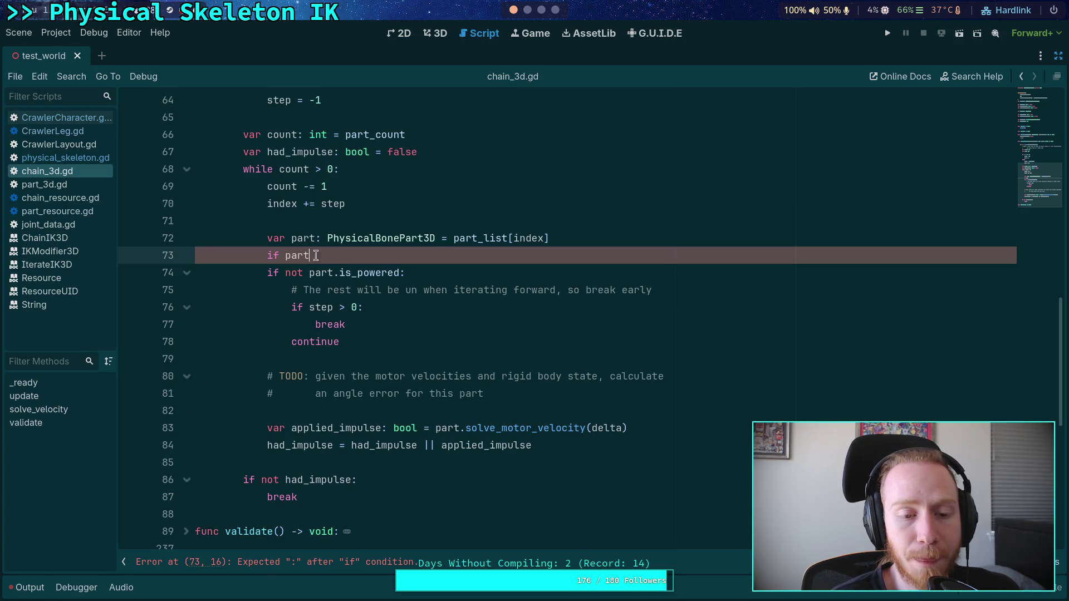
drag(315, 256, 284, 257)
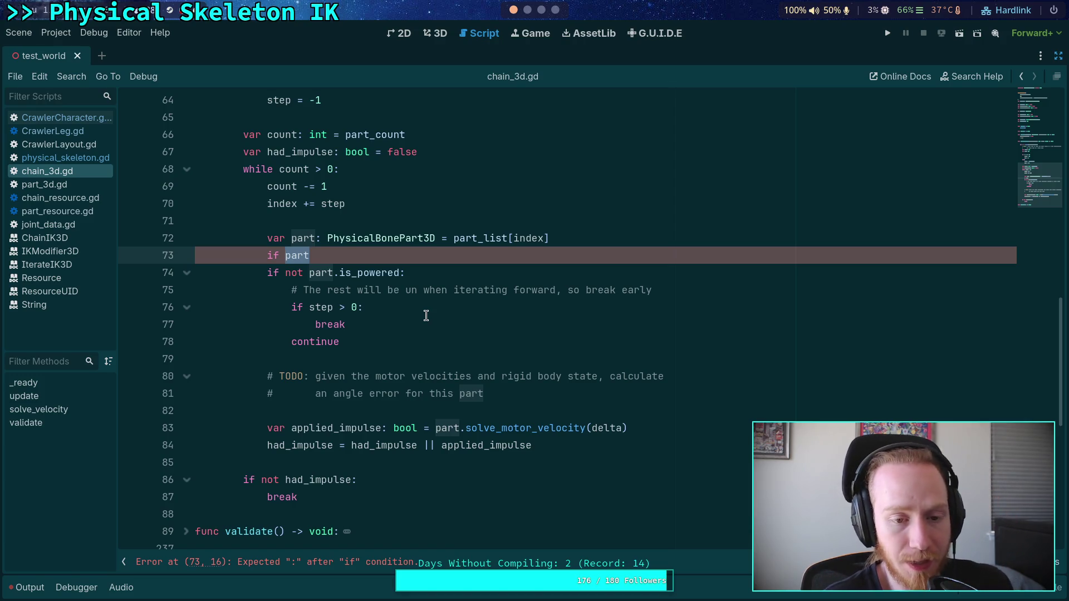
mouse_move(419, 260)
mouse_down()
mouse_move(613, 256)
mouse_move(626, 240)
mouse_up()
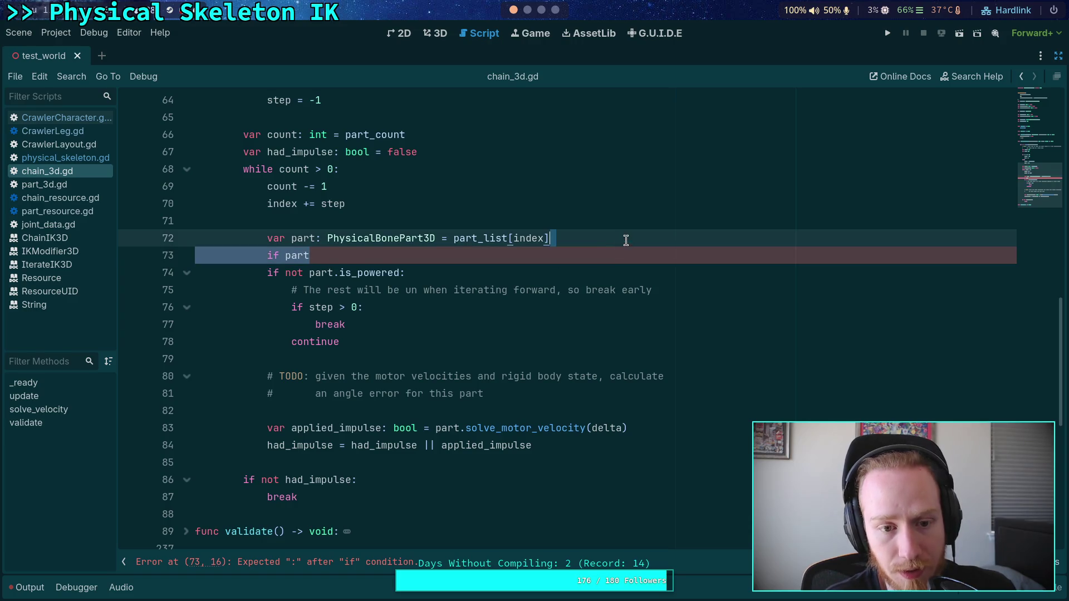
key(BackSpace)
Fix the truncated word in the line 74 comment so it reads 'unpowered'
drag(286, 256, 405, 254)
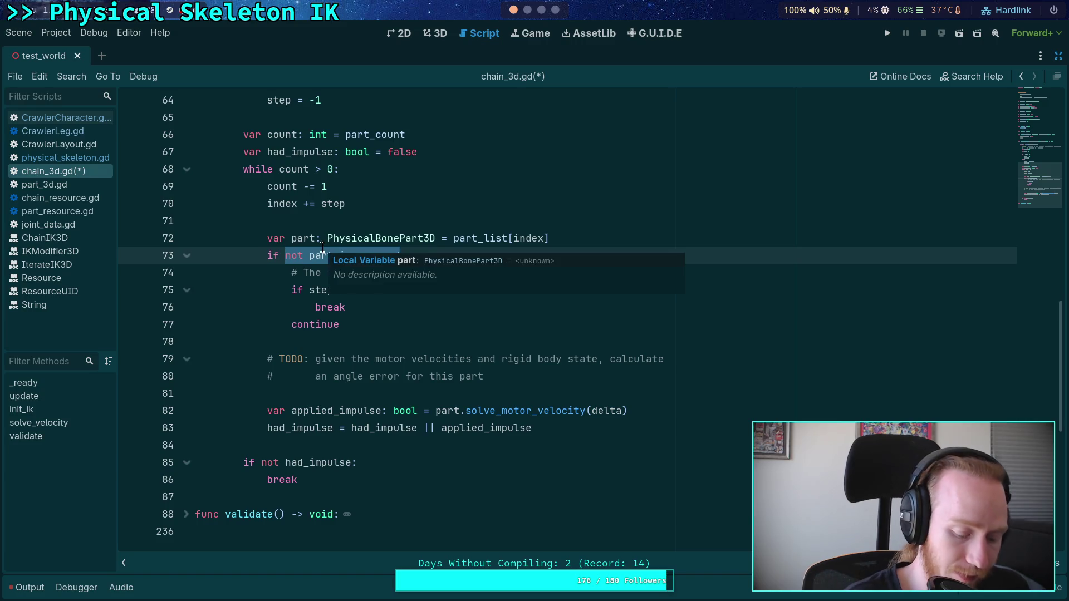
click(368, 340)
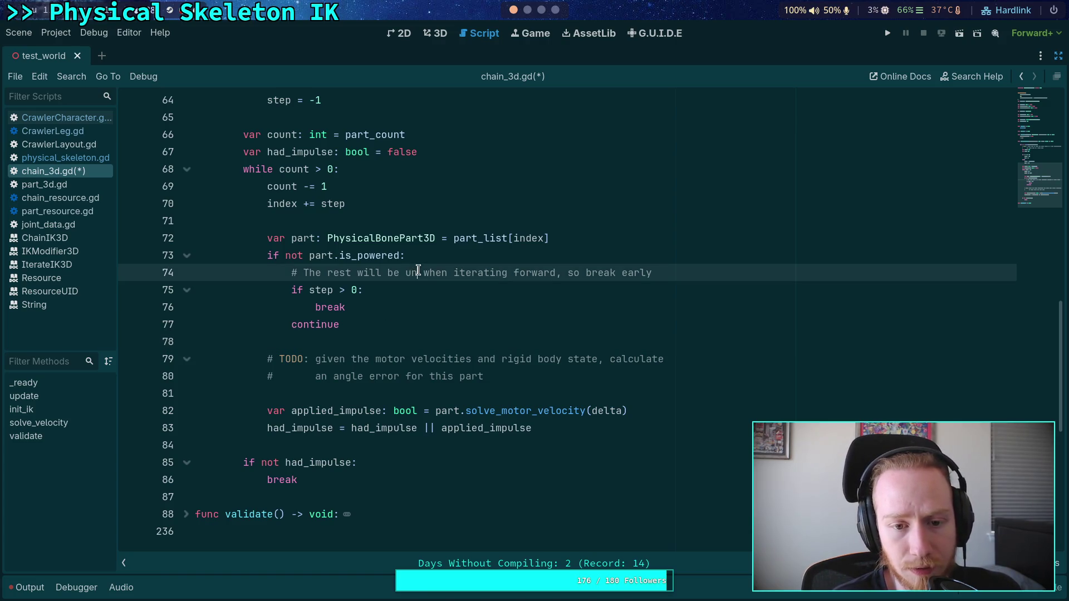
click(418, 273)
text(powered)
Add an 'if part.is_motor_broken: continue' check to the solve_velocity loop
click(389, 342)
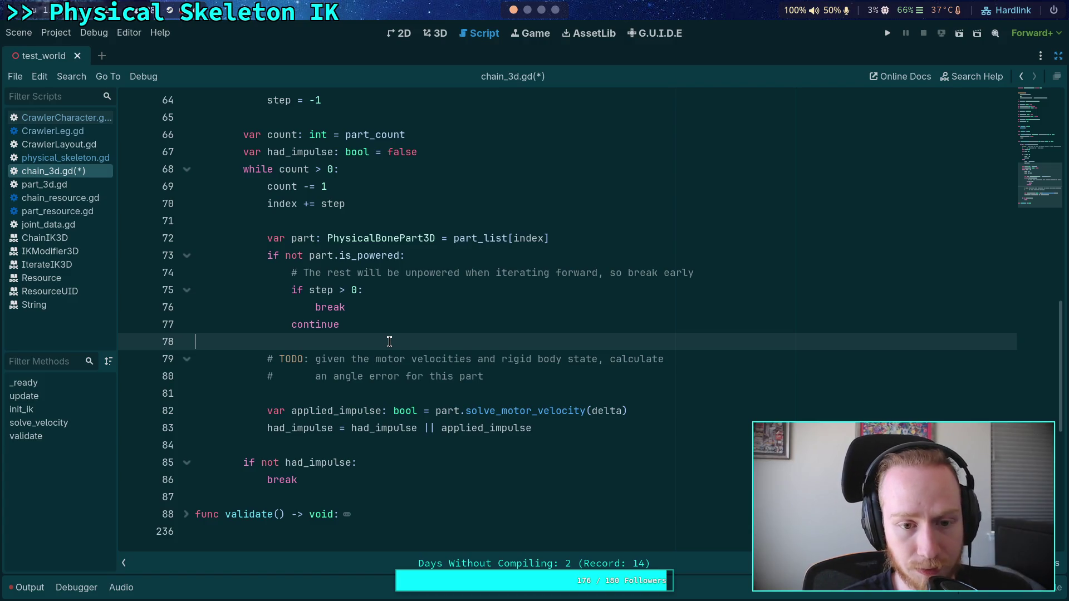
click(390, 322)
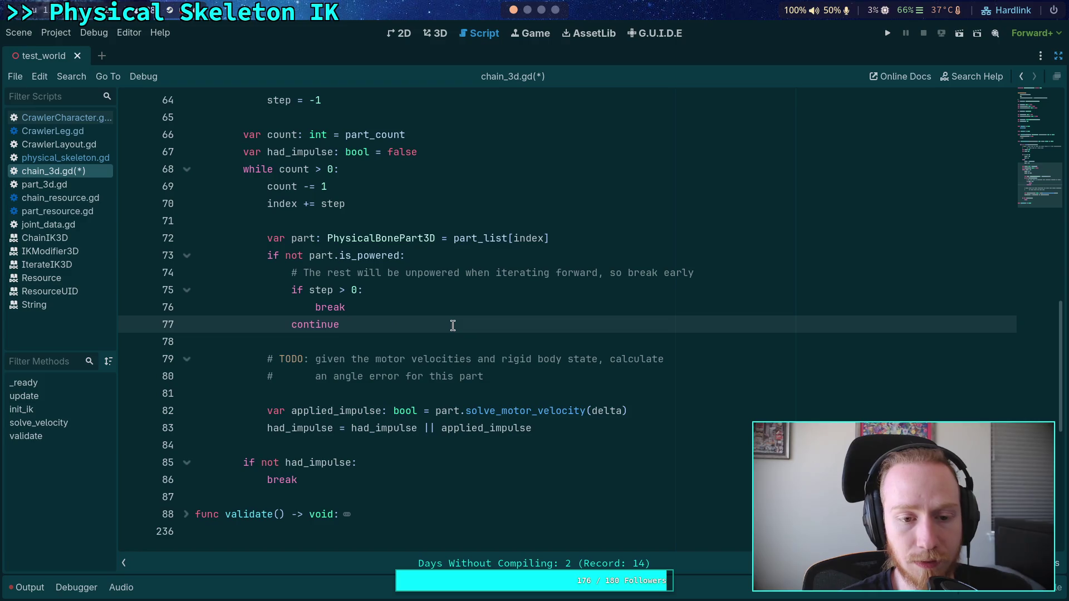
key(Return)
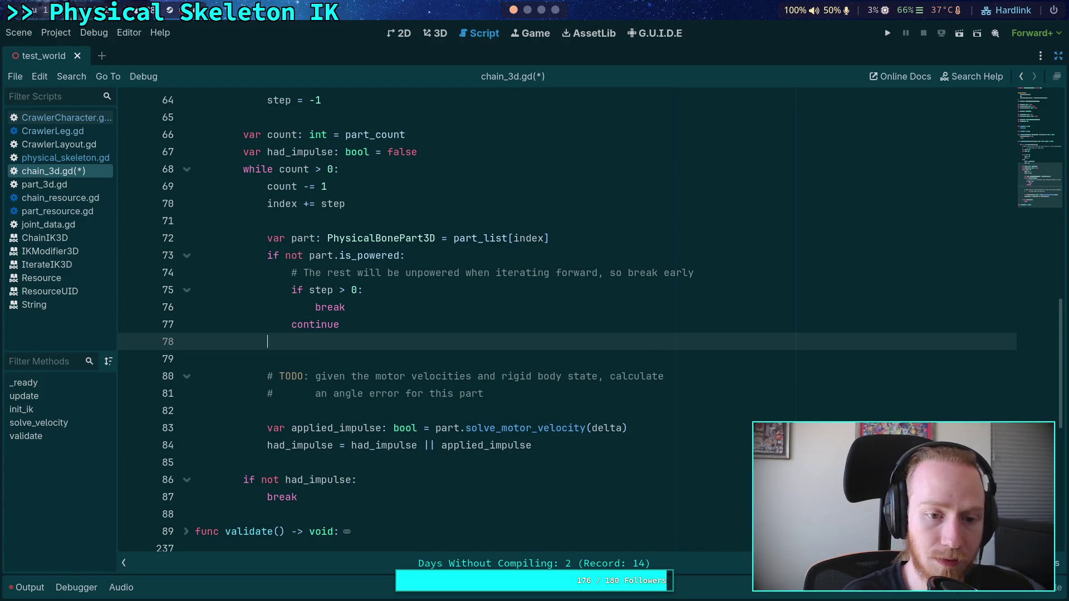
text(if)
key(BackSpace)
key(BackSpace)
key(BackSpace)
key(BackSpace)
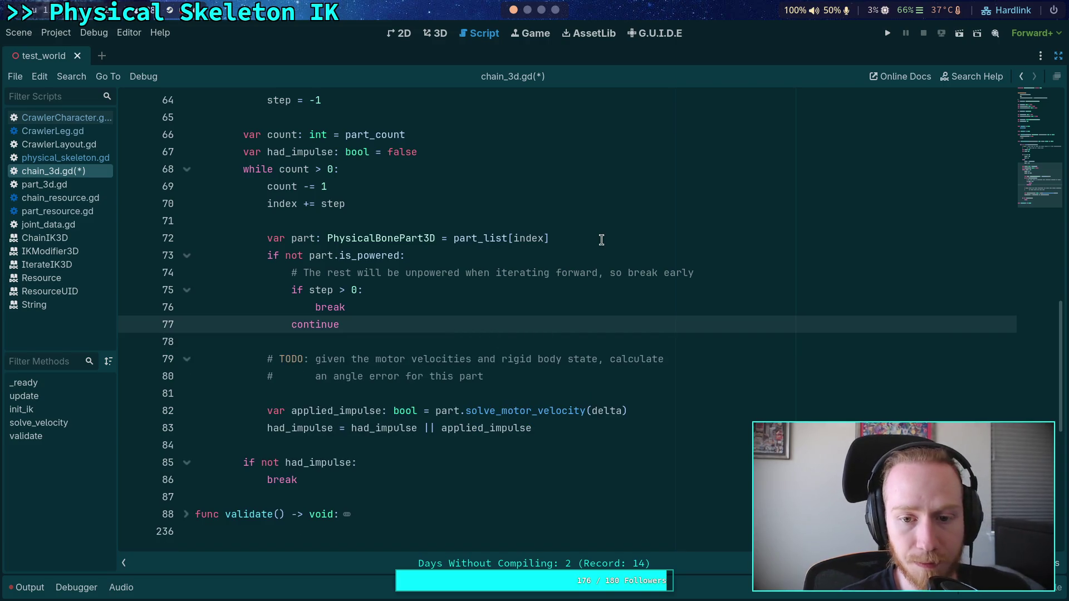
click(599, 237)
key(Return)
text(if part.is)
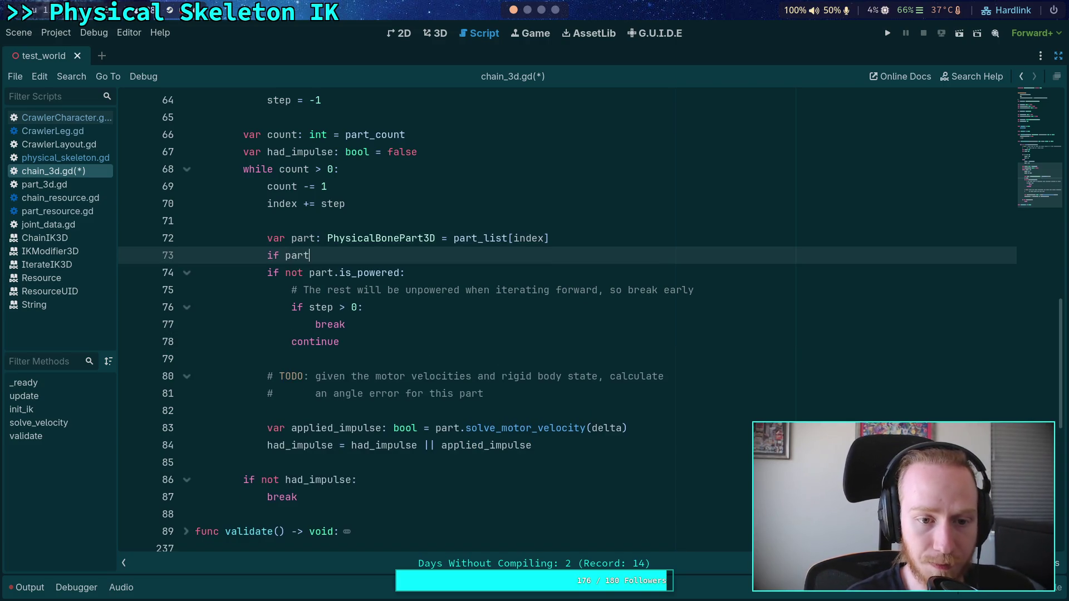
key(Return)
text(:)
key(Return)
text(conitnue)
key(BackSpace)
key(BackSpace)
key(BackSpace)
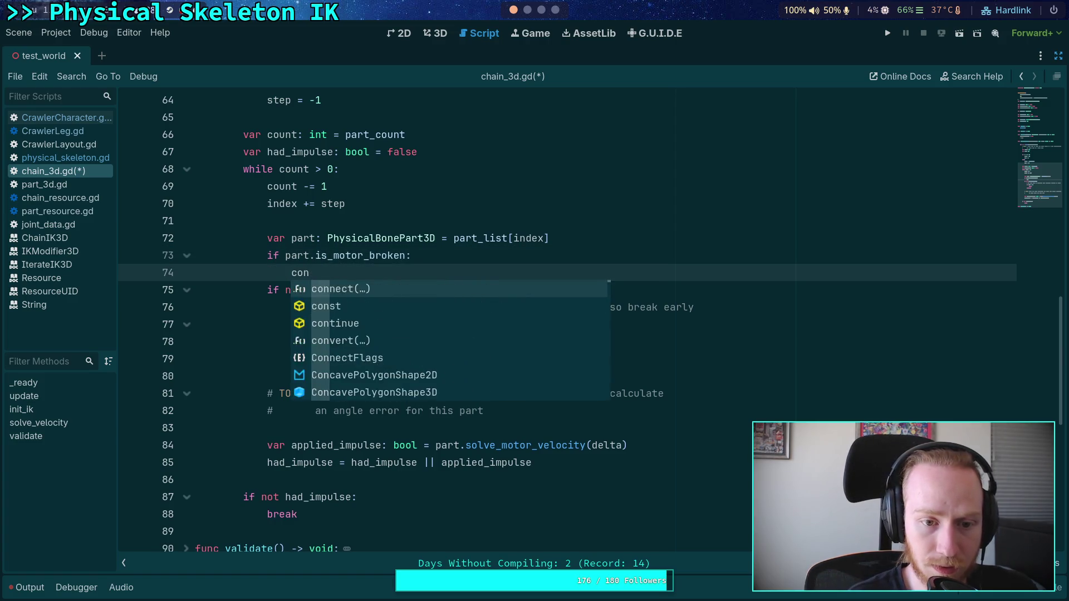
text(tinue)
key(Return)
Move the motor-broken check below the powered check and realign the unpowered comment
drag(377, 271, 269, 257)
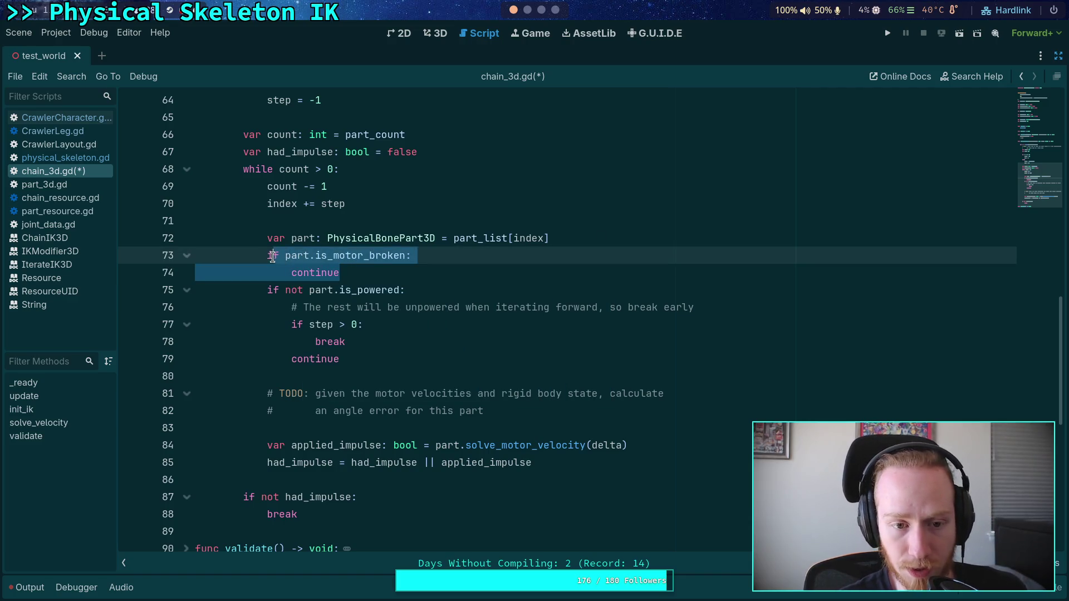
key(alt+Down)
key(alt+Down)
key(alt+Down)
key(alt+Down)
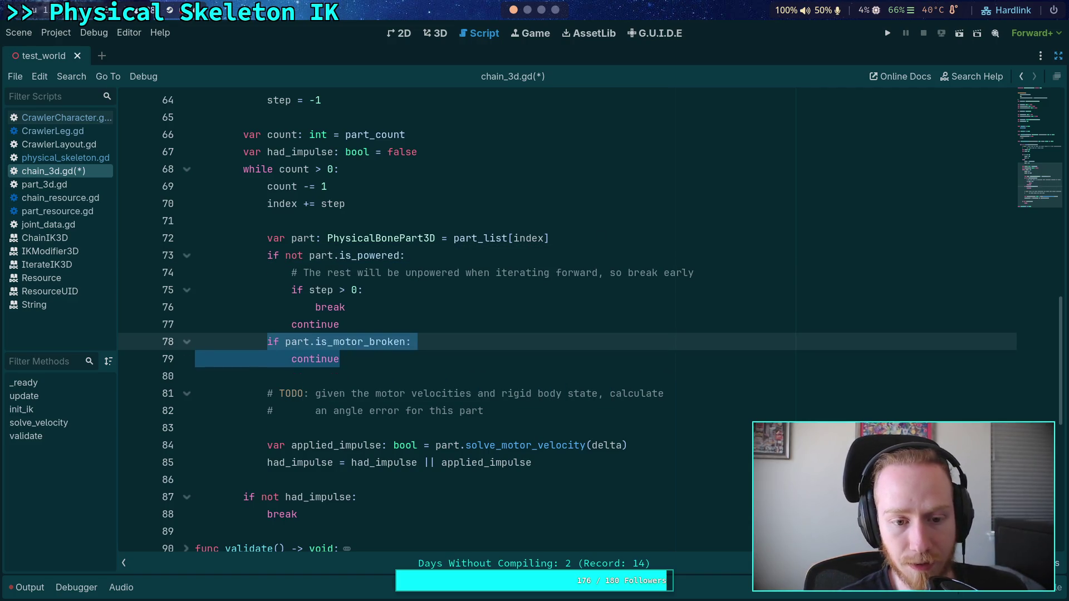
click(423, 272)
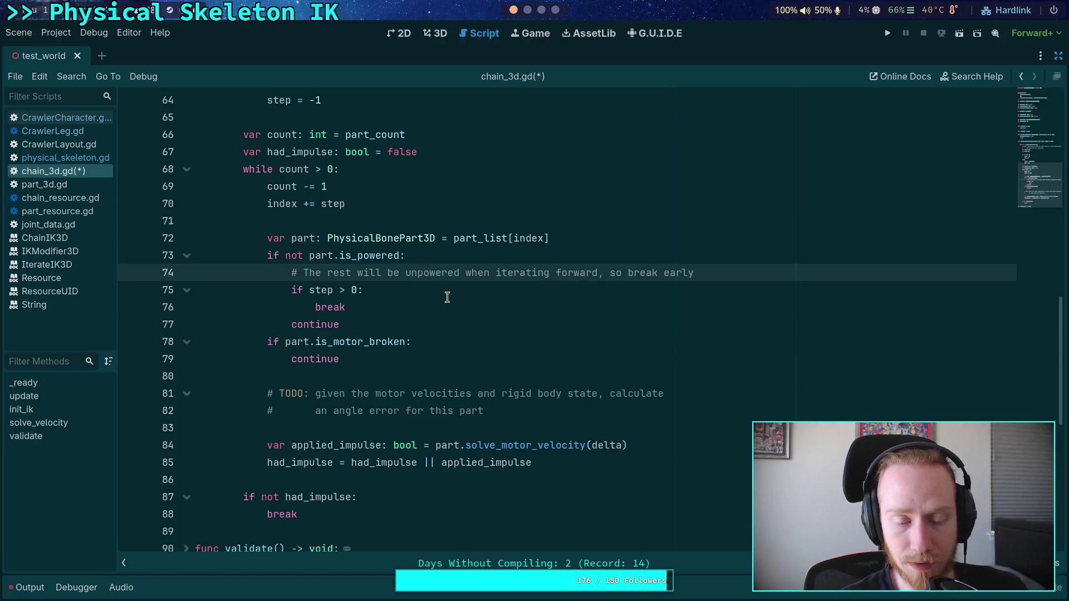
key(alt+Up)
key(shift+Tab)
click(615, 238)
key(Return)
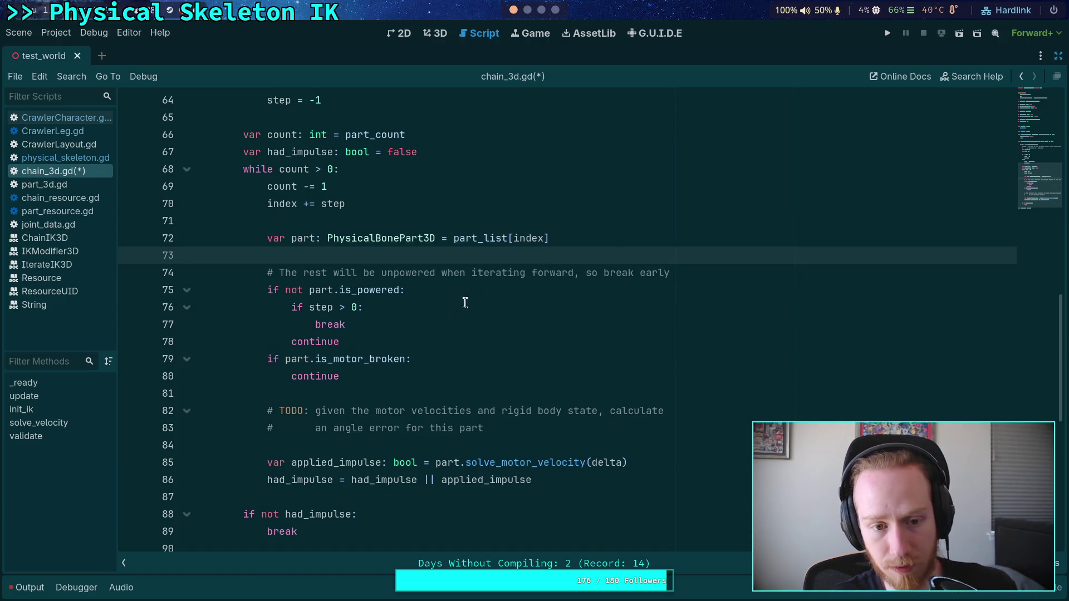
Comment the motor-broken check ('The motor itself may be effectively destroyed...') and save chain_3d.gd
click(406, 345)
key(Return)
key(Return)
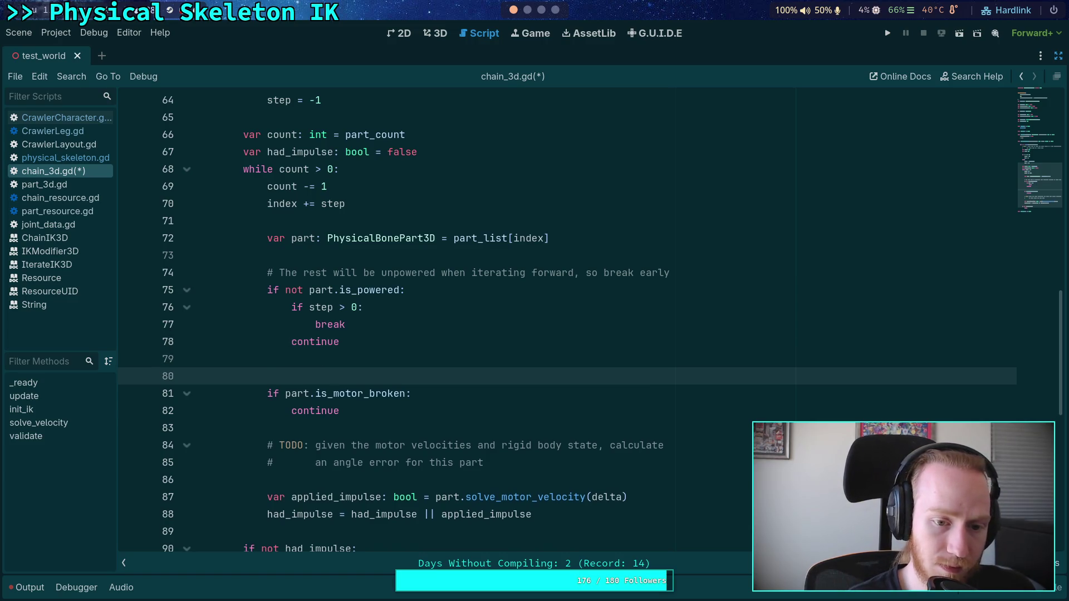
text(# )
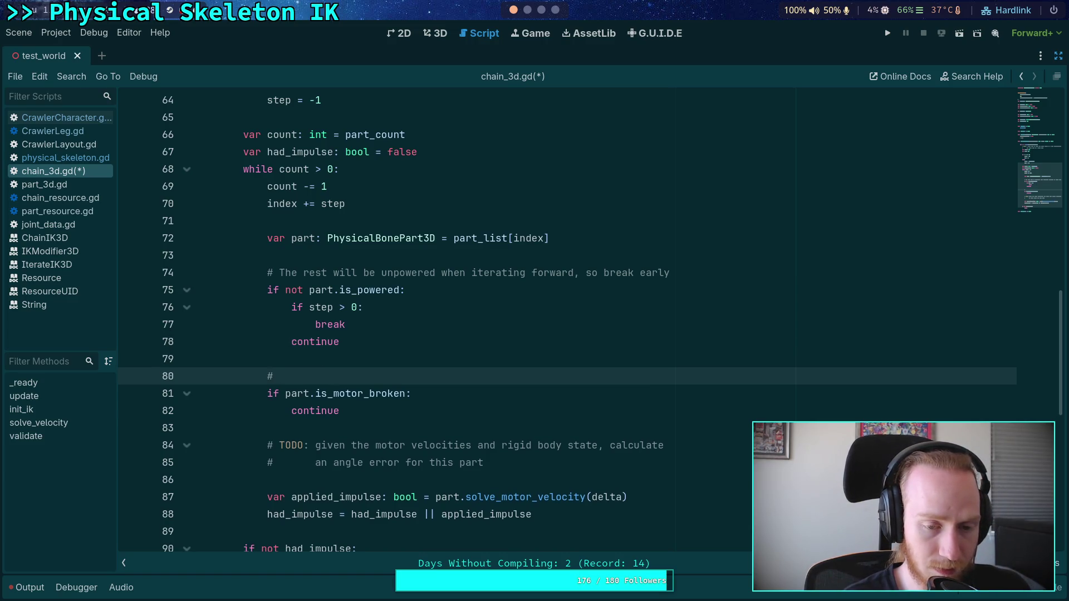
text(The m)
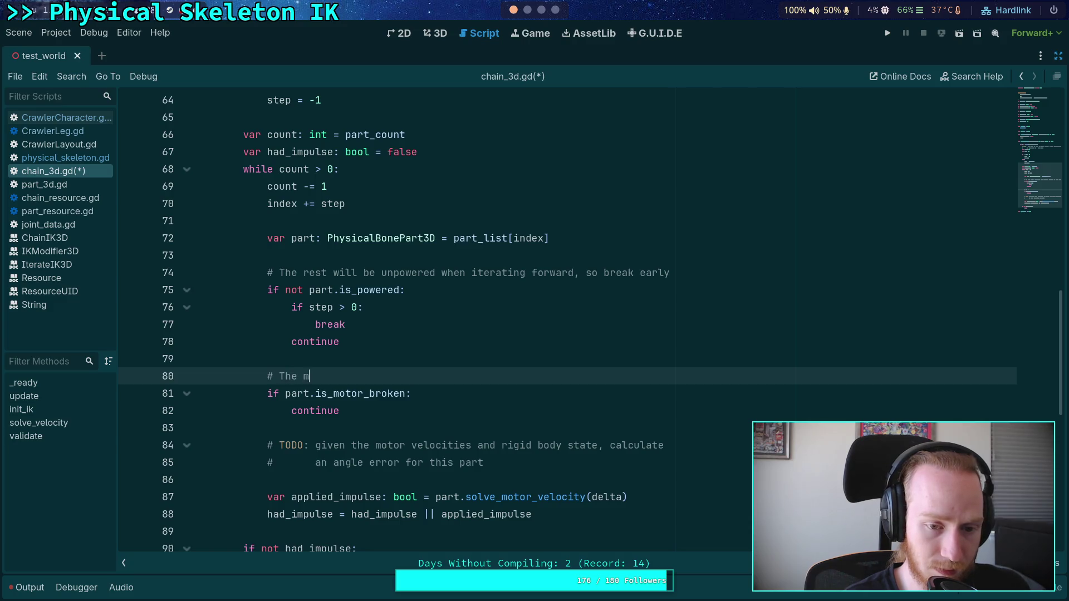
text(otor itself may)
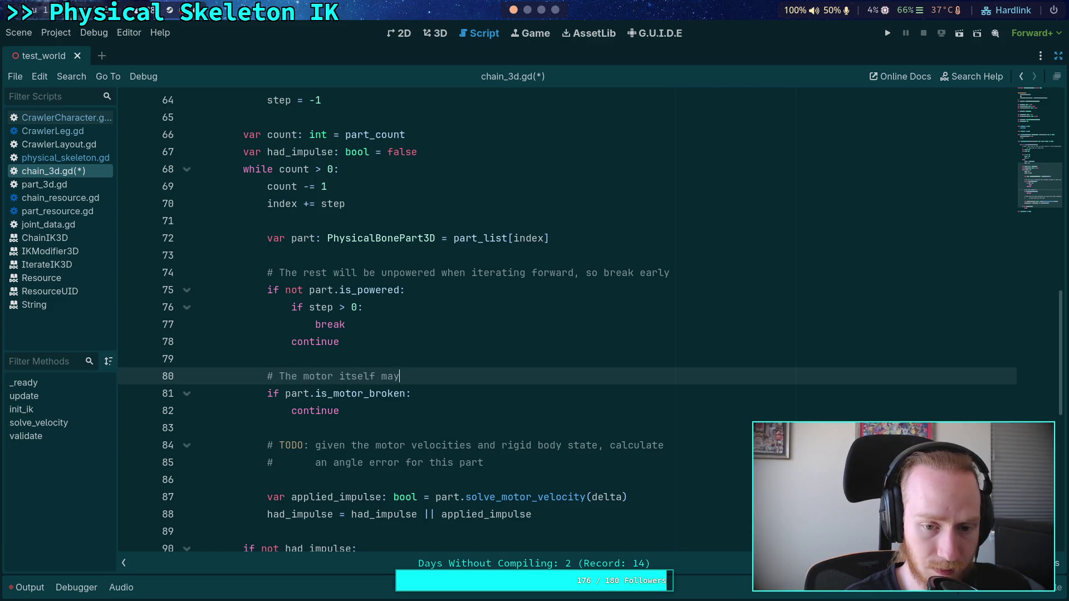
text( be effectively)
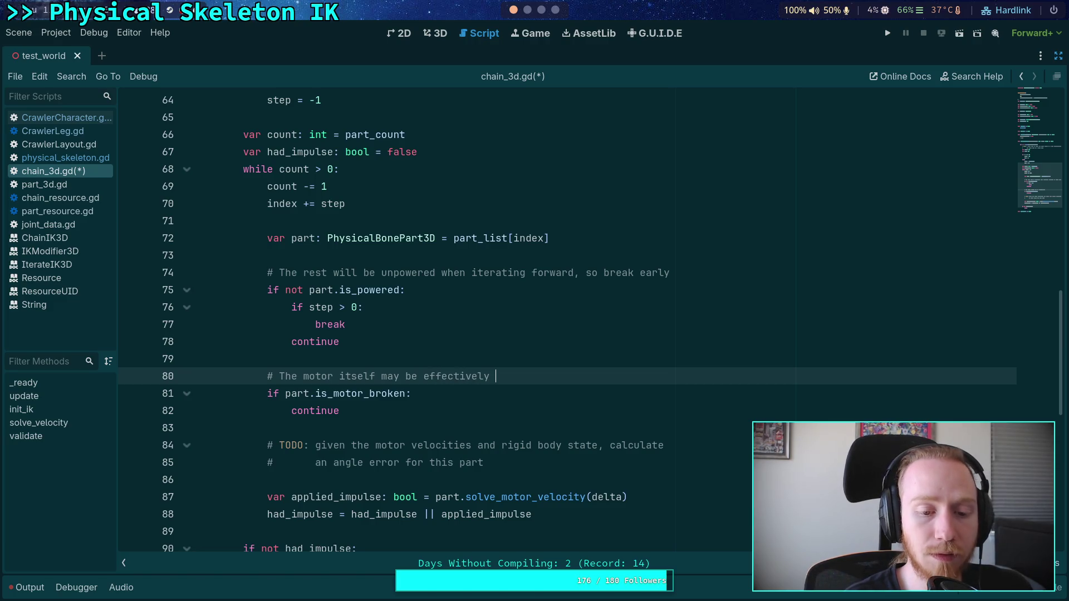
text( destroy)
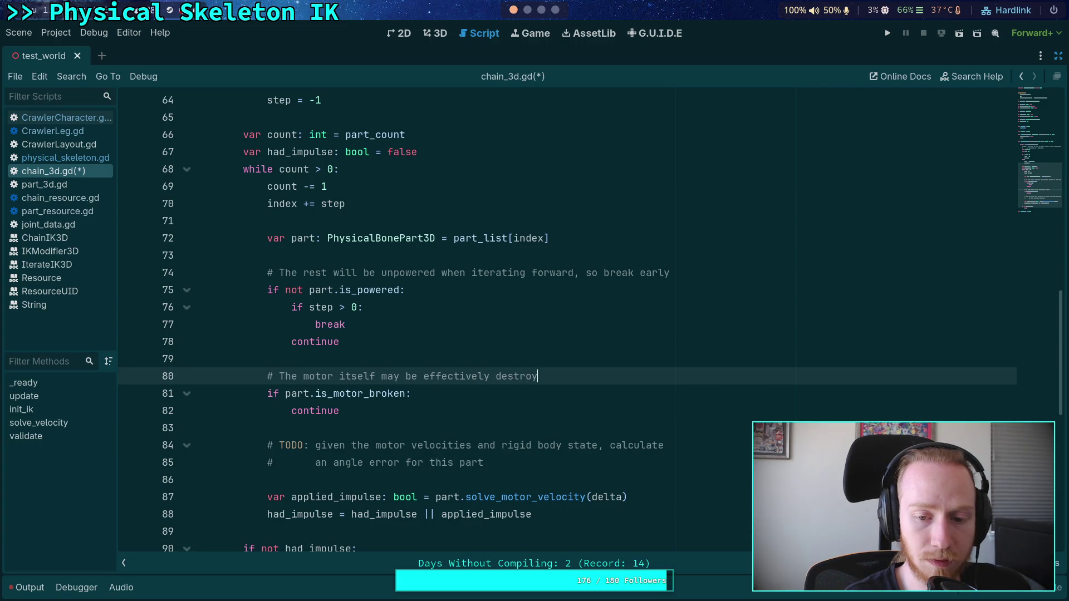
text(ed, so no need to )
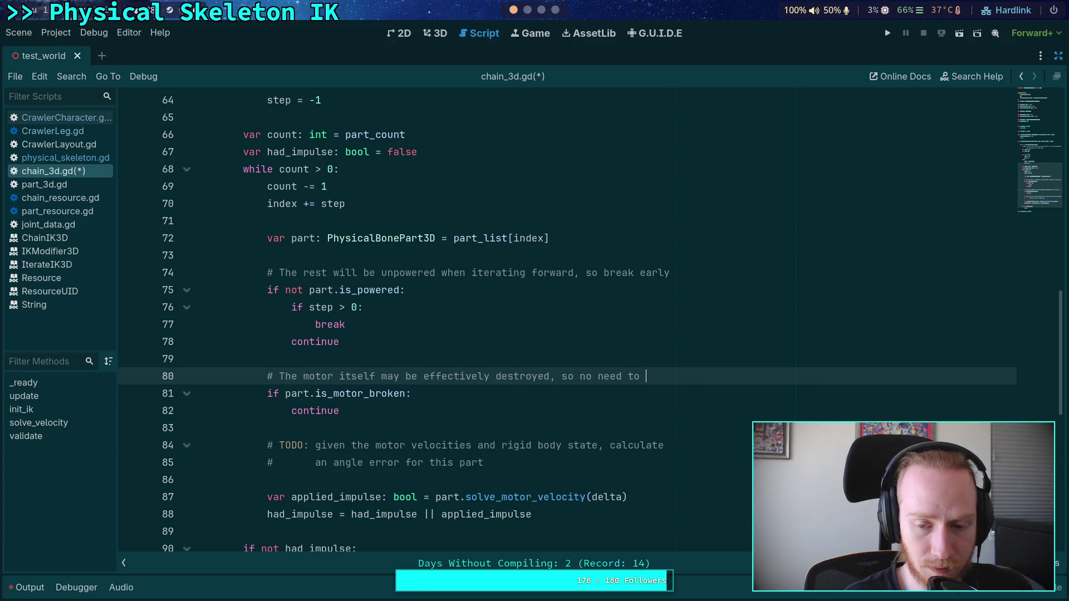
text(solve it)
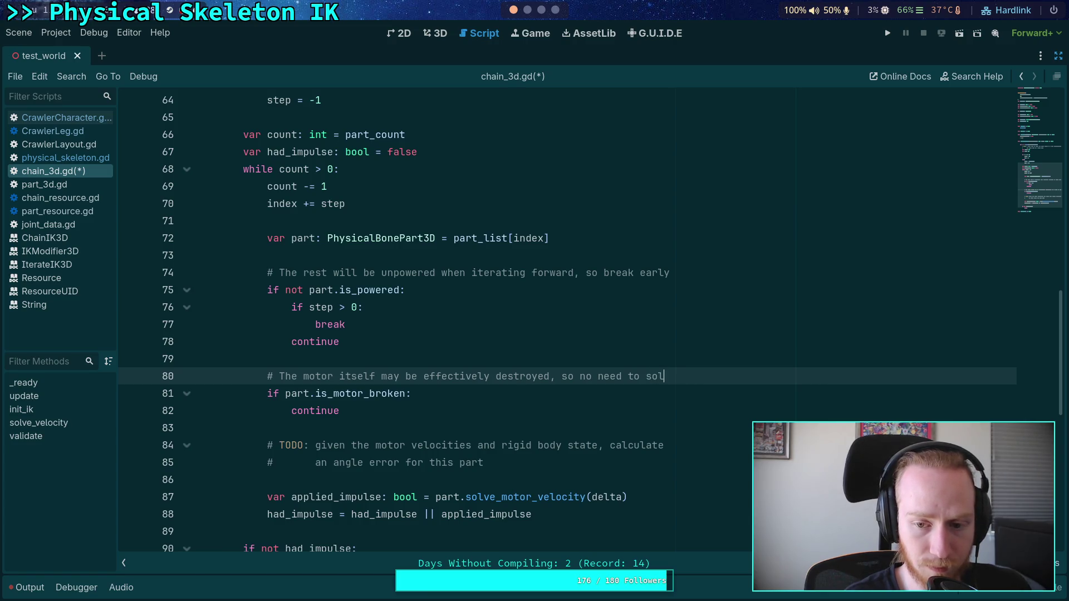
key(BackSpace)
key(BackSpace)
key(BackSpace)
key(ctrl+s)
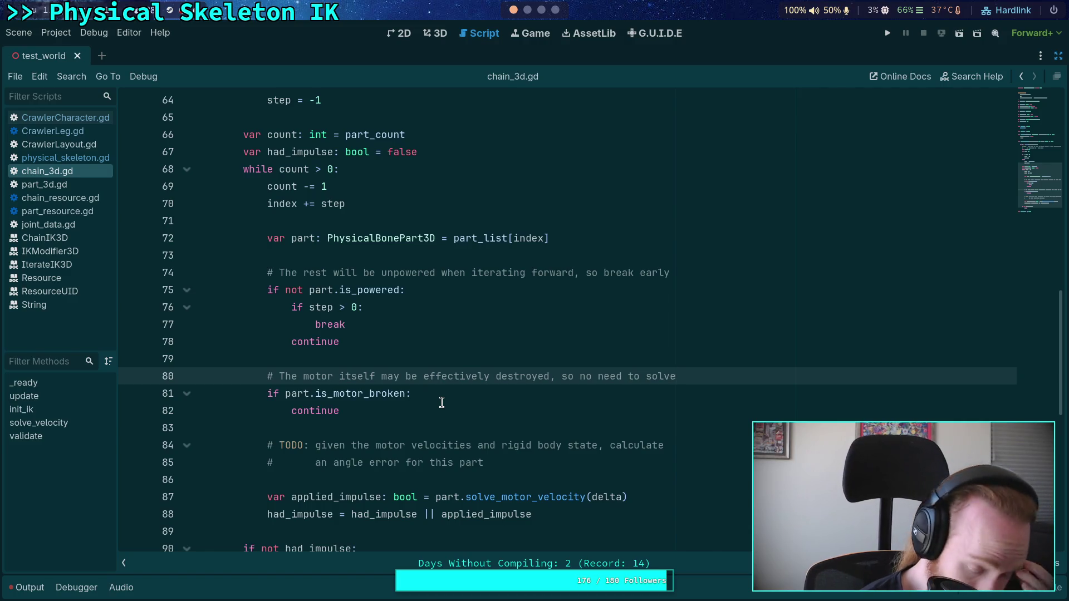
Review the skip checks on lines 74–82, then switch to physical_skeleton.gd
click(444, 352)
drag(427, 404, 282, 273)
click(316, 289)
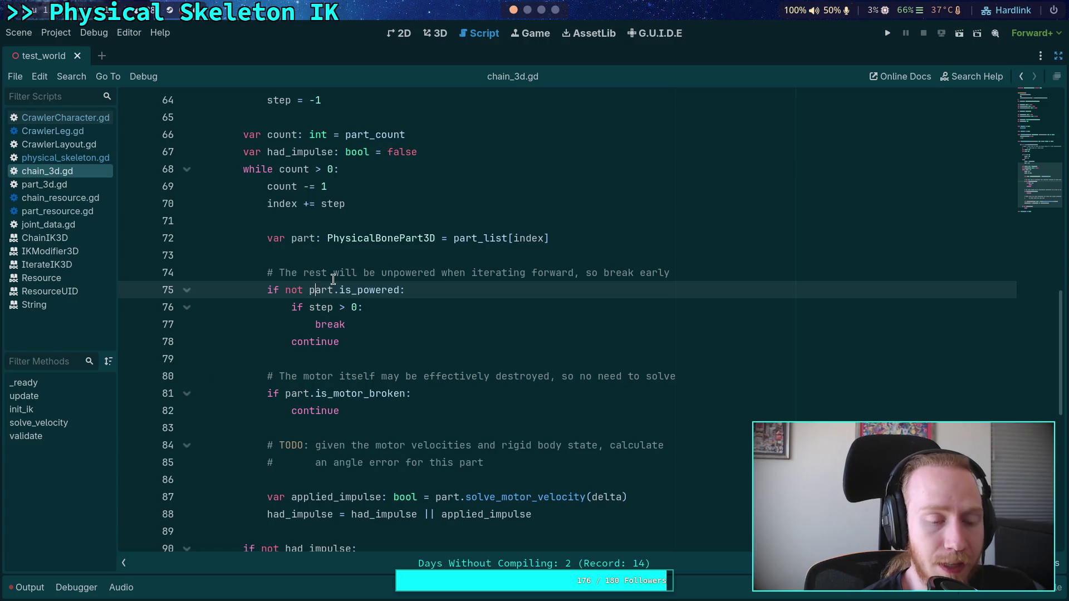
click(72, 158)
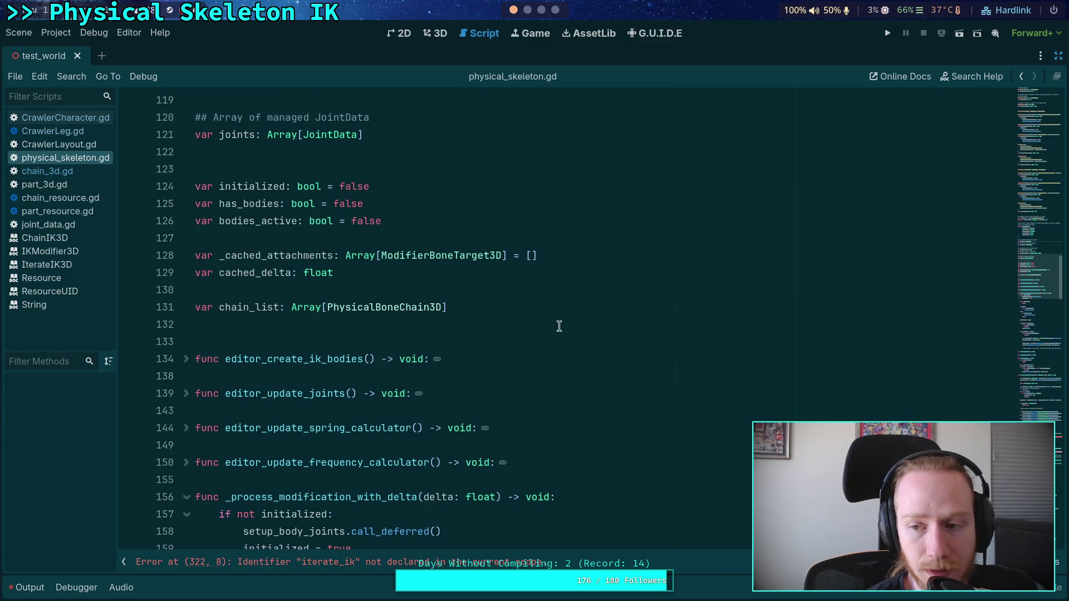
Switch to CrawlerCharacter.gd and inspect the chain_list loop in _update_legs
click(84, 119)
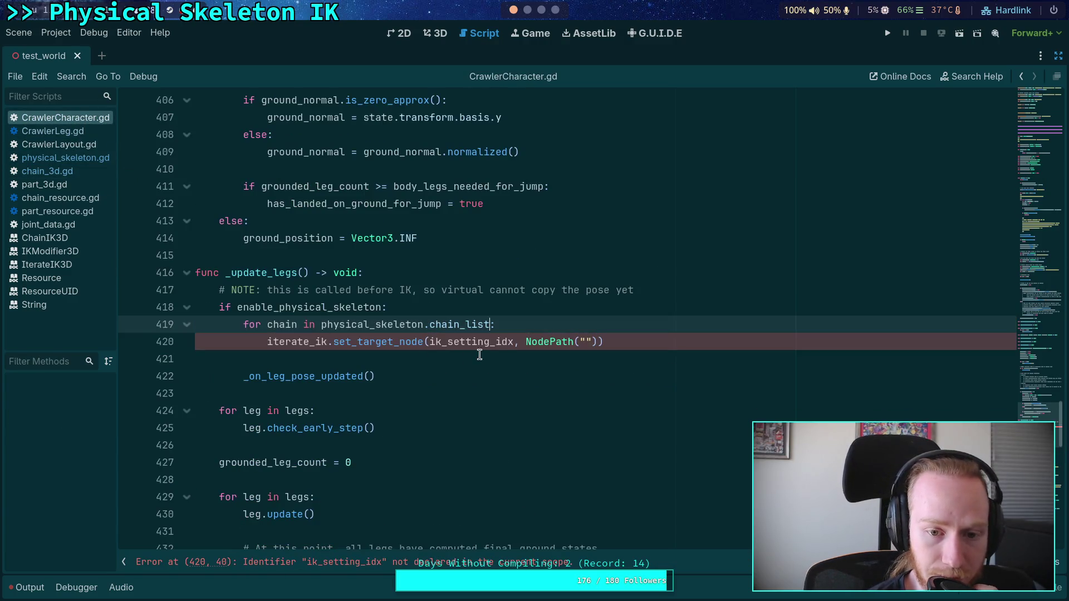
click(509, 355)
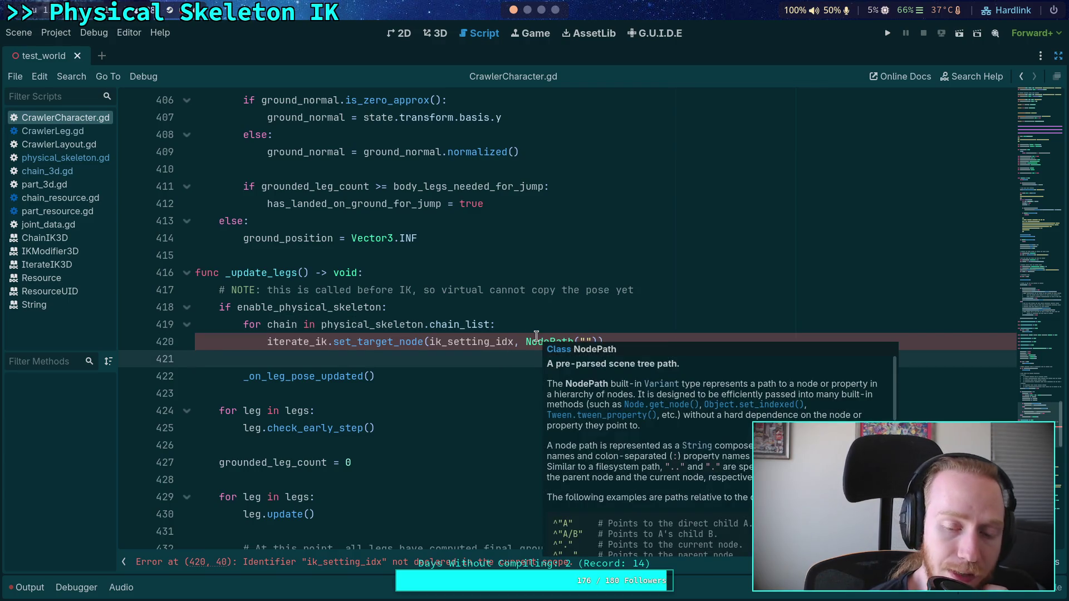
mouse_move(465, 324)
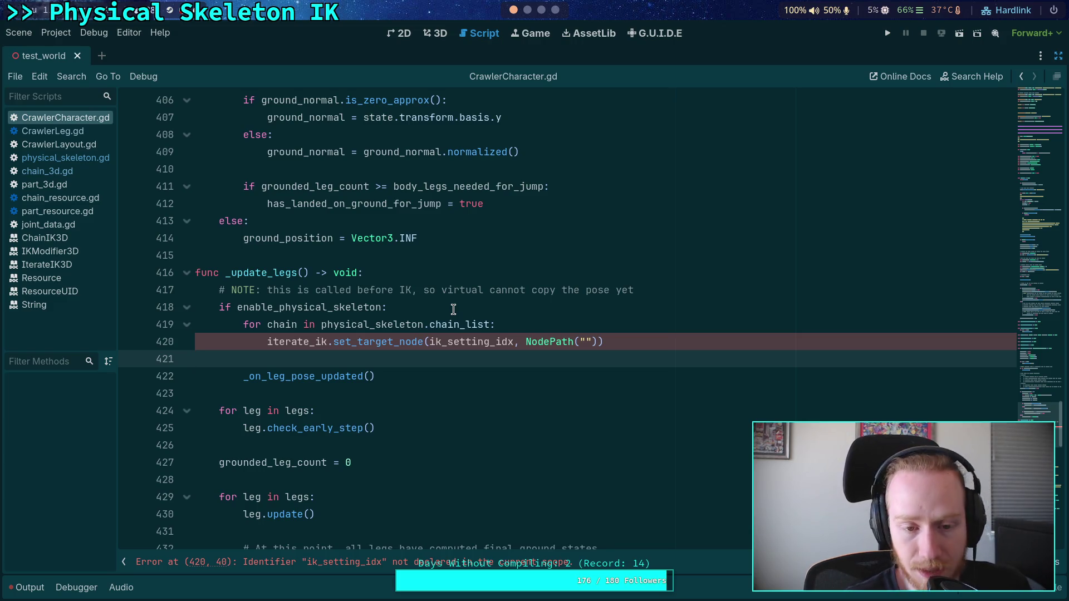
click(524, 319)
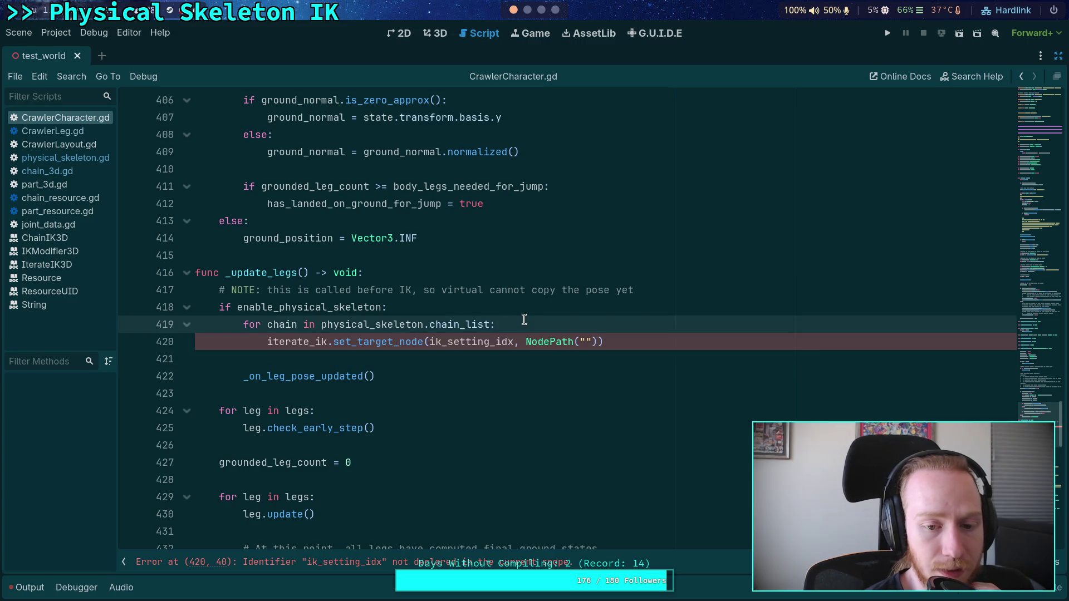
scroll(524, 319, up, 3)
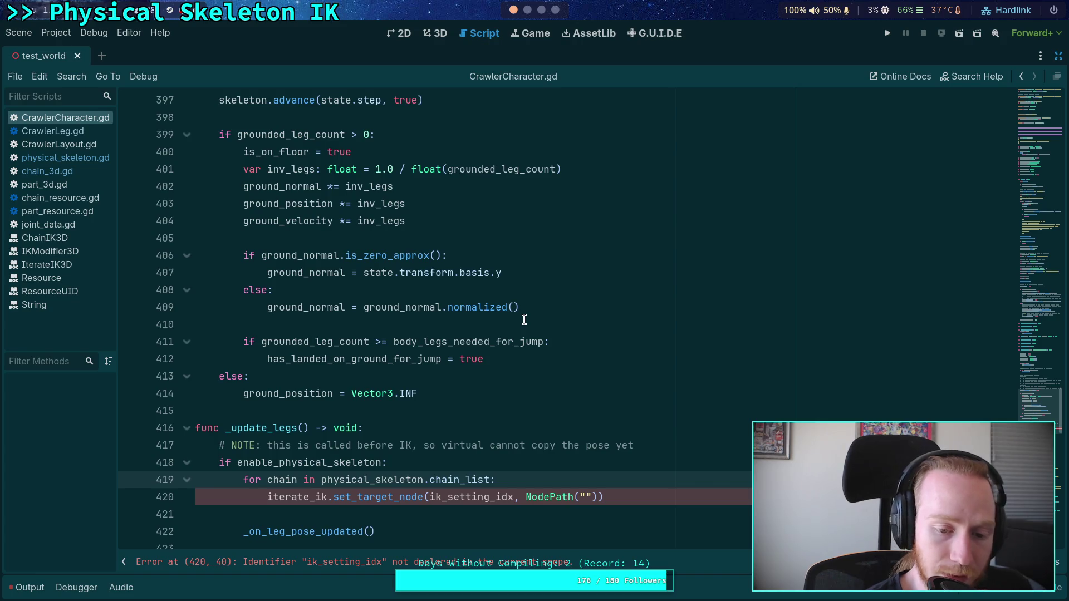
scroll(524, 319, down, 3)
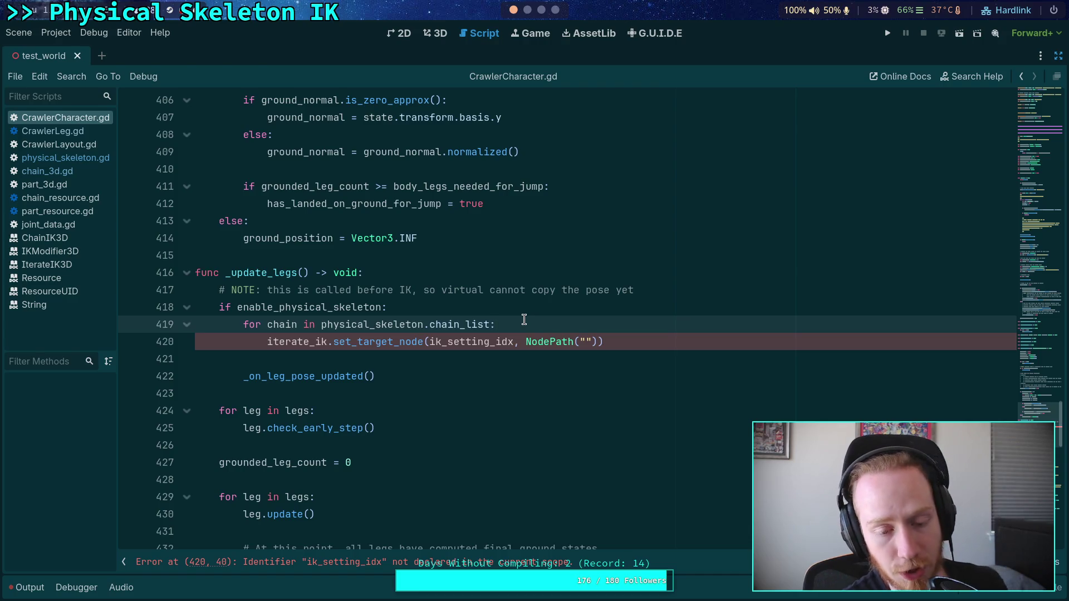
Start a new condition in the chain_list loop using chain.is_ik_enabled from autocomplete
key(Return)
text(if not chain)
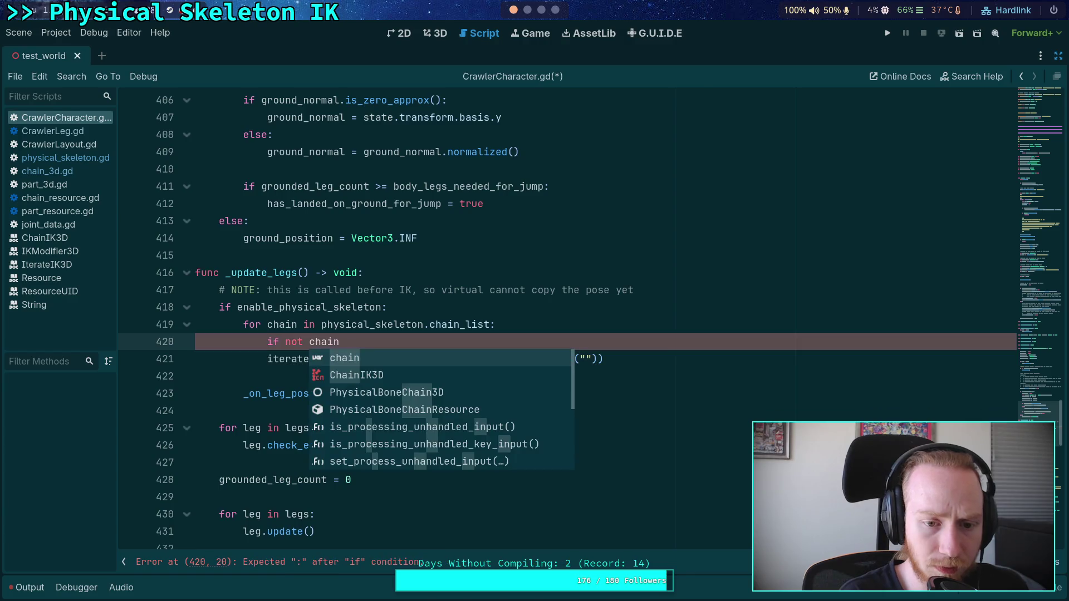
key(BackSpace)
key(BackSpace)
key(BackSpace)
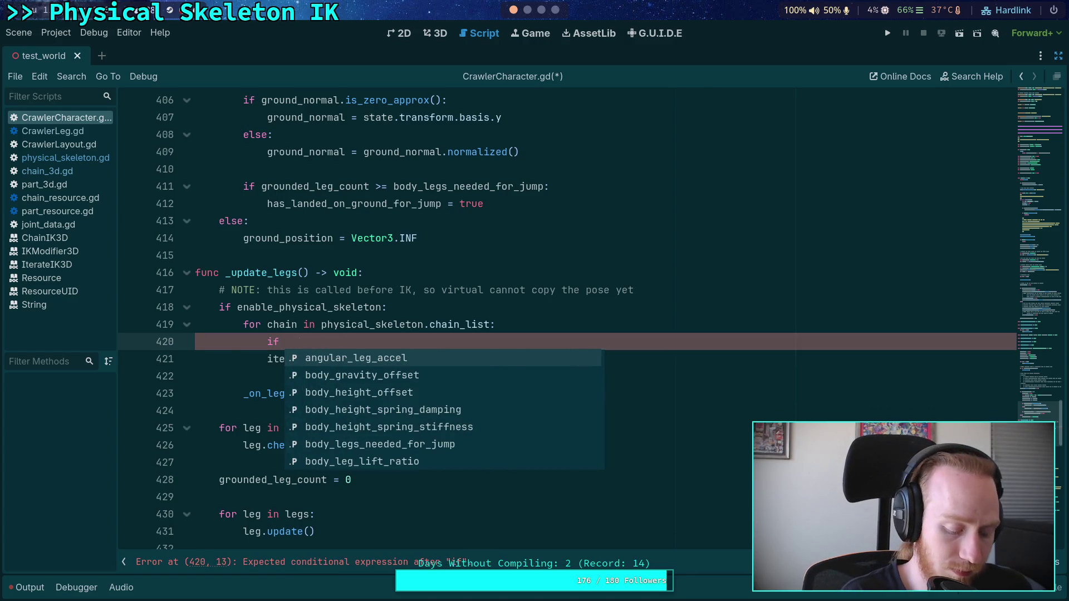
text(ch)
key(BackSpace)
key(BackSpace)
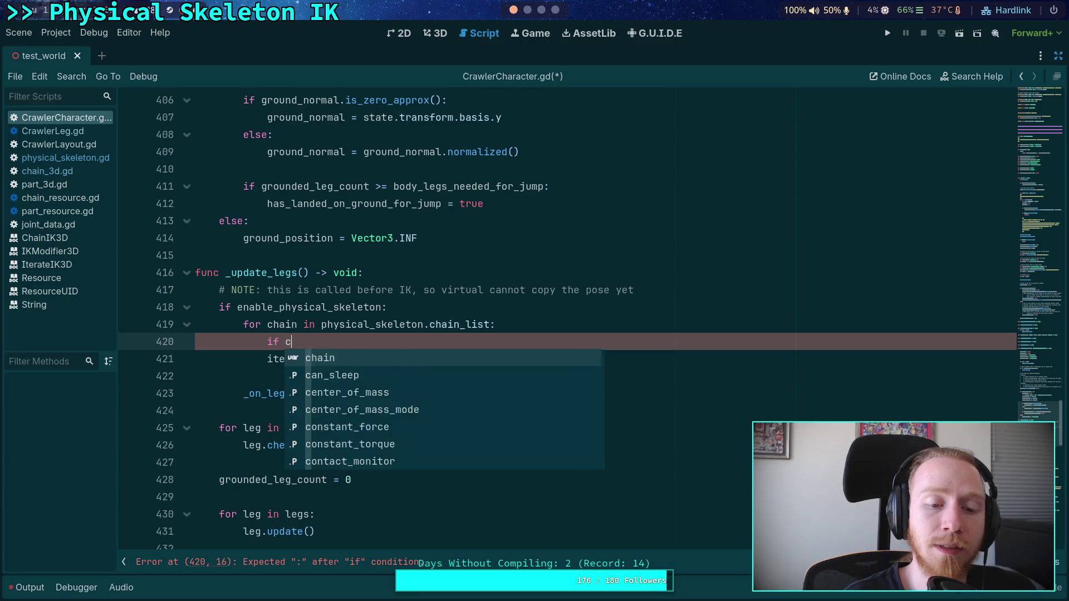
text(ch)
key(BackSpace)
key(BackSpace)
text(no)
key(BackSpace)
key(BackSpace)
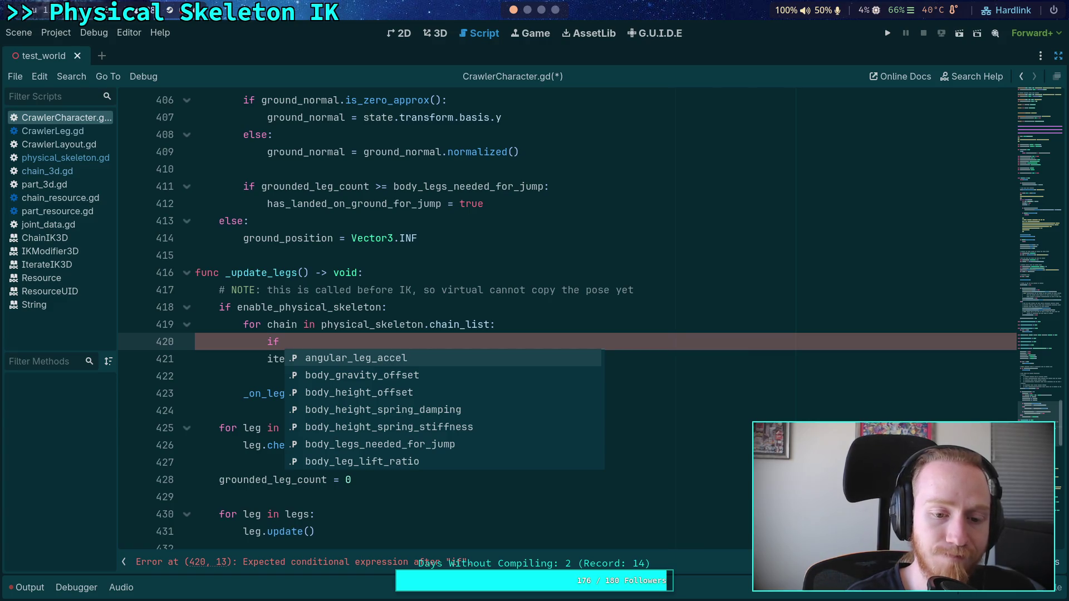
text(chain.is_)
key(Down)
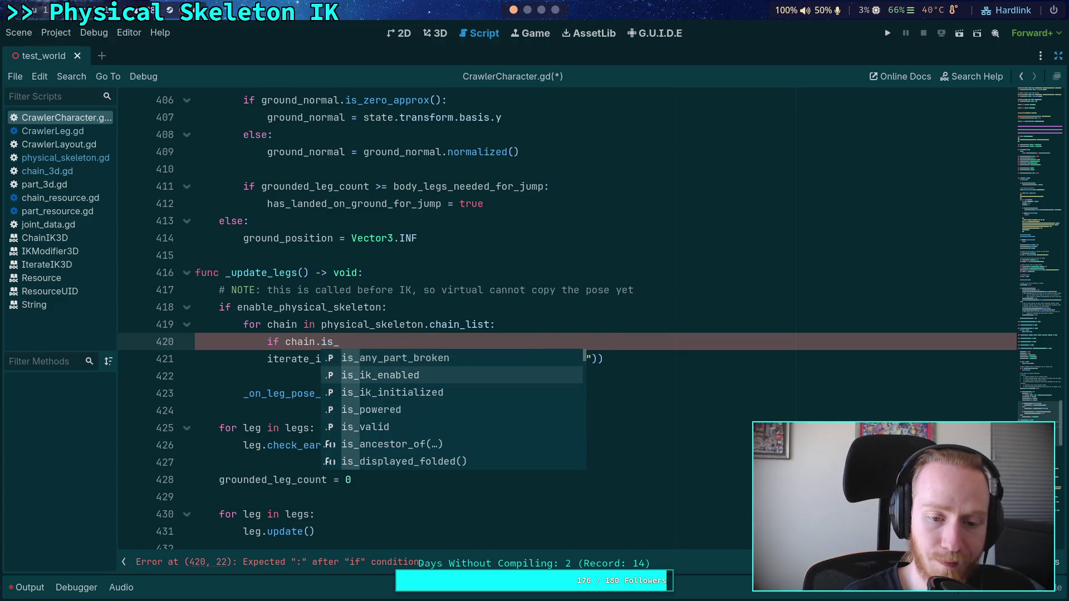
key(Return)
Reduce the condition to 'if not chain.is_ik_initialized:'
text(and (not )
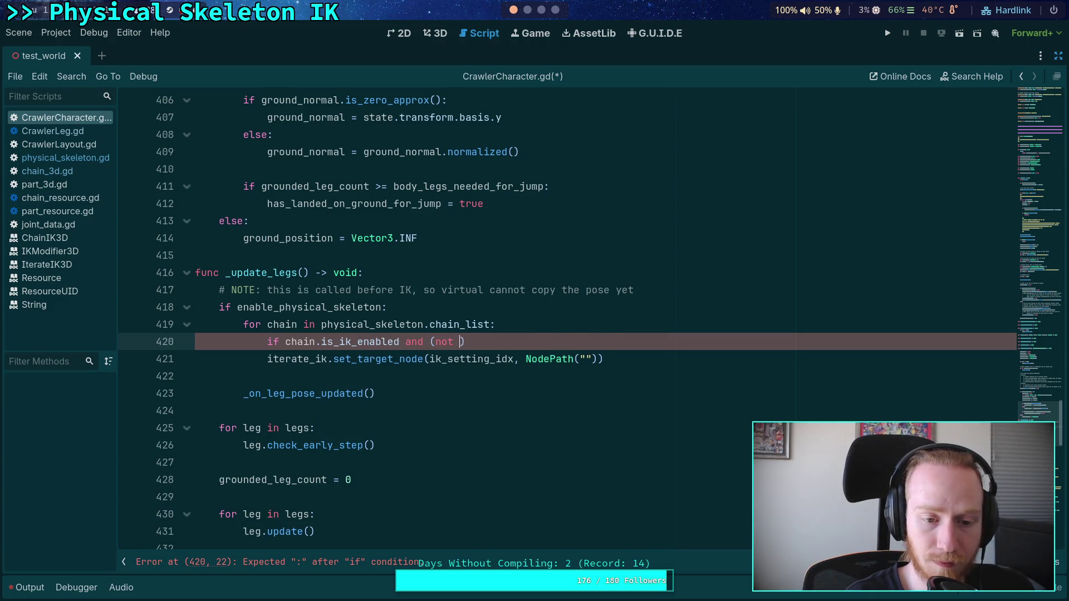
text(chain.is_)
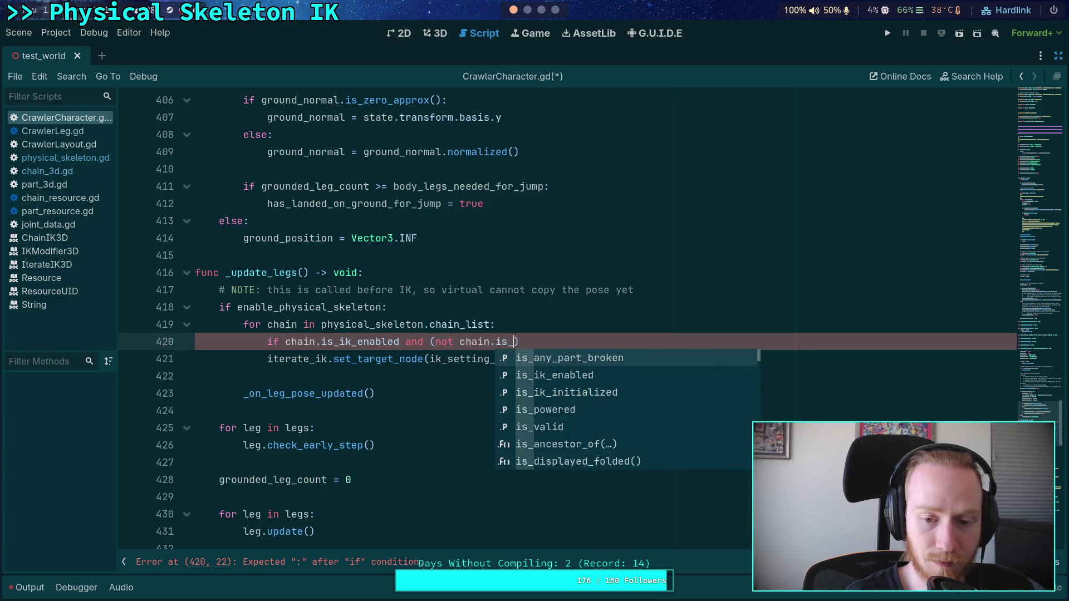
key(Down)
key(Down)
key(Return)
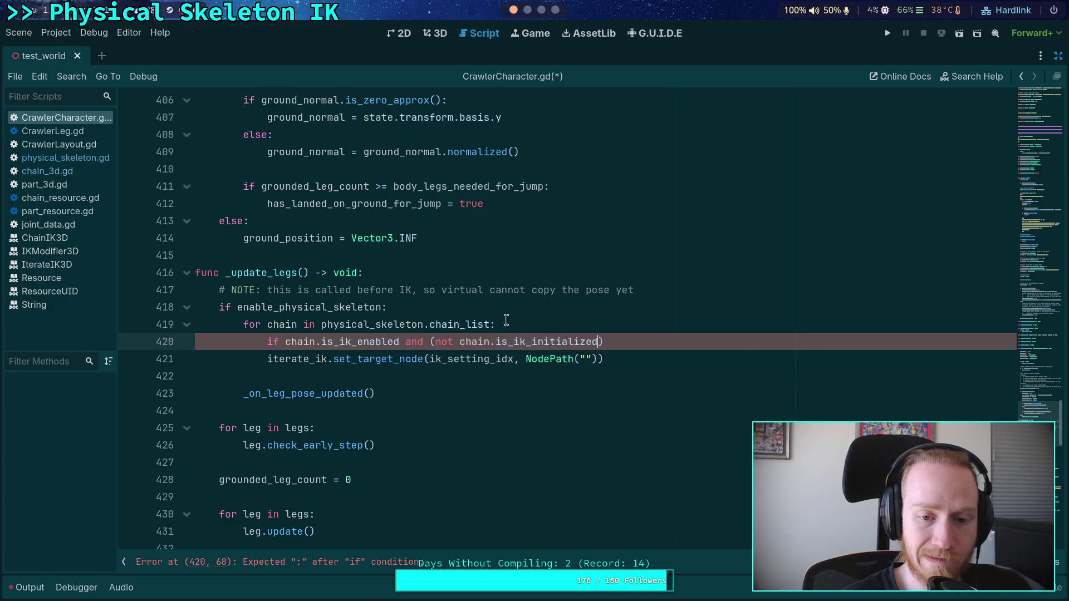
drag(438, 342, 285, 341)
key(BackSpace)
click(548, 341)
key(BackSpace)
text(:)
Add '# NOTE: for now, the only chains are IK enabled, so just initialize everything' above the check
key(Up)
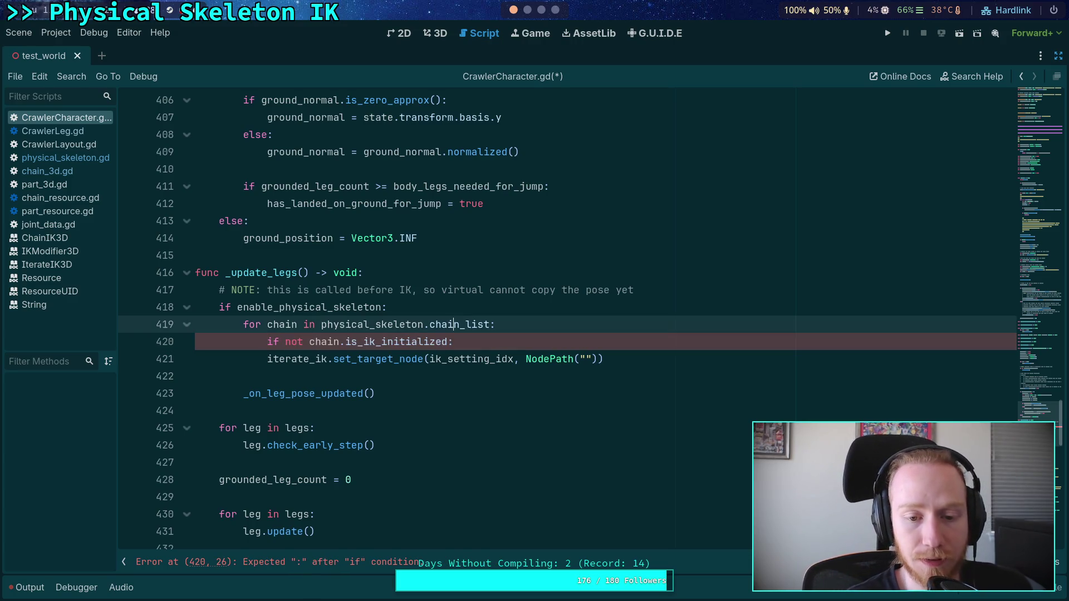
key(Return)
key(ctrl+z)
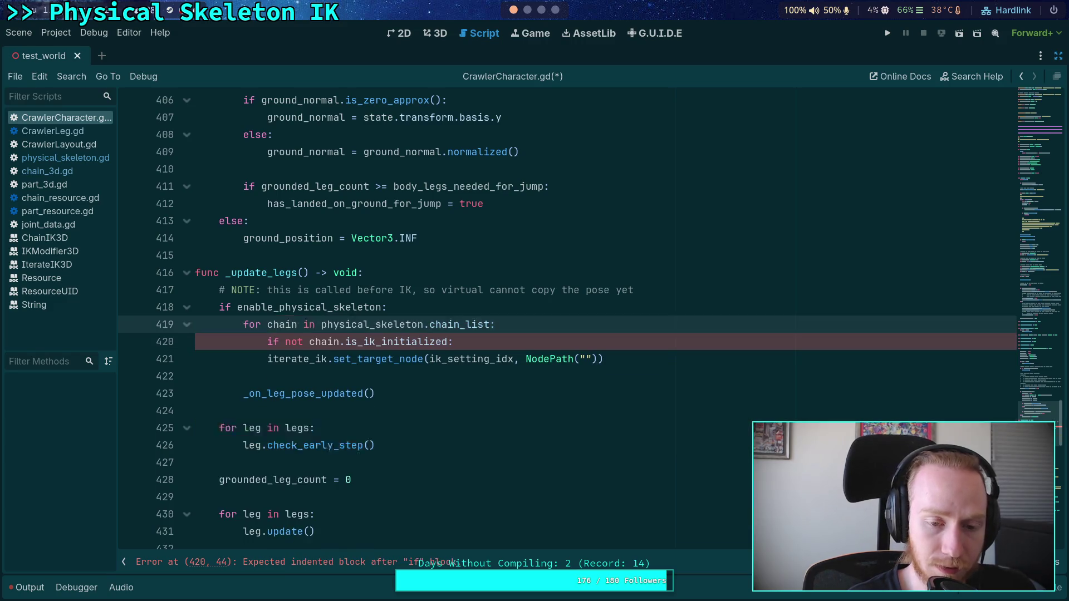
key(End)
key(Return)
text(# NOTE: for now, the only chains are IK enabled)
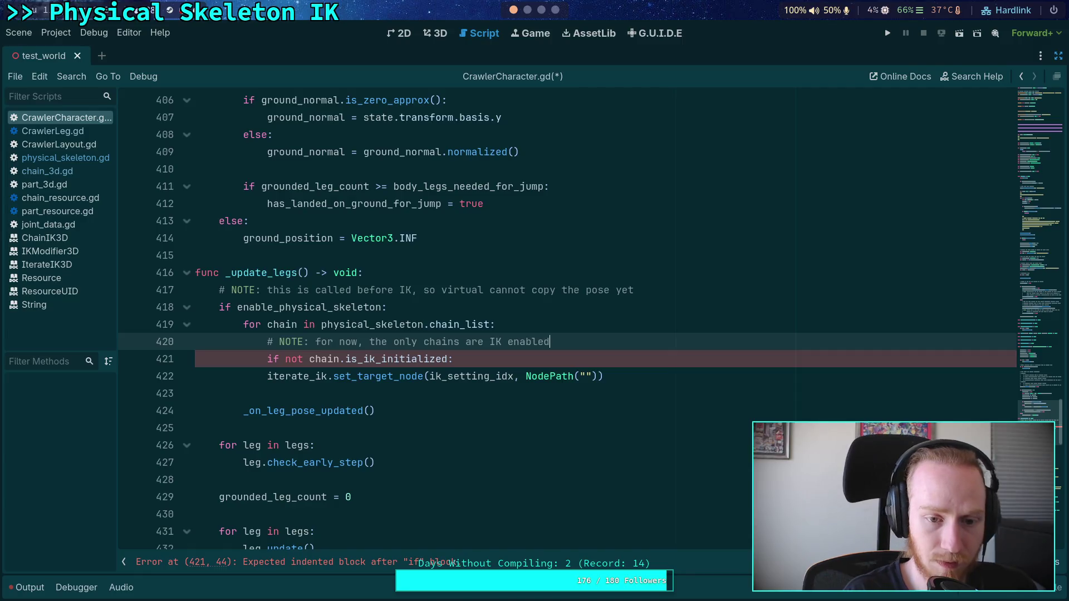
text(, so )
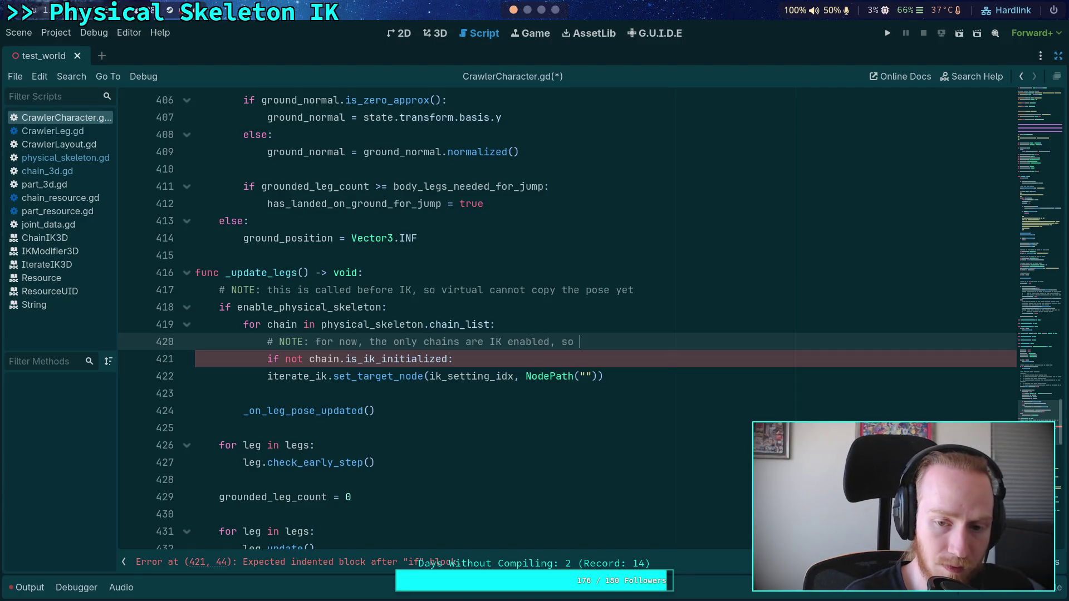
text(just initialize )
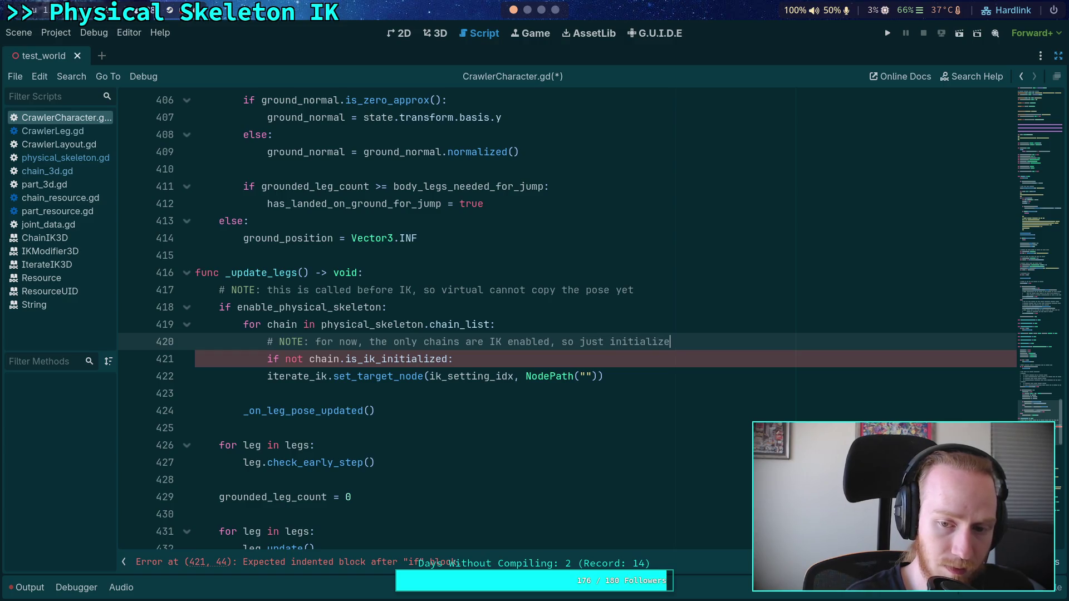
text(everything)
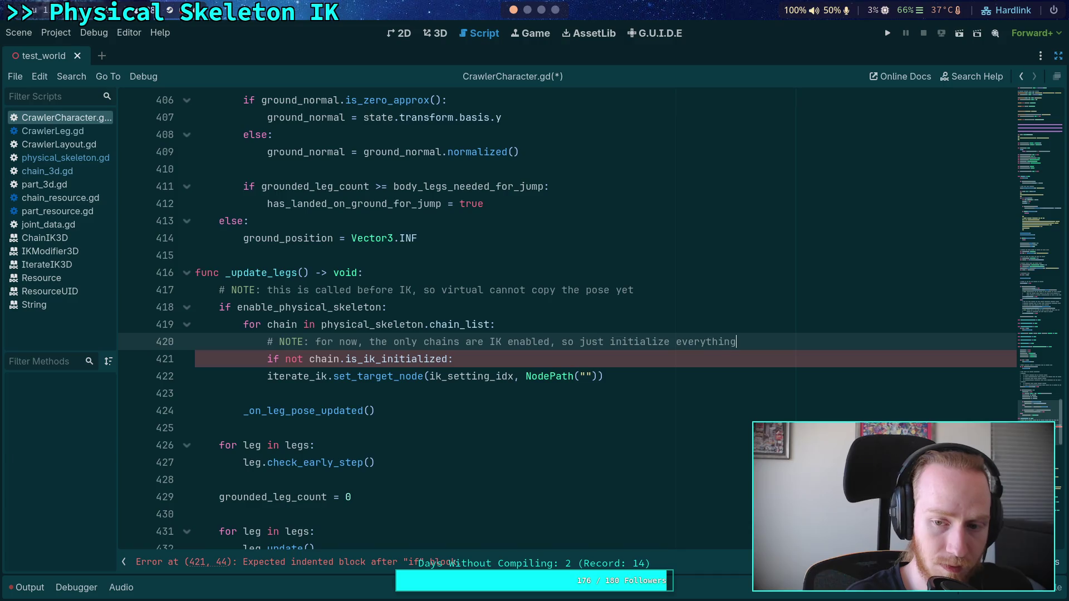
key(Down)
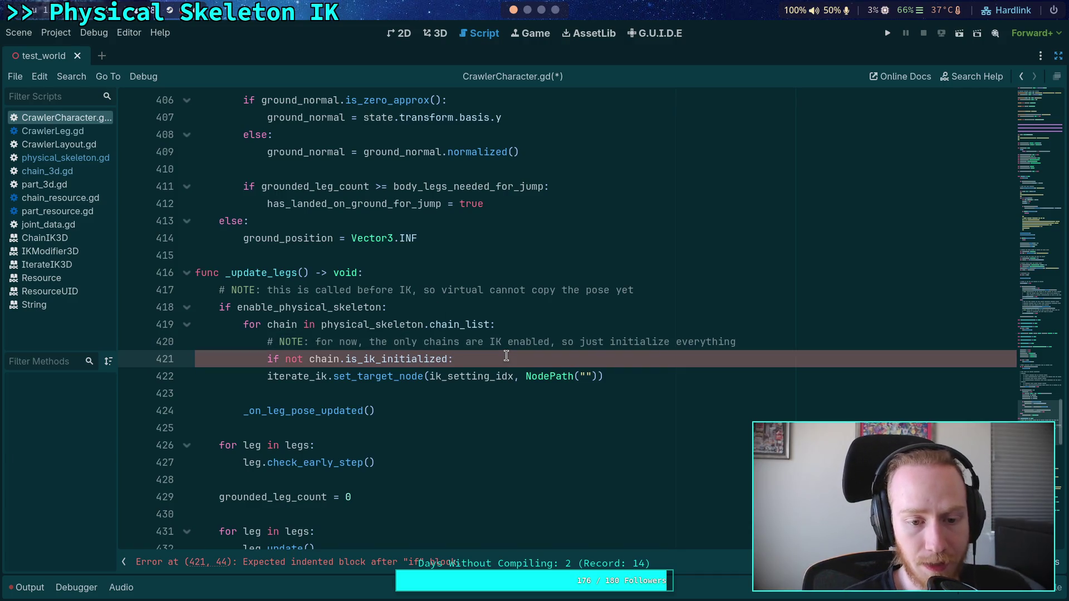
key(Return)
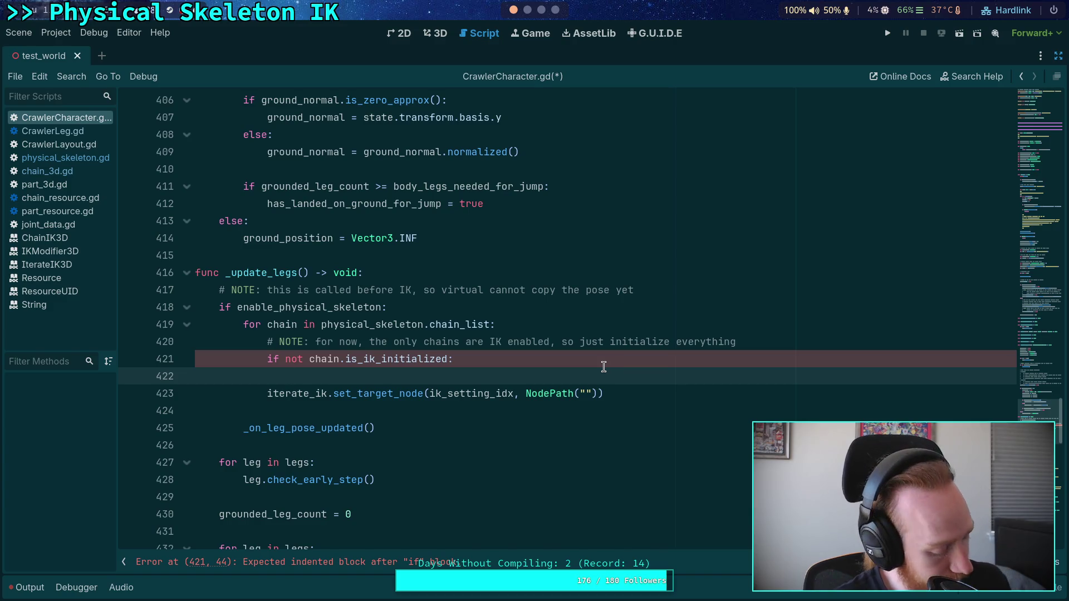
Insert blank lines below the _is_update_ik_queued declaration, pushing _ready() to line 176
scroll(603, 366, up, 9)
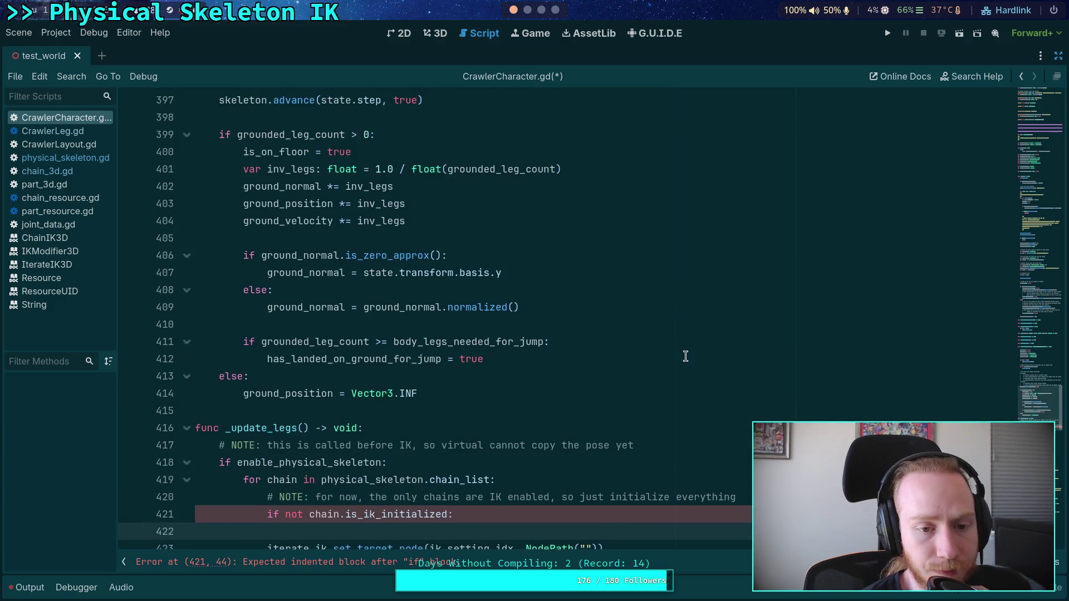
scroll(686, 357, up, 6)
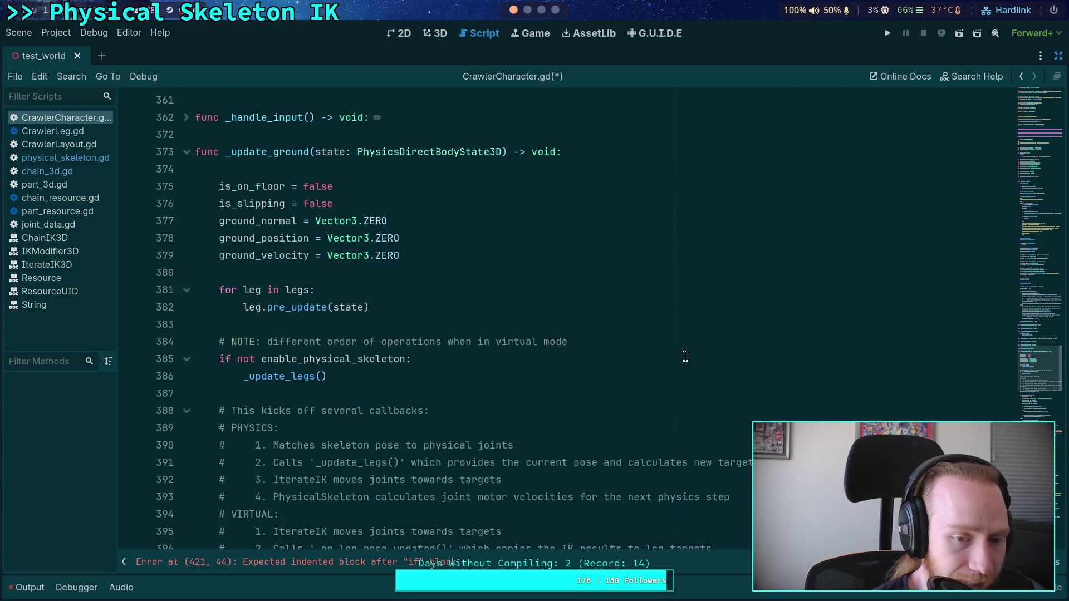
scroll(685, 356, up, 11)
scroll(686, 357, down, 10)
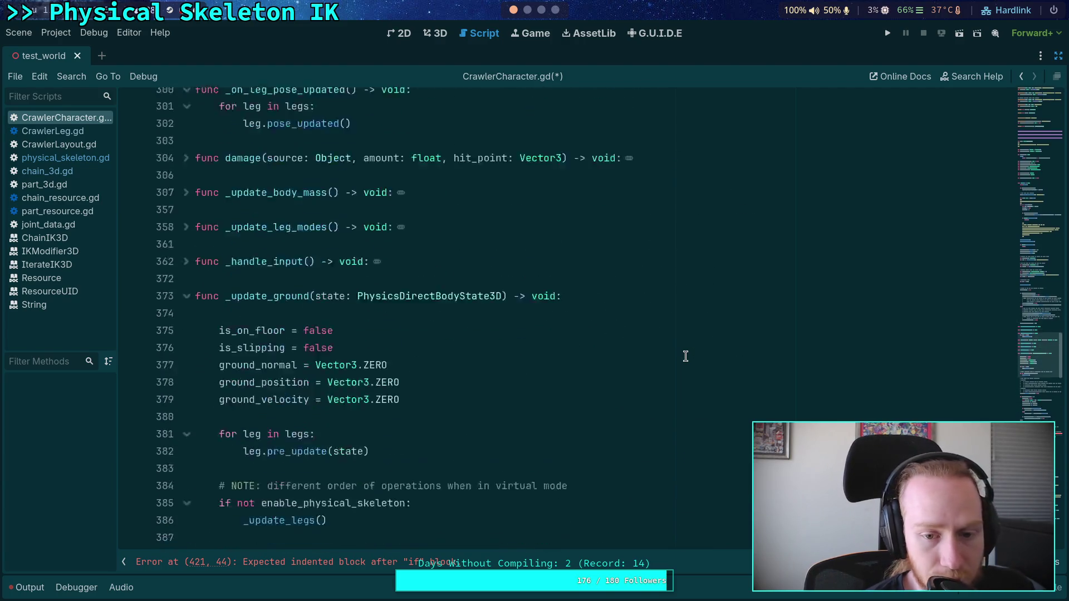
scroll(686, 356, down, 6)
scroll(686, 357, up, 13)
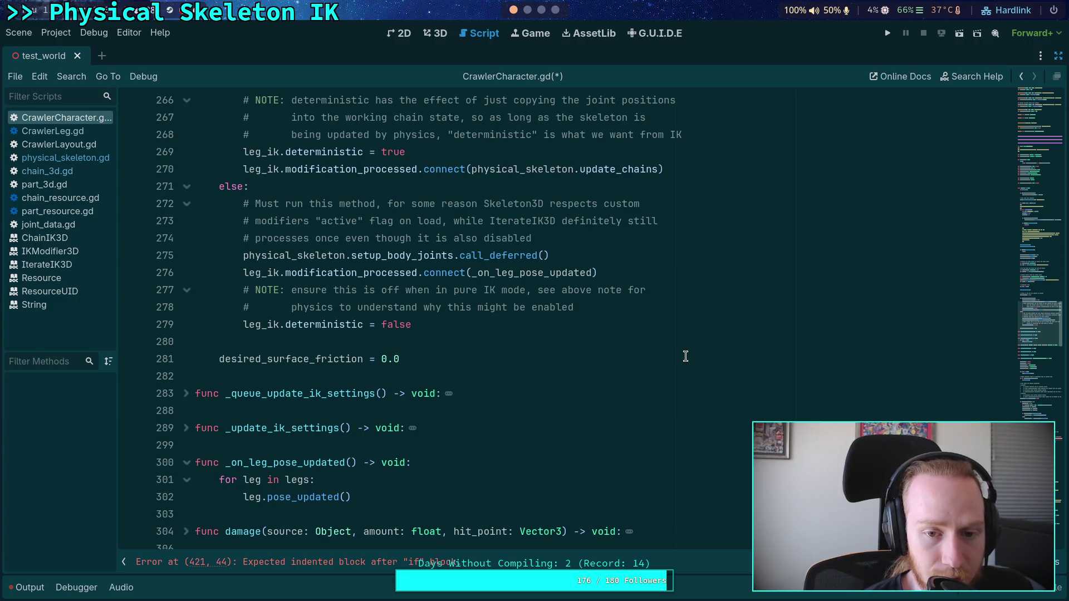
scroll(686, 356, up, 3)
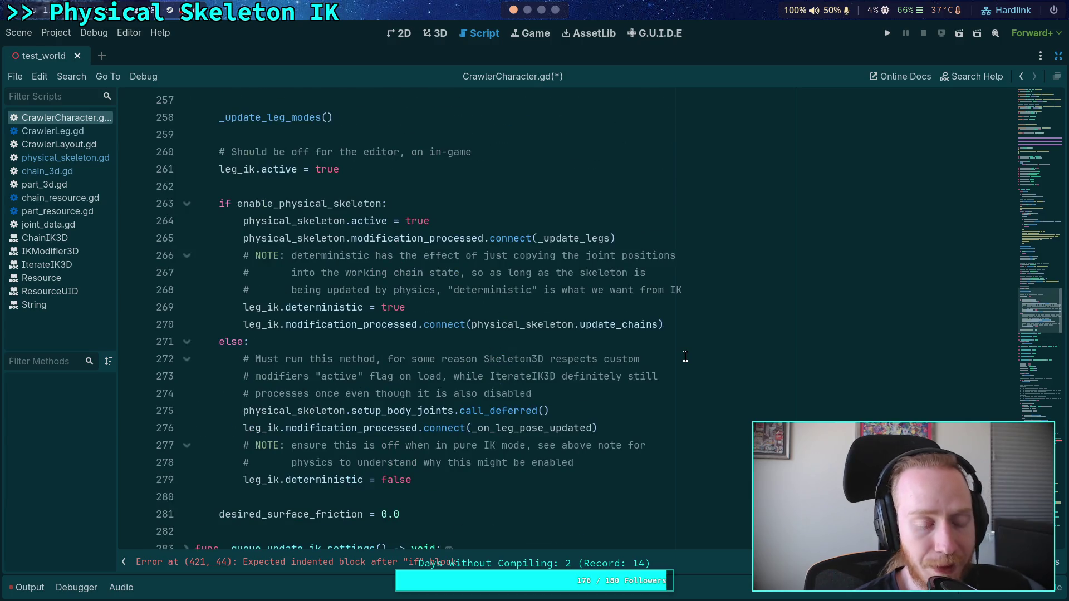
scroll(685, 356, up, 20)
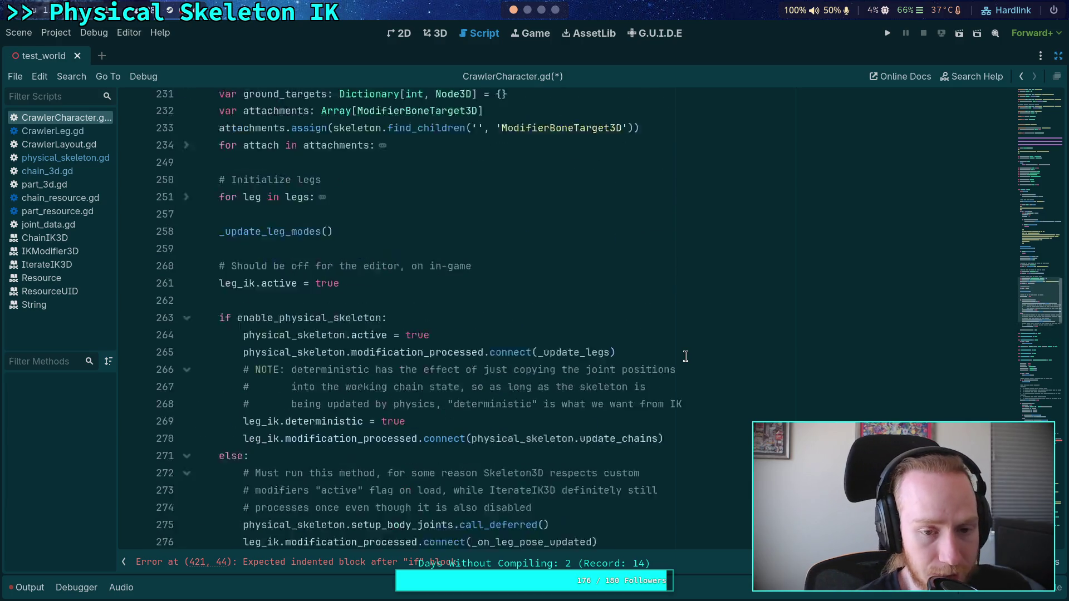
scroll(500, 343, up, 7)
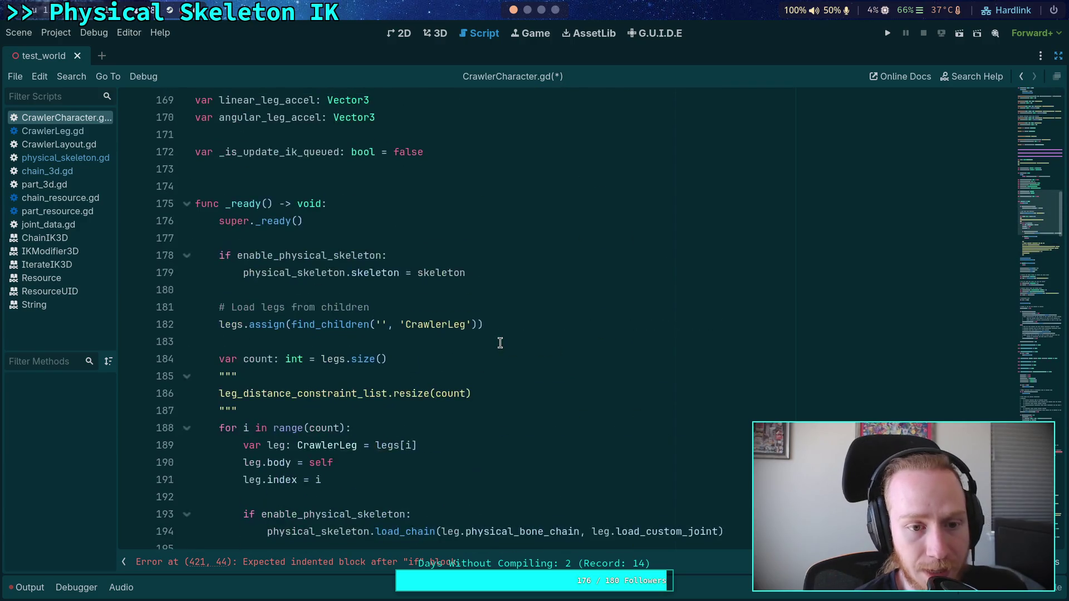
click(454, 322)
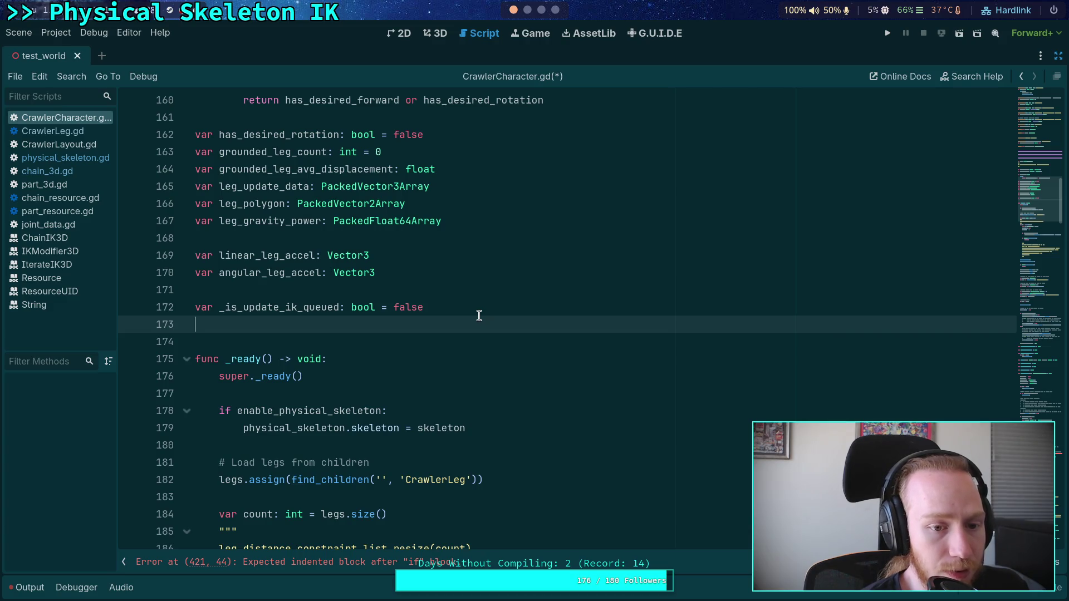
key(Up)
key(Return)
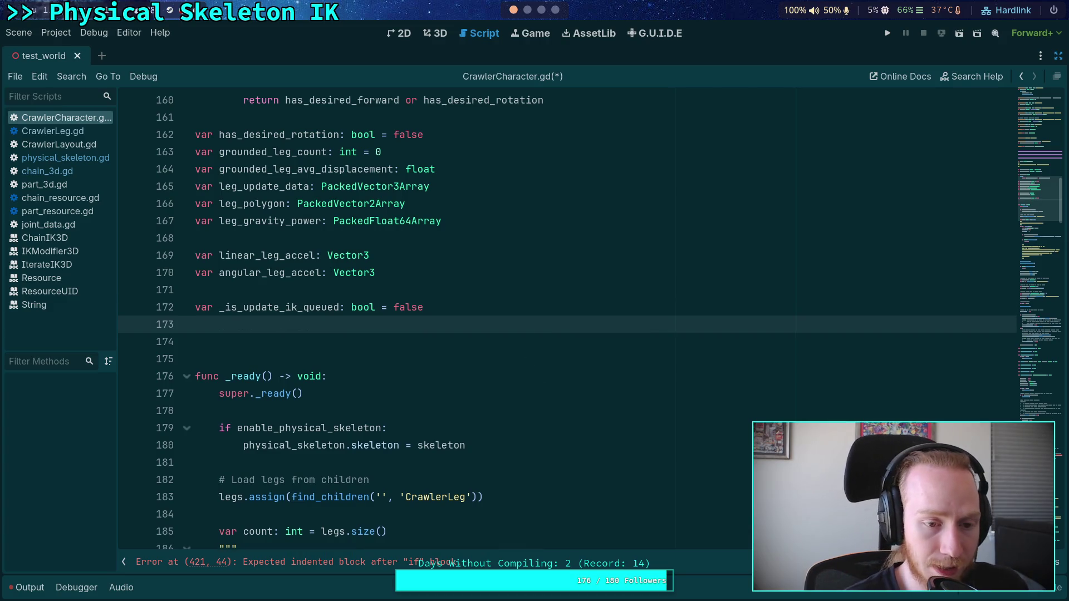
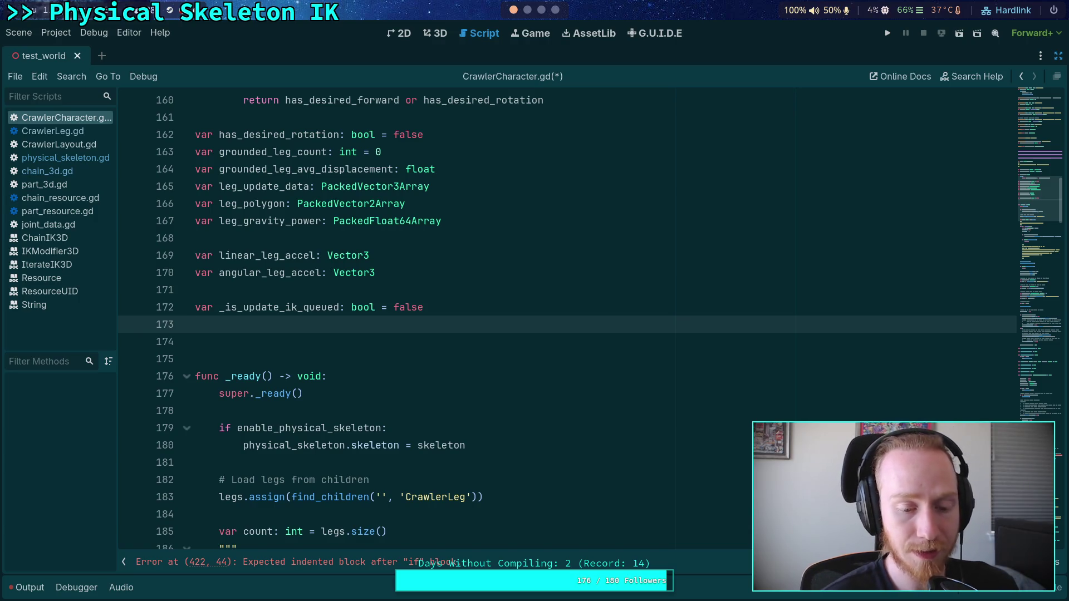
Declare `var _next_chain_ik_setting_index: int = 0` on line 173 of CrawlerCharacter.gd
text(var)
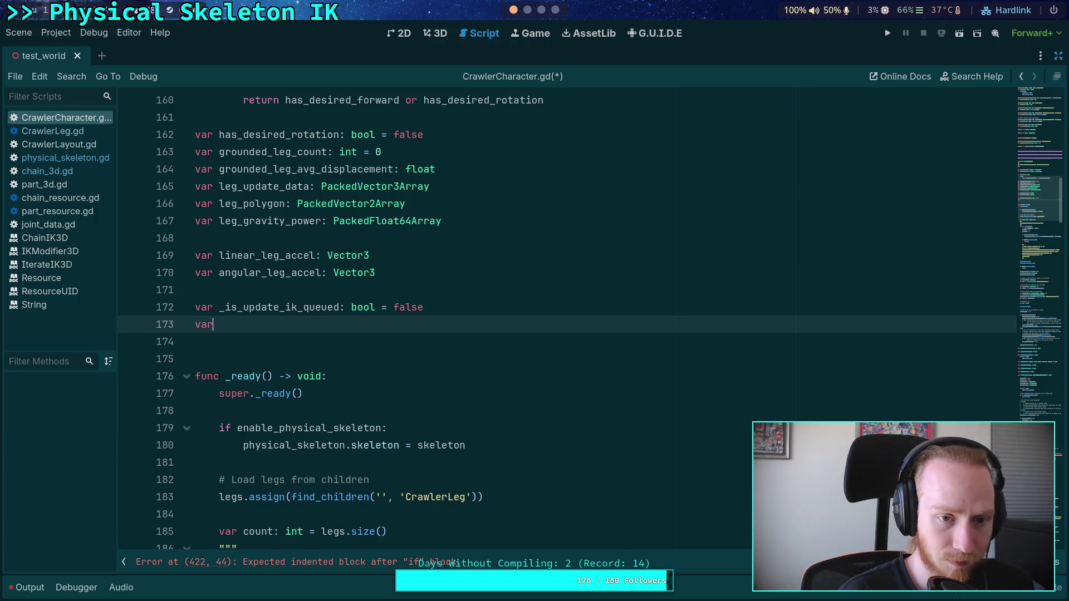
text( _current_i)
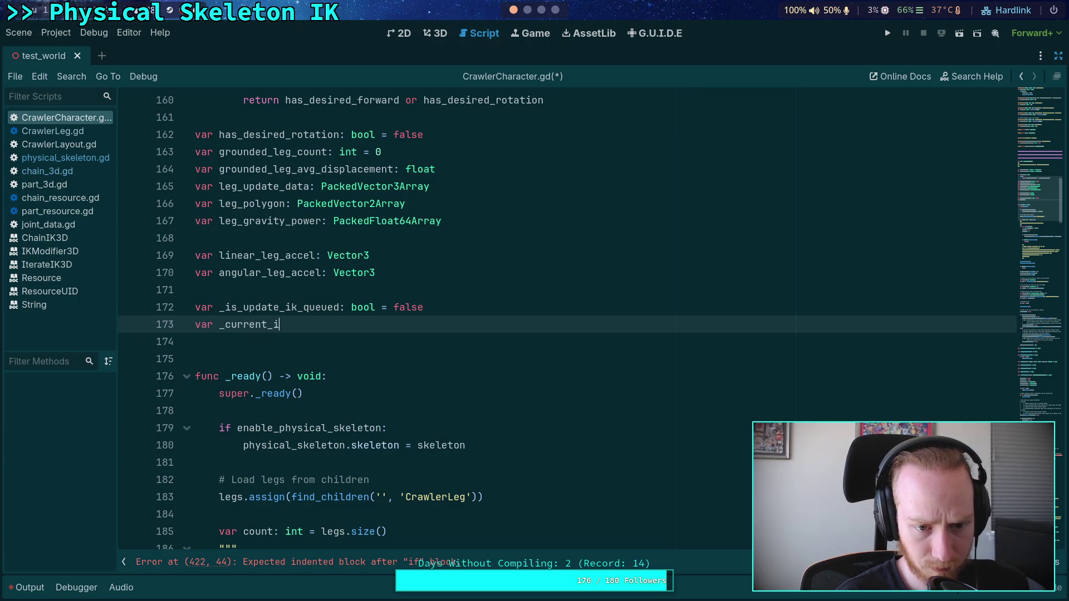
text(setting)
key(BackSpace)
key(BackSpace)
key(BackSpace)
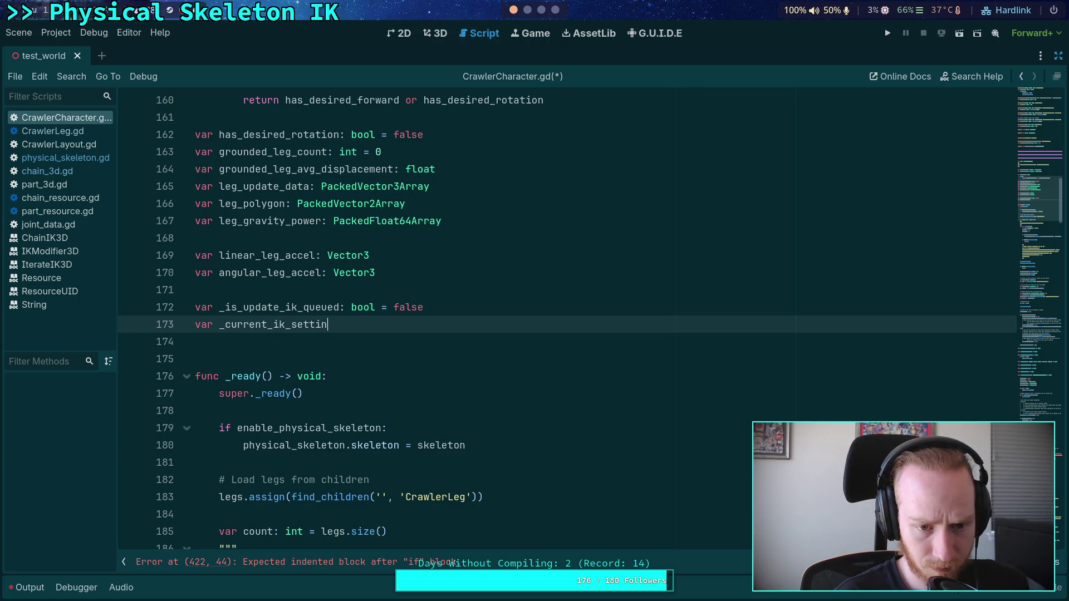
key(BackSpace)
key(BackSpace)
key(BackSpace)
text(nekt)
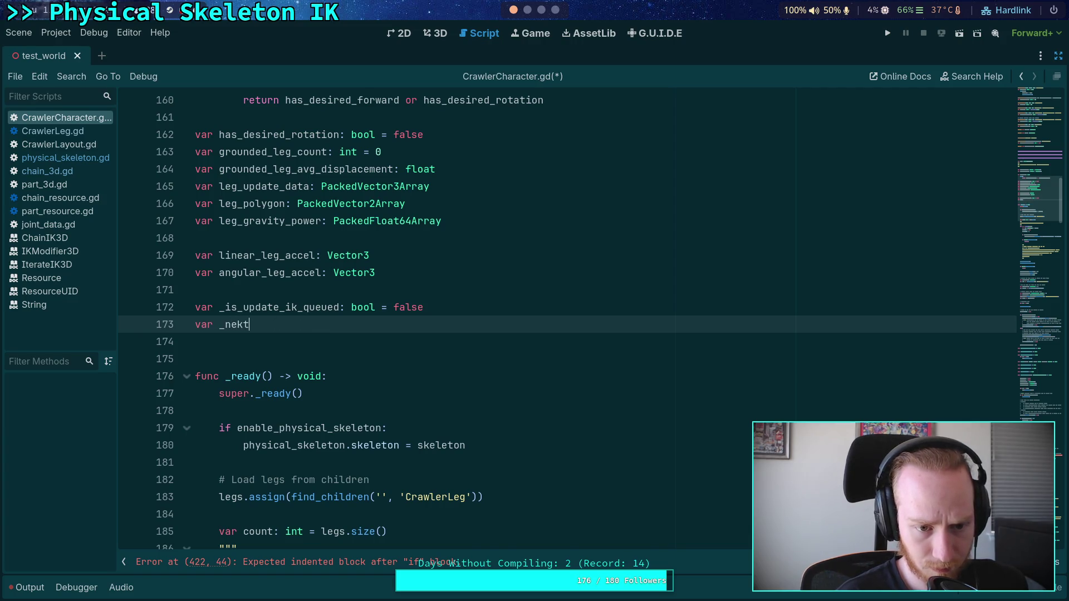
key(BackSpace)
key(BackSpace)
text(x)
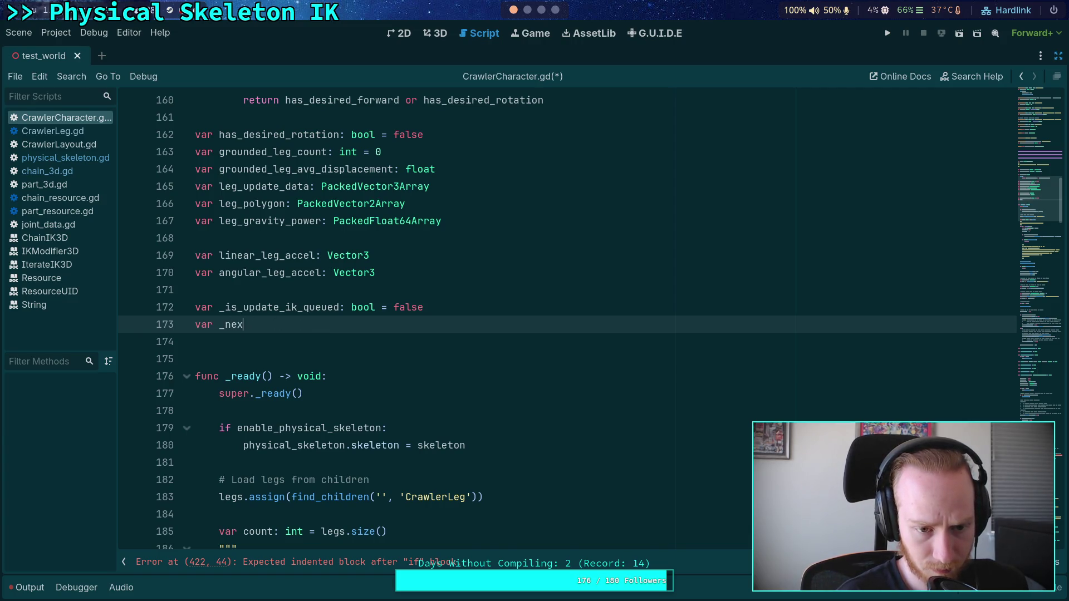
text(t_chain_ik_)
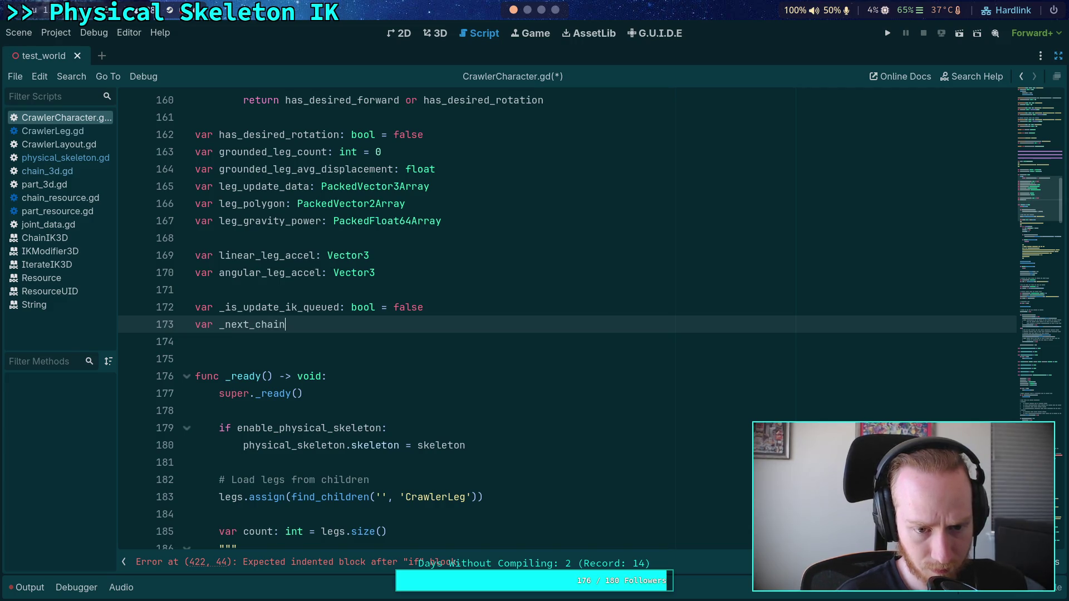
text(setting_id)
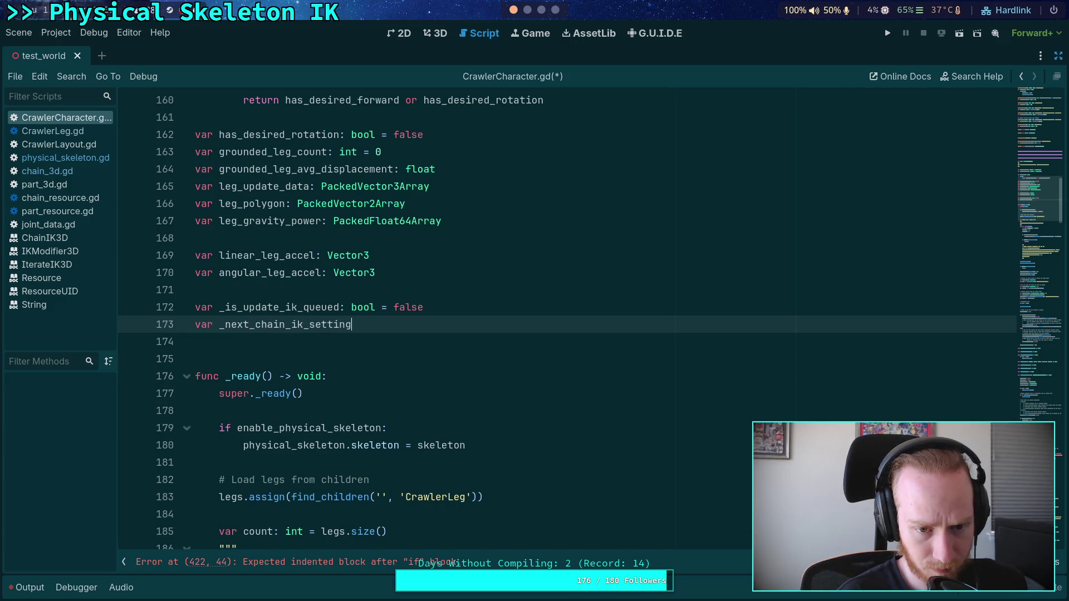
key(BackSpace)
text(ndex)
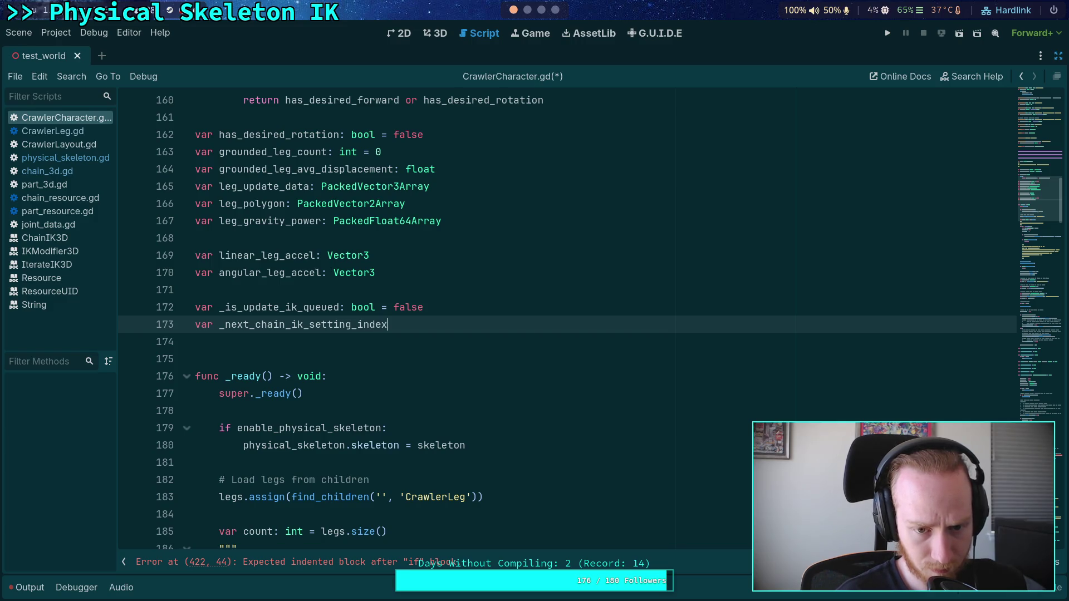
text(: int = 0)
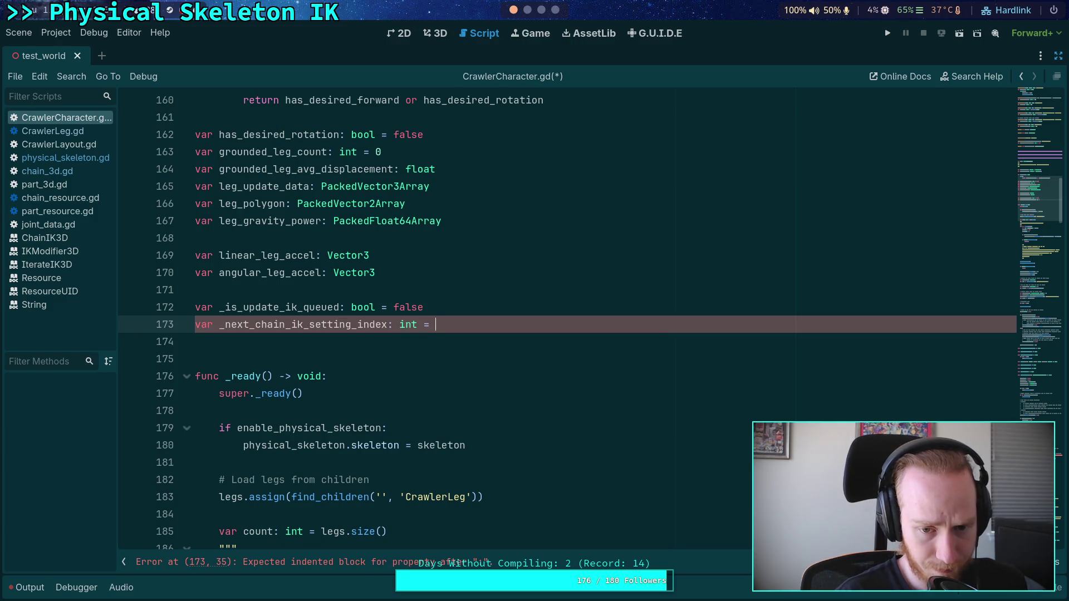
click(346, 340)
double_click(344, 325)
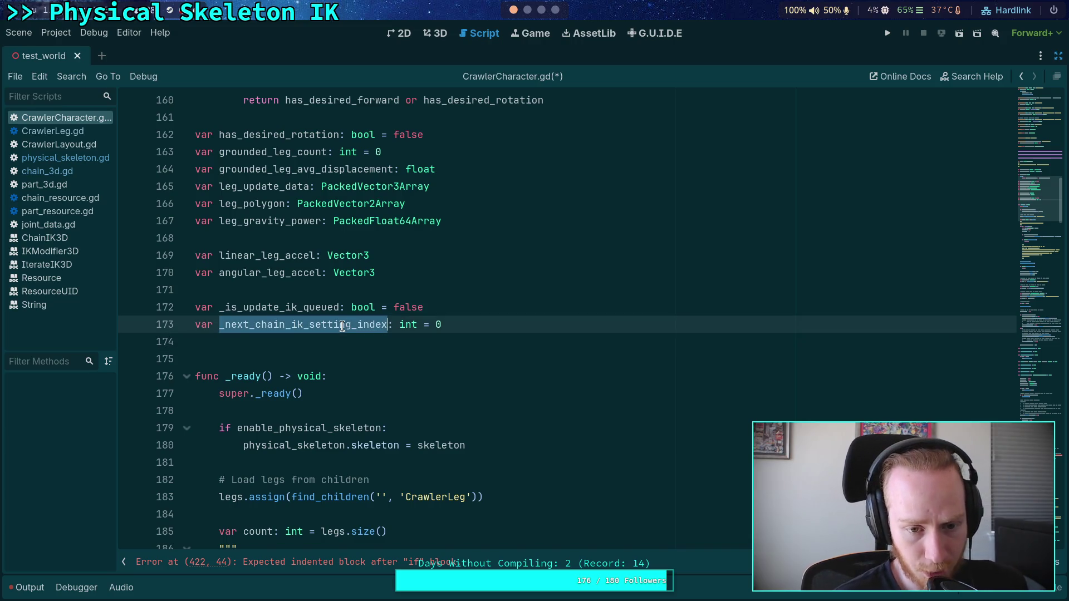
At the indentation error on line 423, add an if checking leg_ik.setting_count against _next_chain_ik_setting_index + 1
click(278, 562)
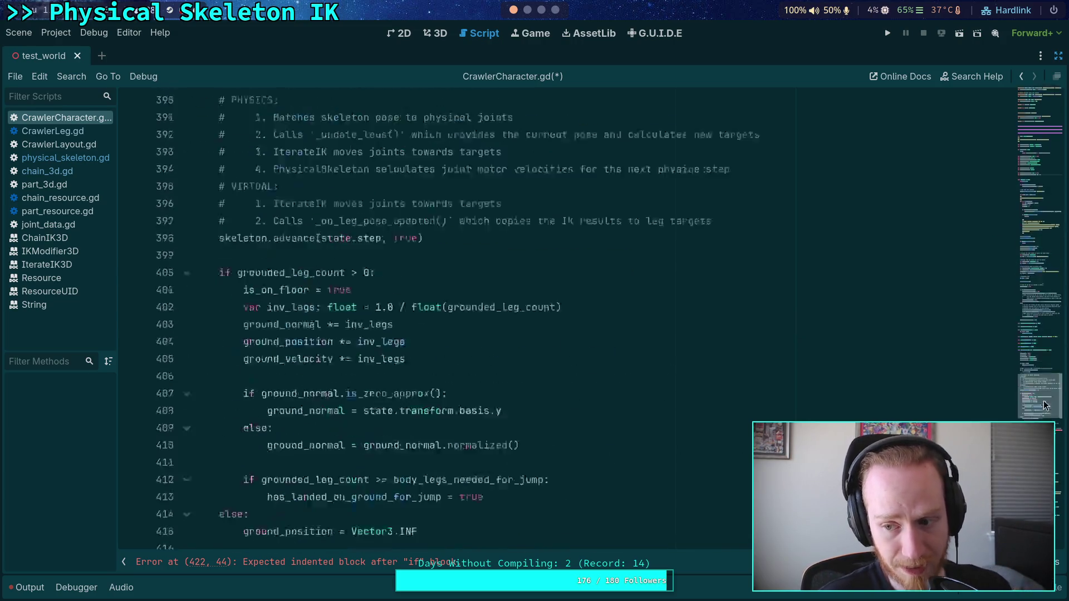
click(626, 389)
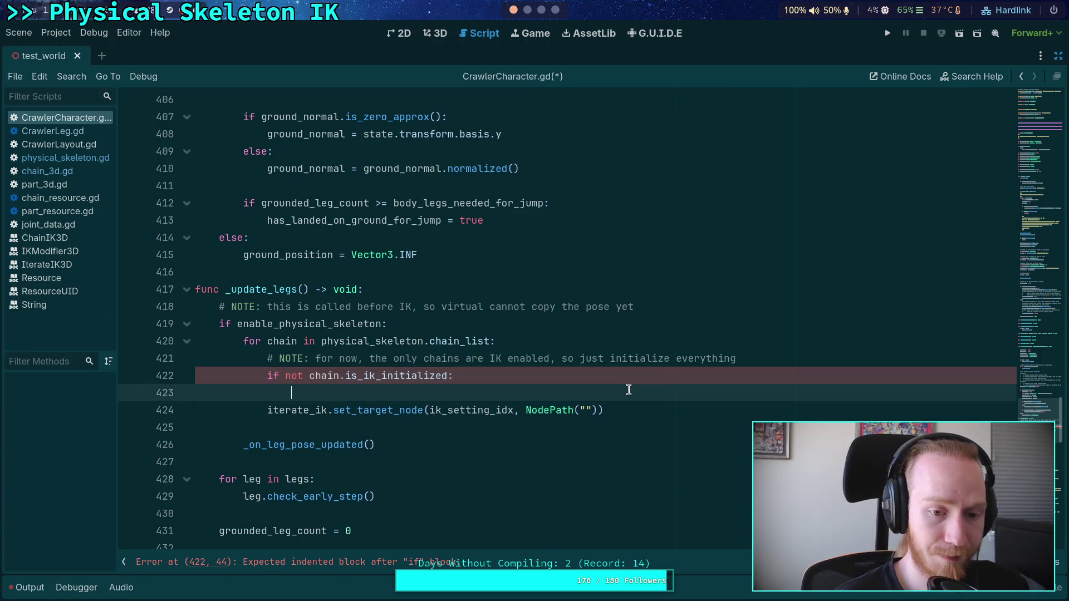
text(chain.)
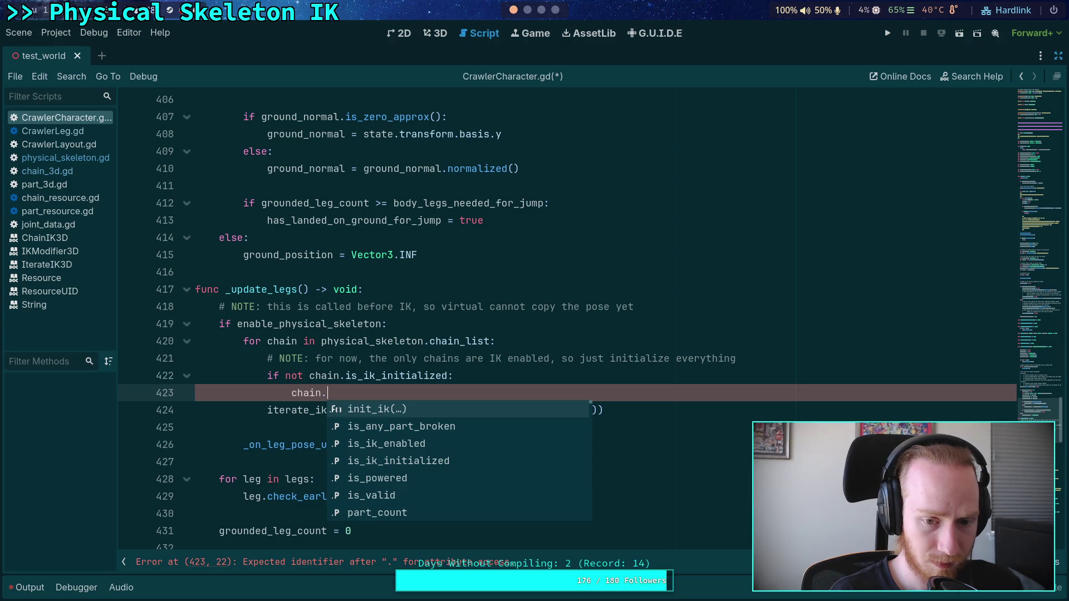
key(BackSpace)
key(BackSpace)
key(BackSpace)
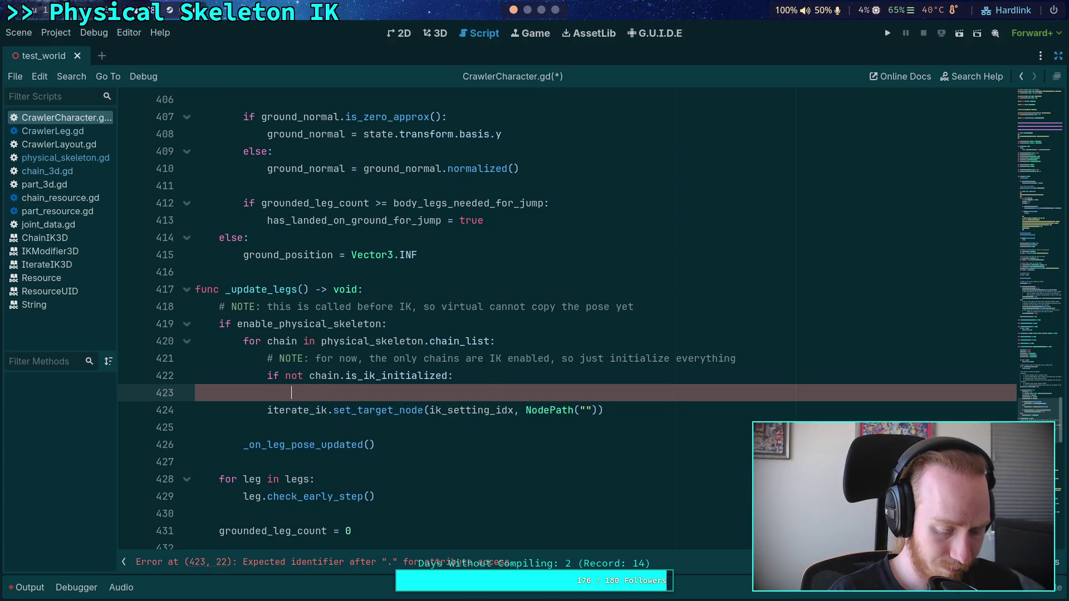
text(if )
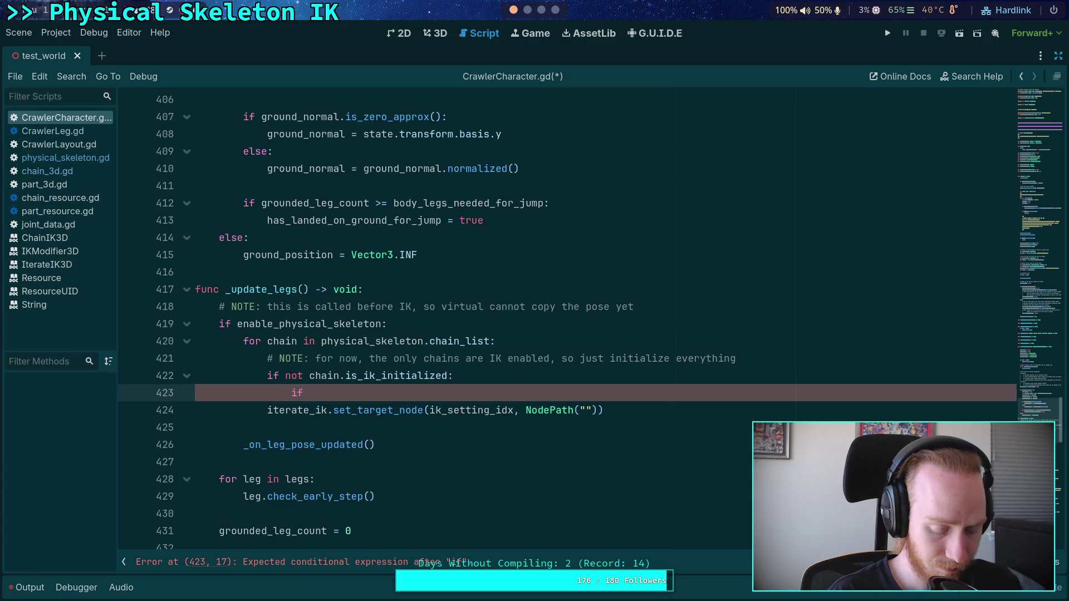
text(iter)
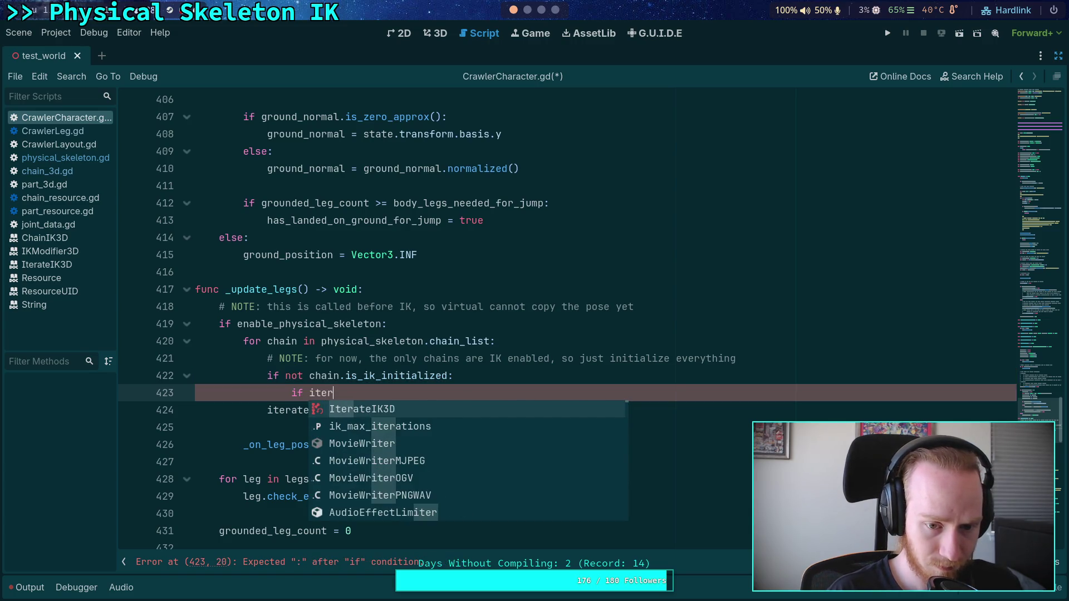
key(BackSpace)
key(BackSpace)
key(BackSpace)
key(BackSpace)
text(leg)
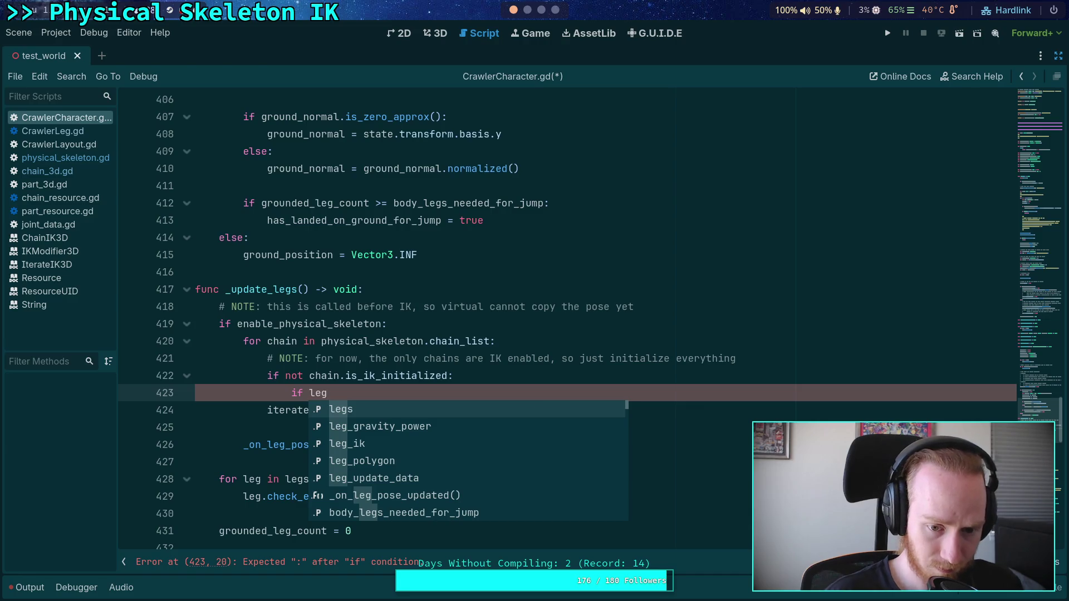
key(Down)
key(Down)
key(Return)
text(.sett)
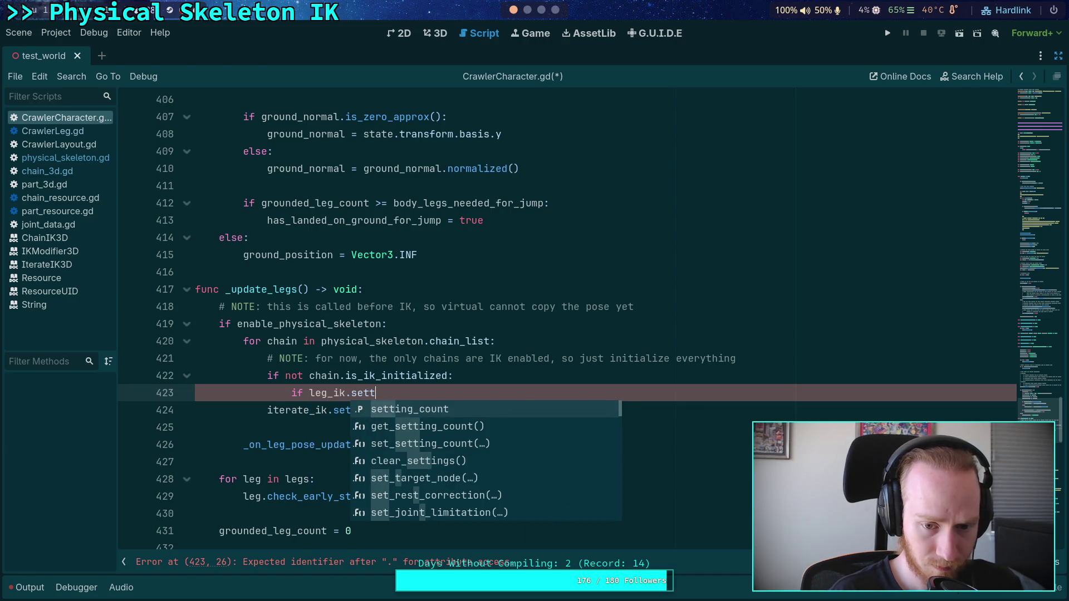
key(Return)
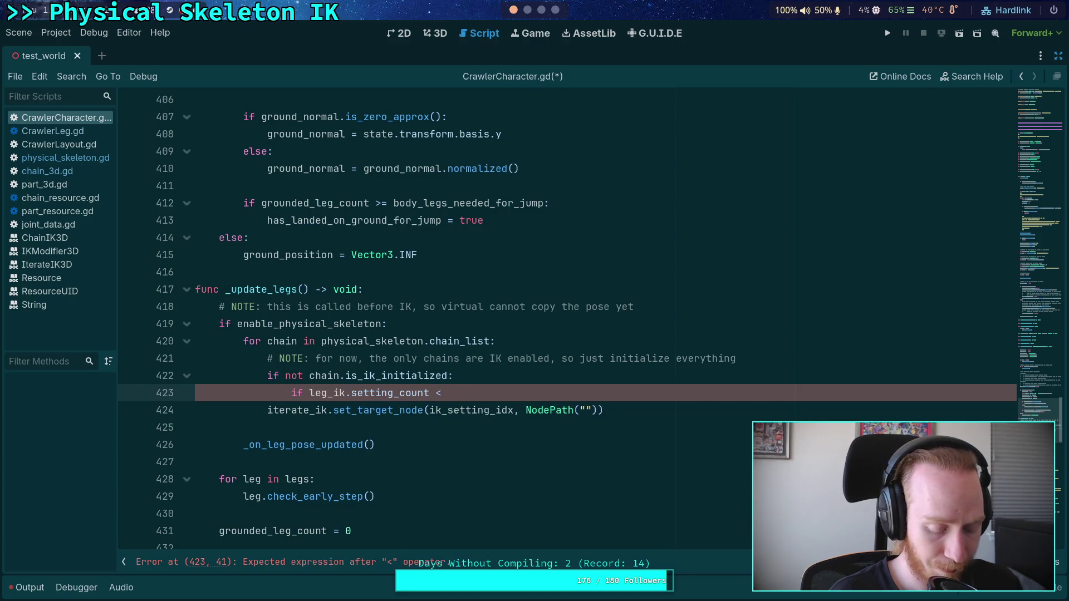
text(_nex)
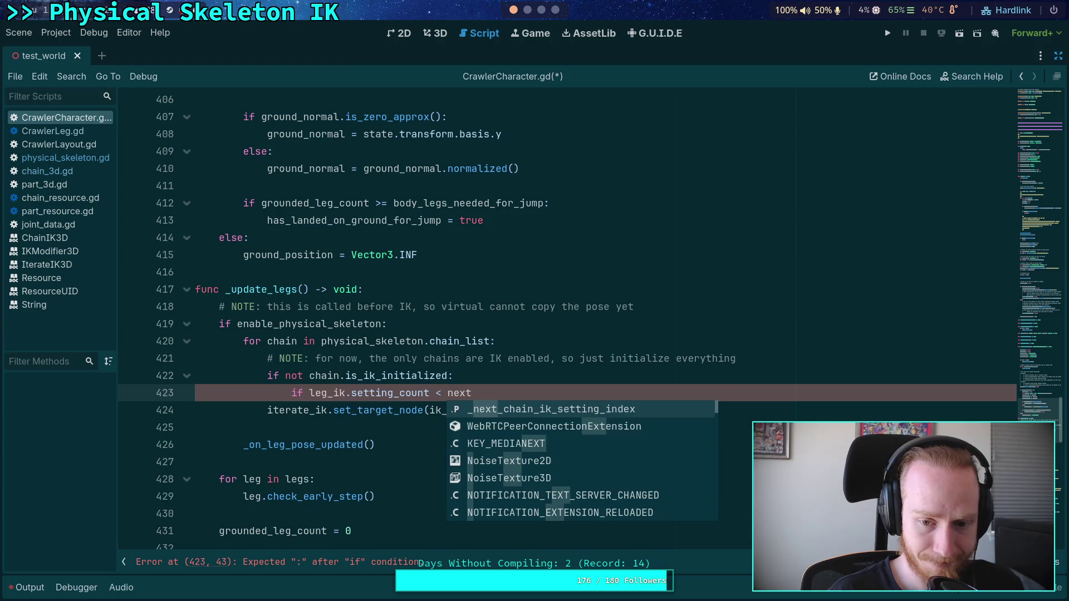
key(Return)
text(+ 1:)
key(Return)
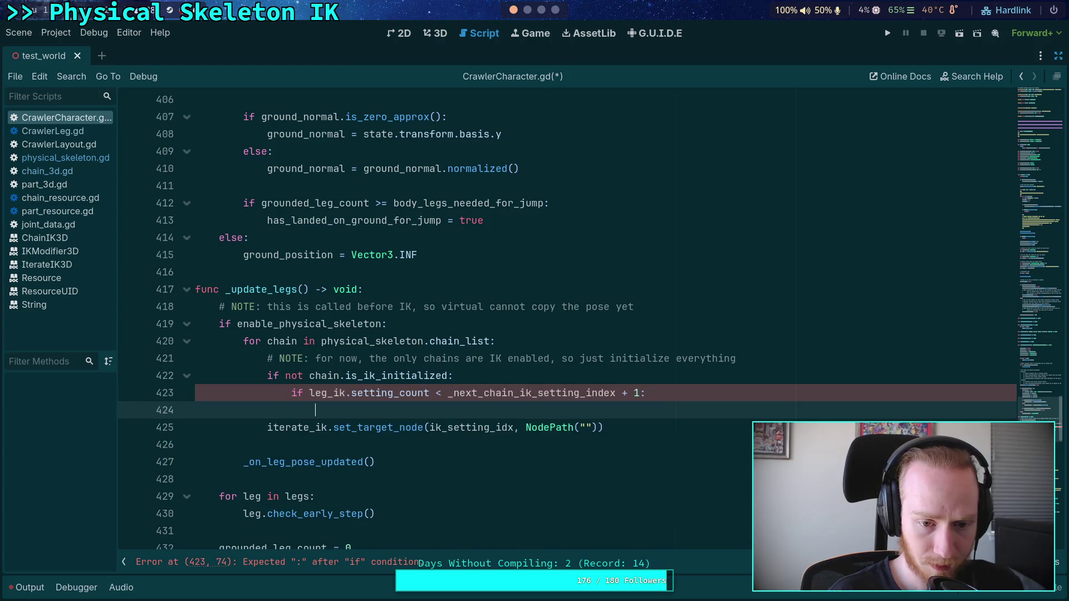
Inside that if, call leg_ik.set_setting_count(_next_chain_ik_setting_index + 1)
text(leg_)
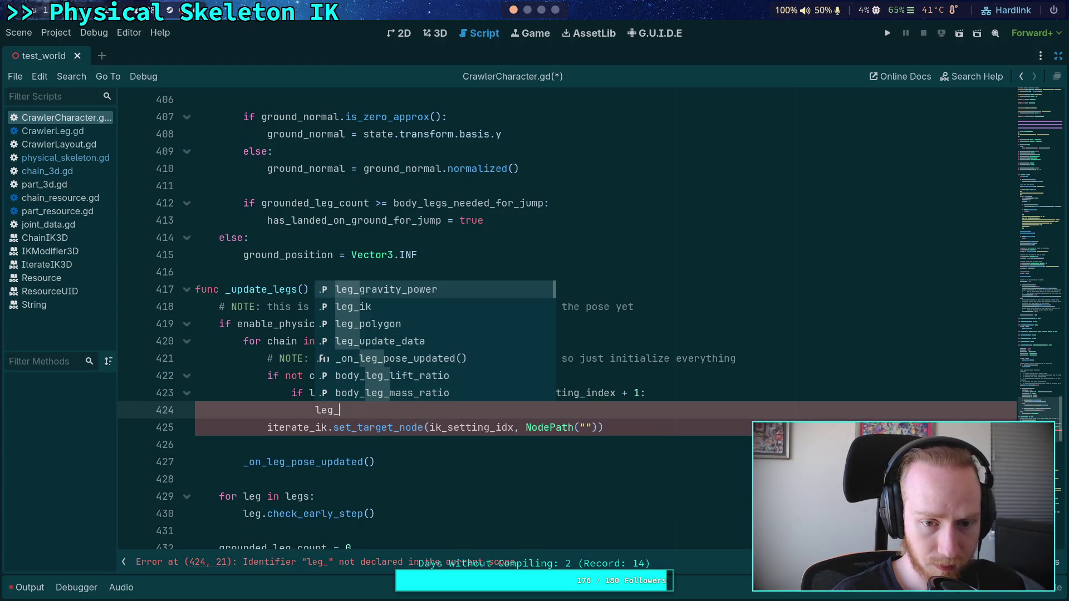
text(ik.set_sett)
key(Return)
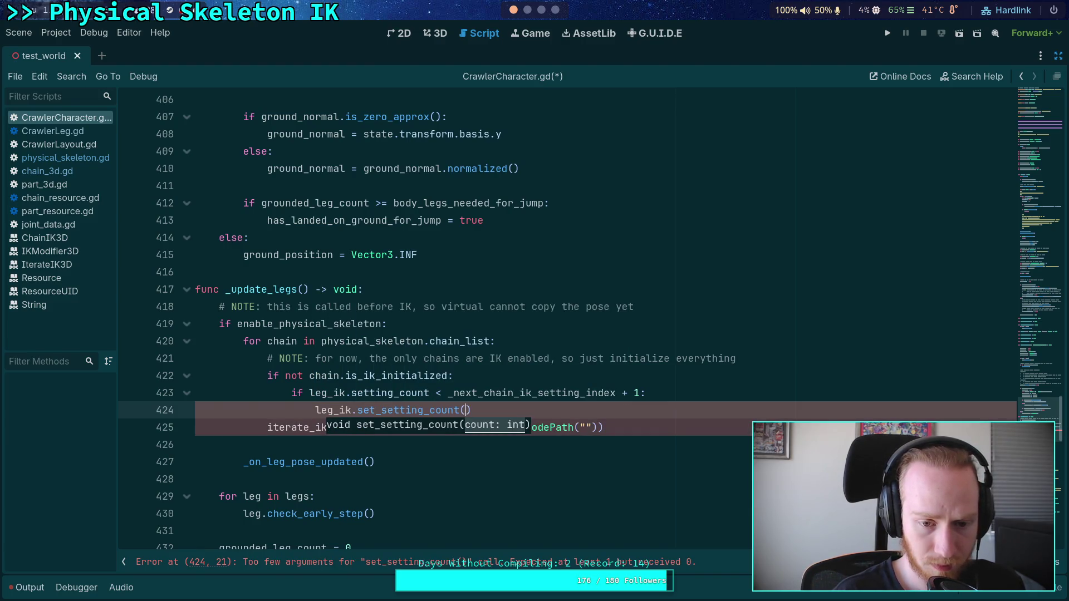
text(_n)
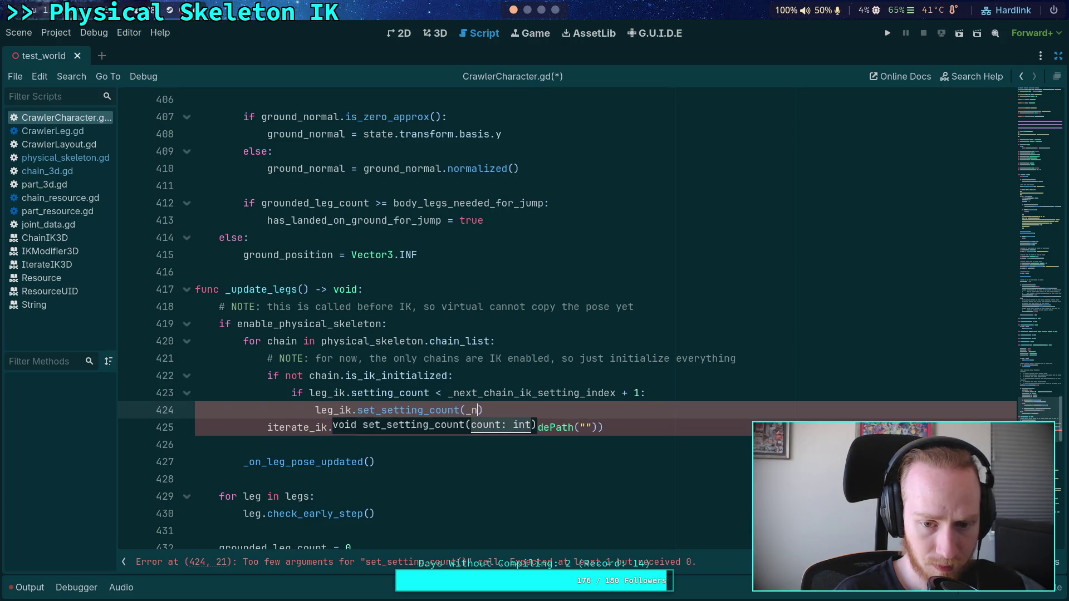
key(Return)
text(+ 1))
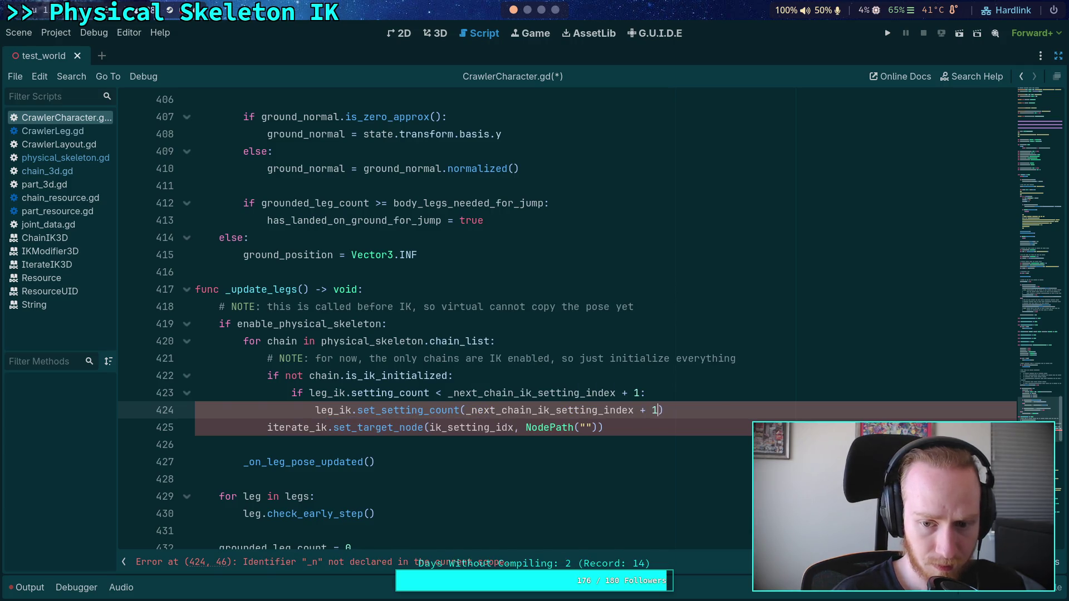
key(Return)
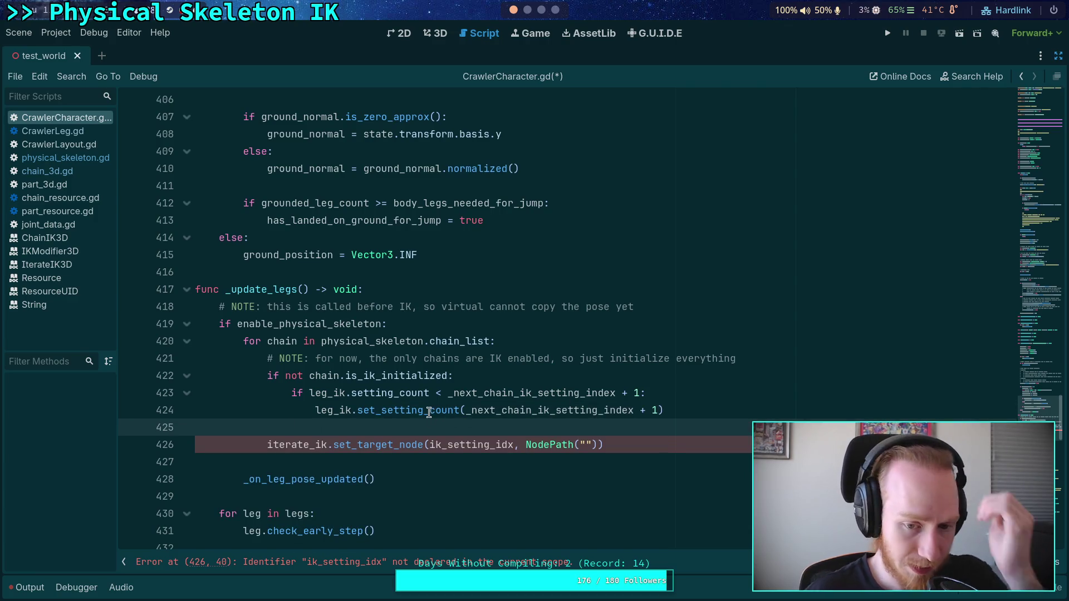
Call chain.init_ik(leg_ik, _next_chain_ik_setting_index) on the next line
mouse_move(428, 411)
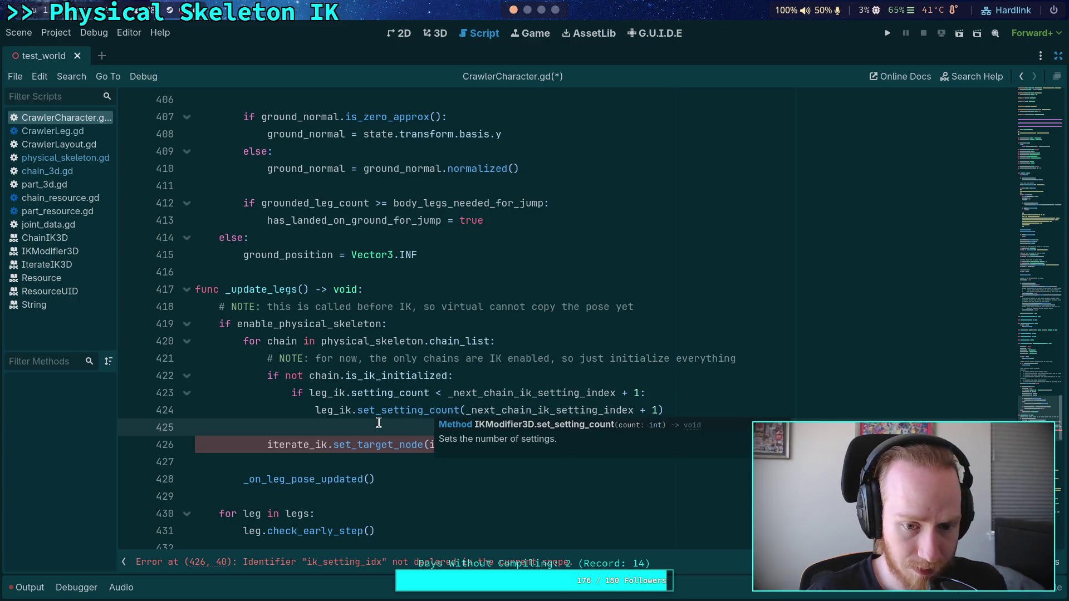
text(chain.i)
key(Return)
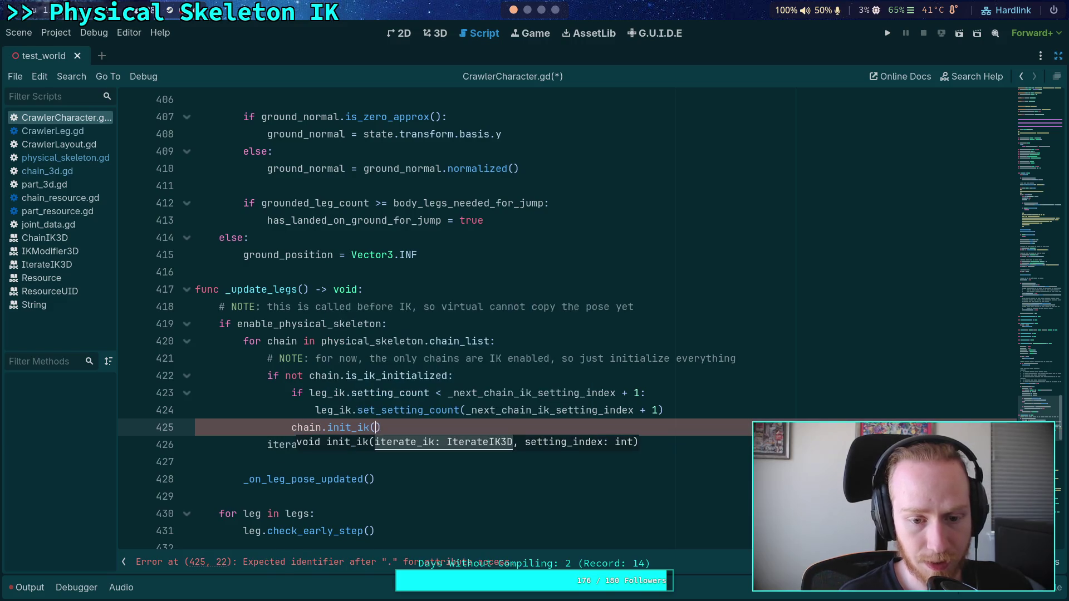
text(leg_ik,)
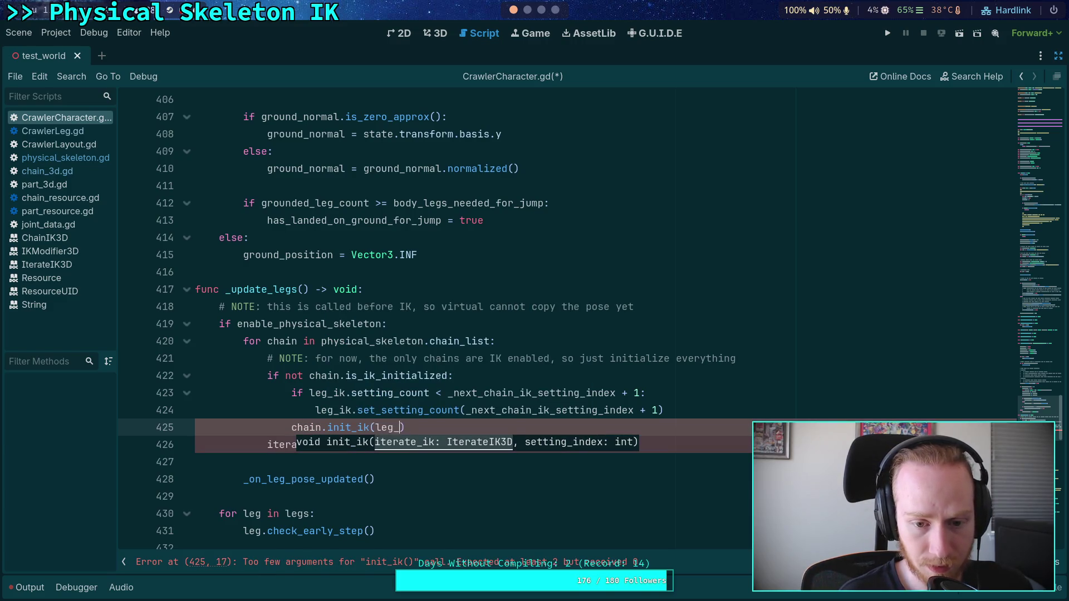
text( _net)
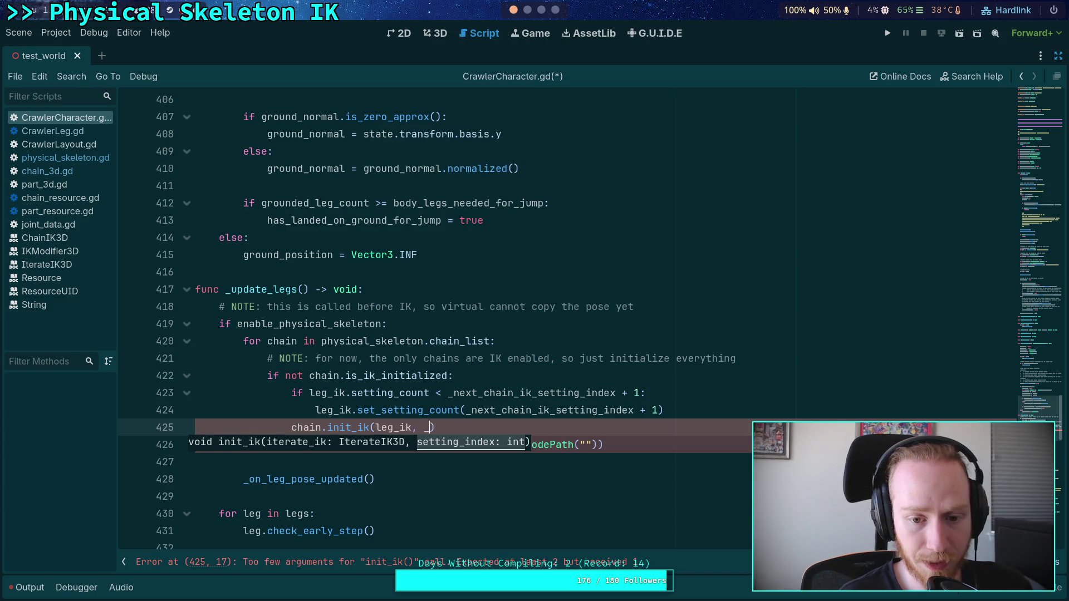
key(Return)
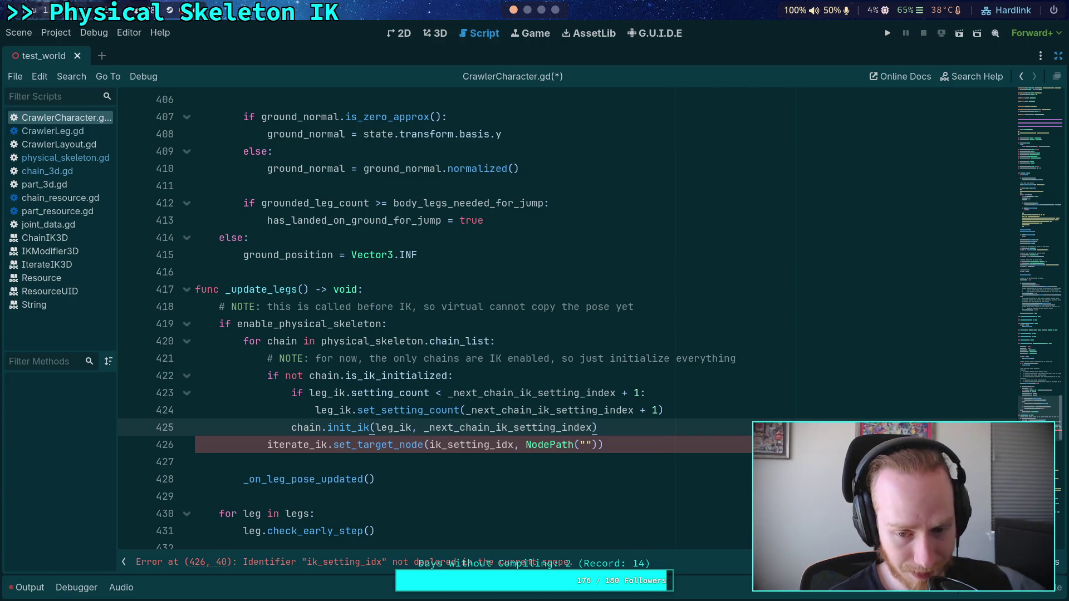
Add `_next_chain_ik_setting_index += 1` after the init_ik call
key(Return)
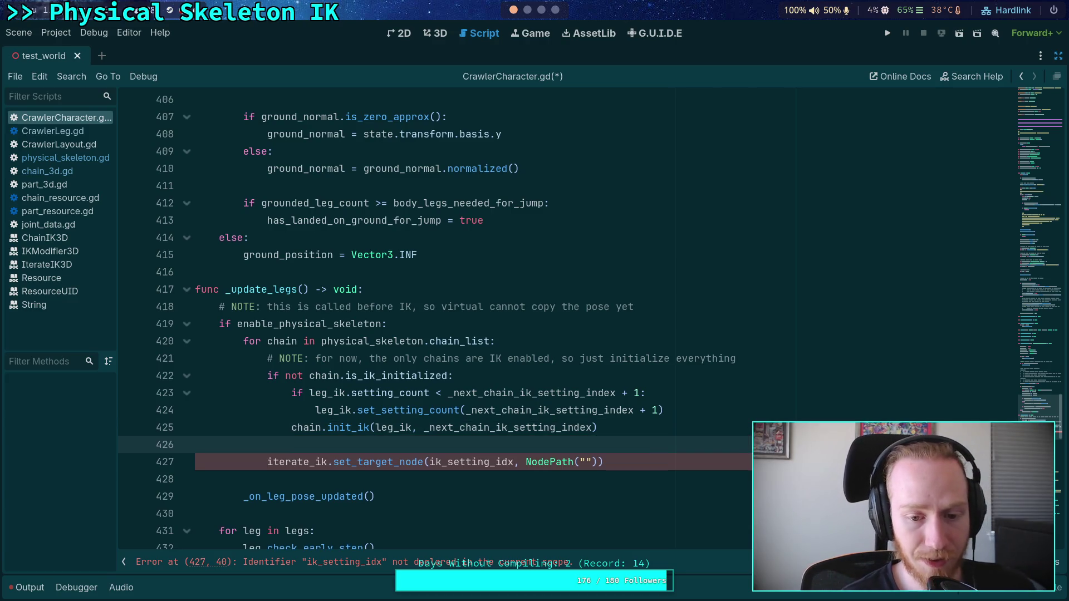
text(_ne)
key(Return)
text(+= 1)
click(394, 461)
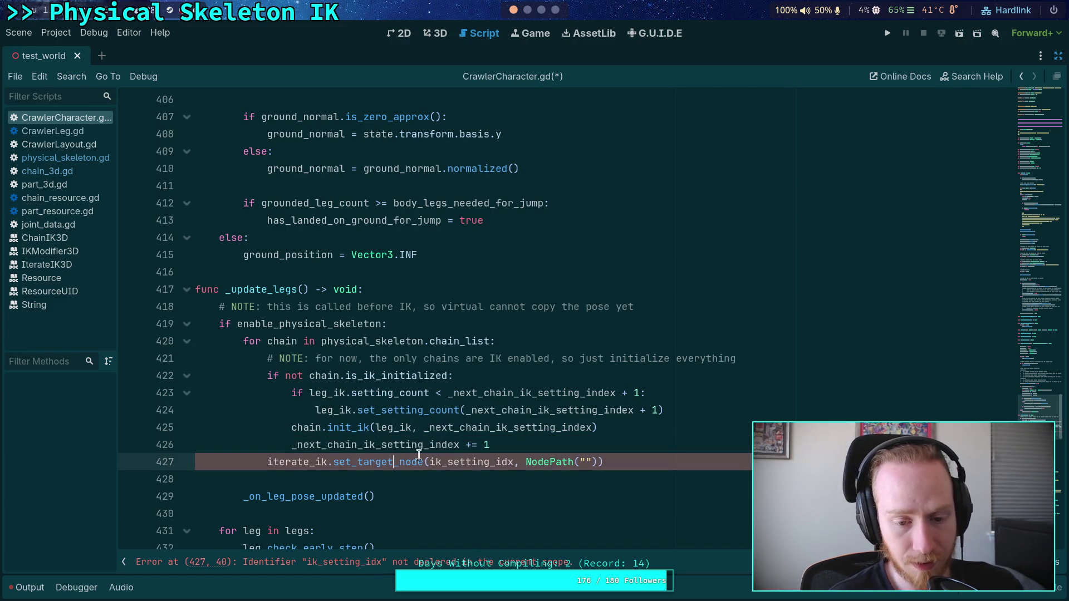
click(592, 444)
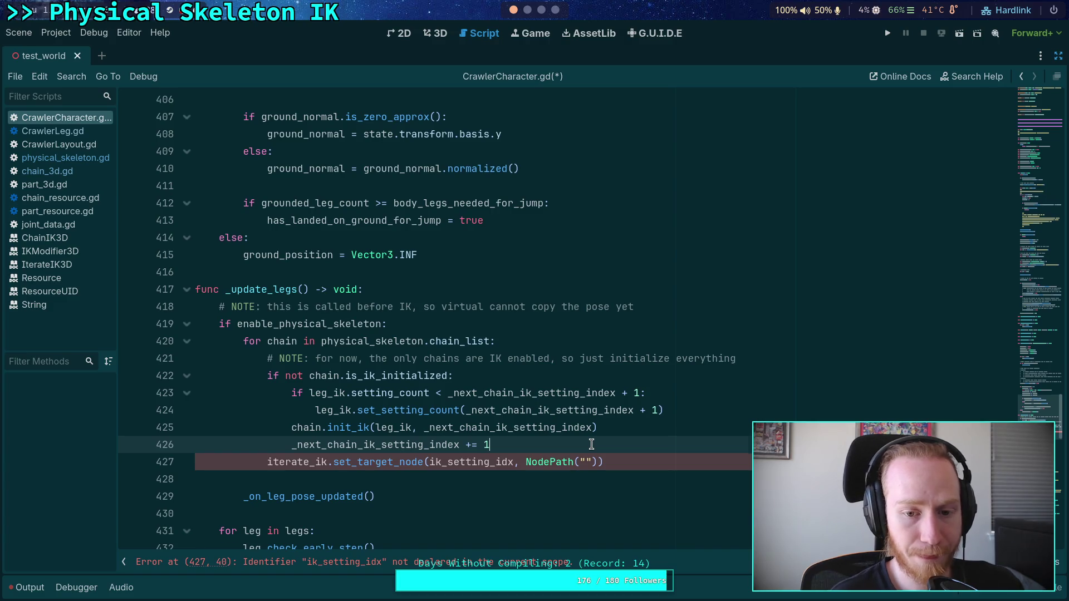
Insert `if chain.is_any_part_broken:` above set_target_node, indent that call under it, and open chain_3d.gd
key(Return)
scroll(516, 412, down, 2)
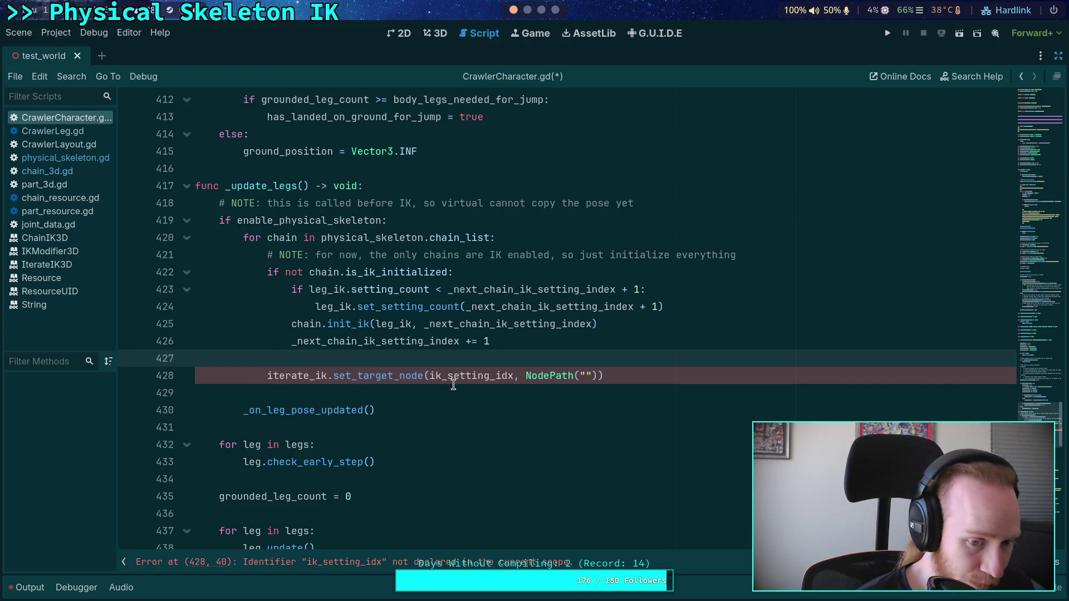
scroll(454, 384, down, 1)
scroll(453, 384, up, 2)
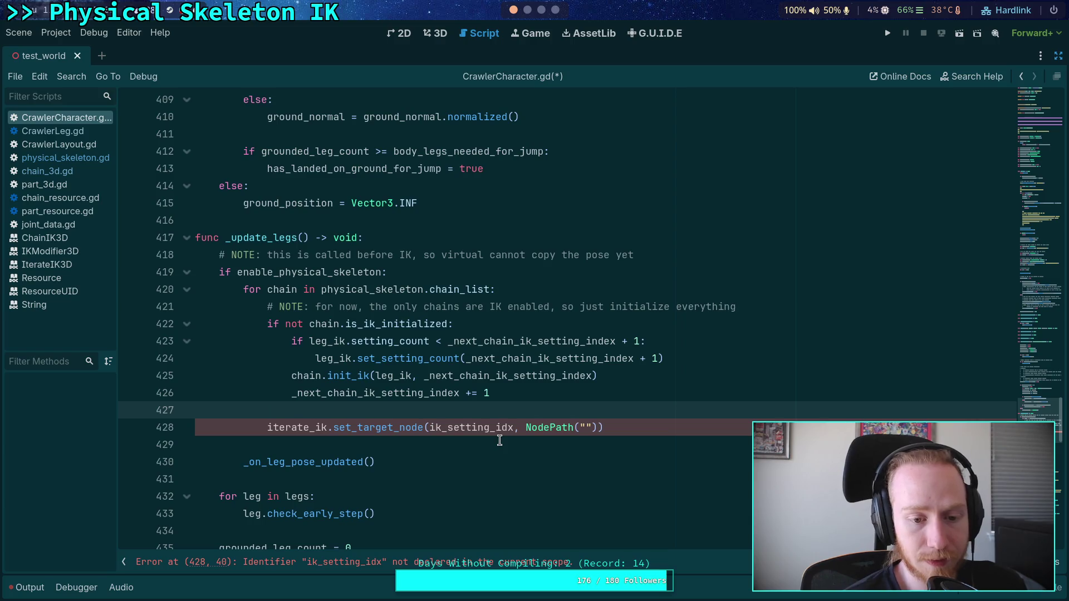
key(Return)
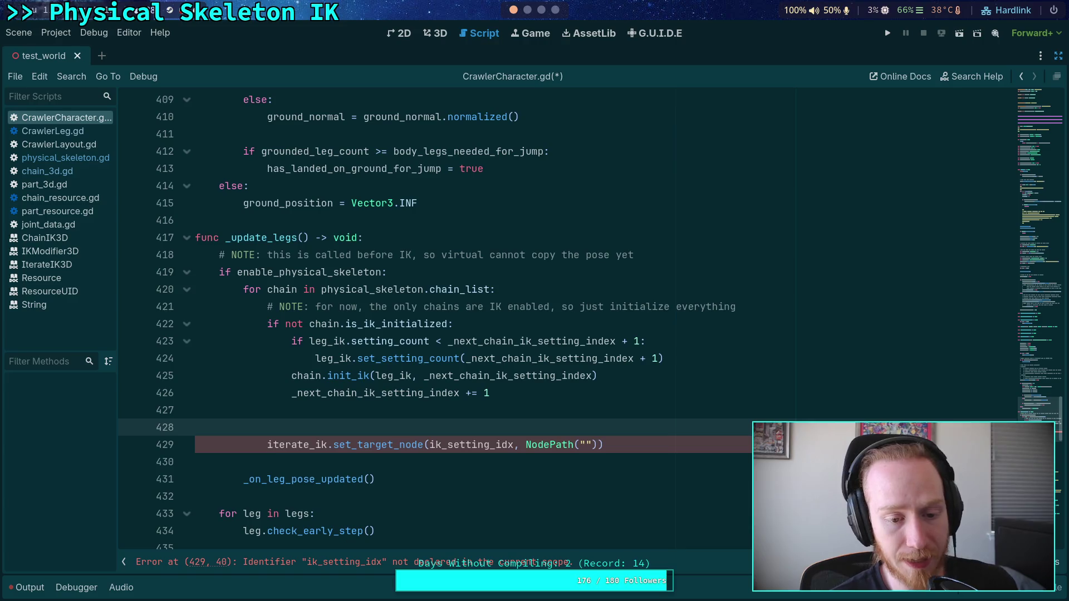
text(if )
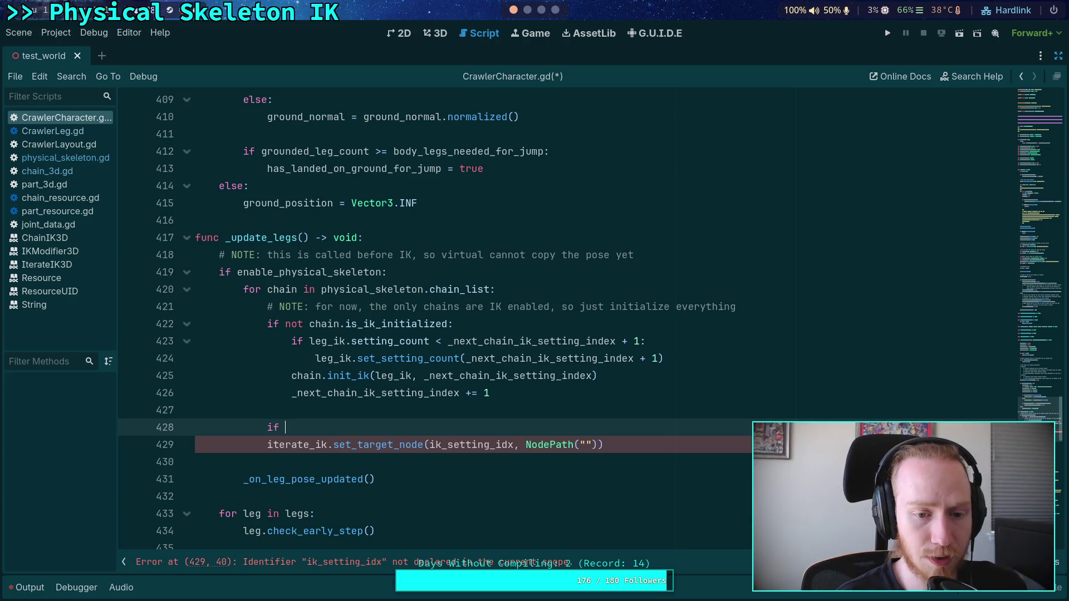
text(chain.is_)
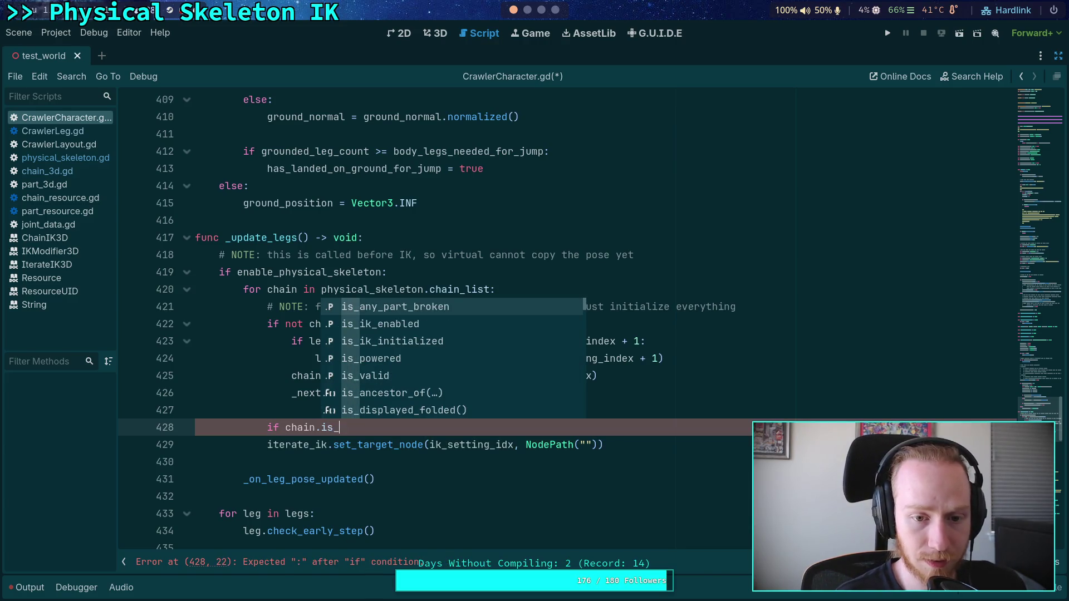
key(Return)
click(268, 445)
key(Tab)
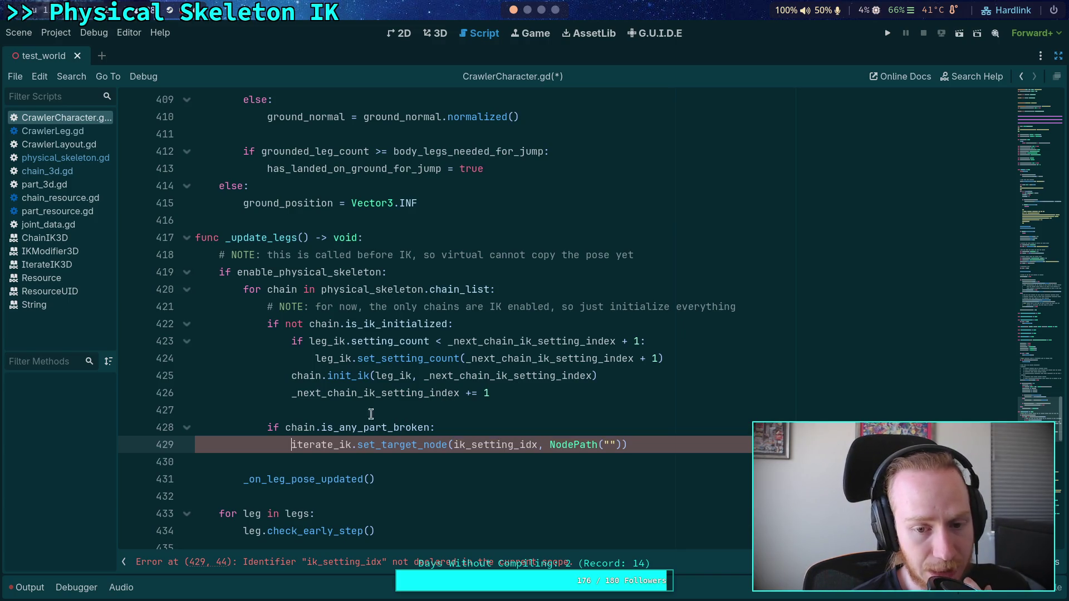
click(71, 172)
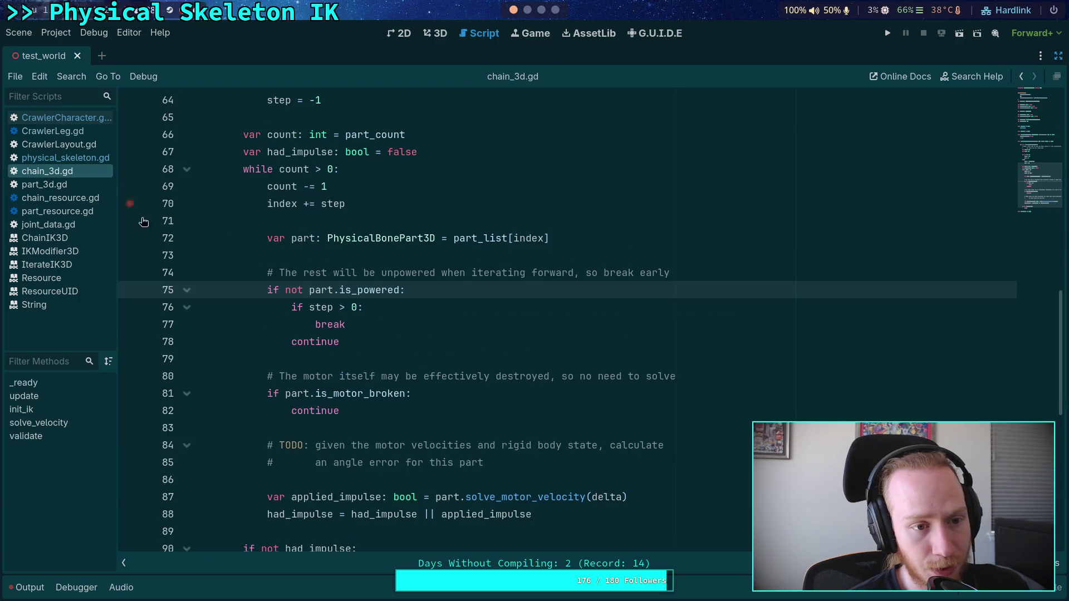
Add `var ik_setting_id: int = -1` below is_any_part_broken in chain_3d.gd, save, and open physical_skeleton.gd
scroll(348, 435, up, 4)
scroll(348, 434, up, 15)
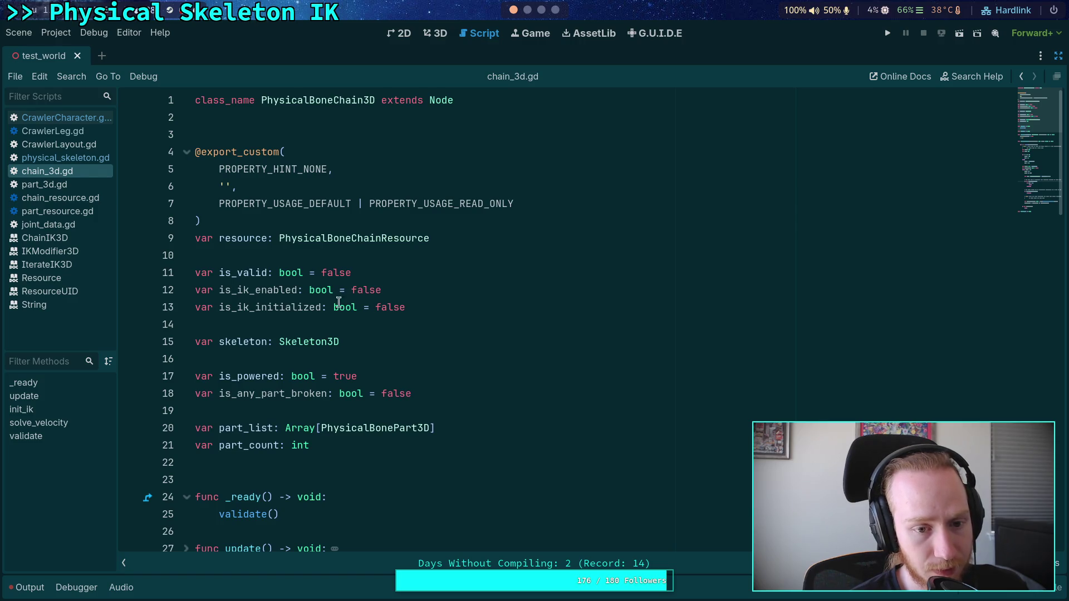
click(220, 307)
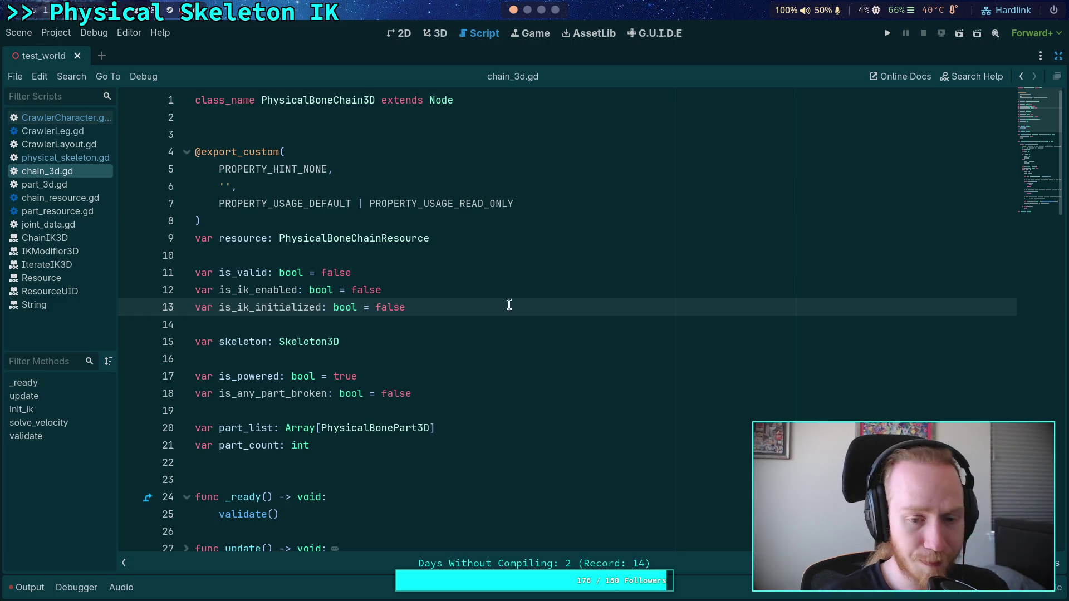
double_click(314, 308)
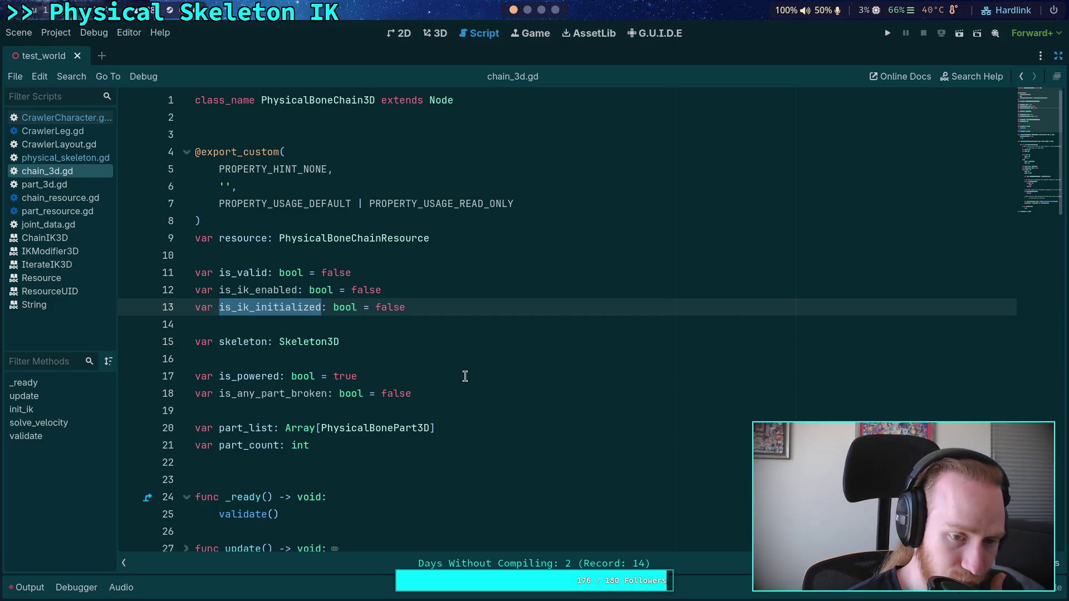
click(518, 395)
key(Return)
text(var)
key(BackSpace)
key(BackSpace)
key(BackSpace)
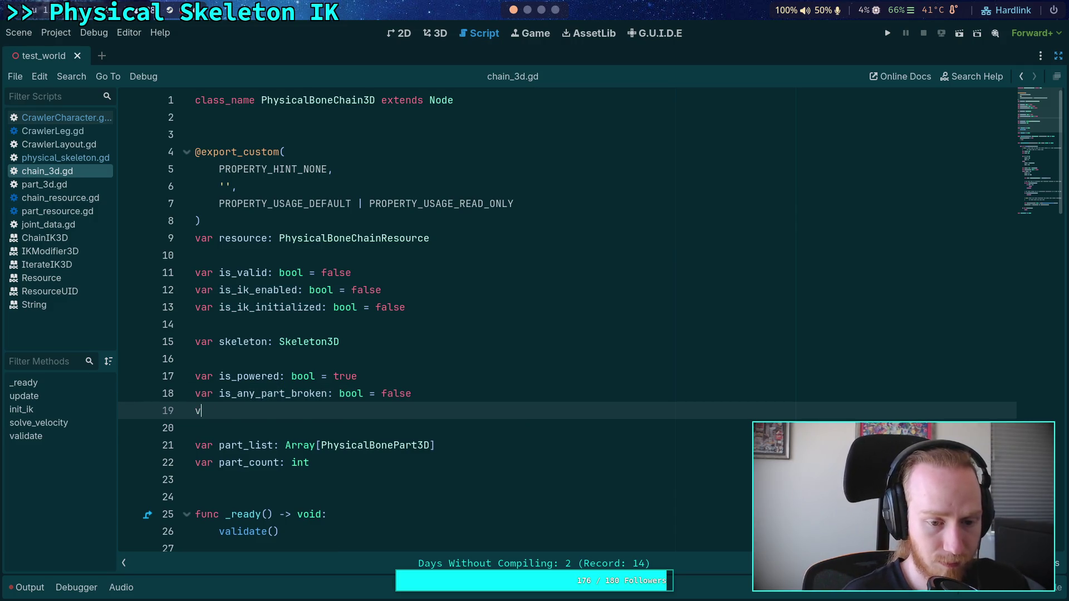
key(Down)
key(Down)
key(Down)
key(Up)
key(Up)
key(Return)
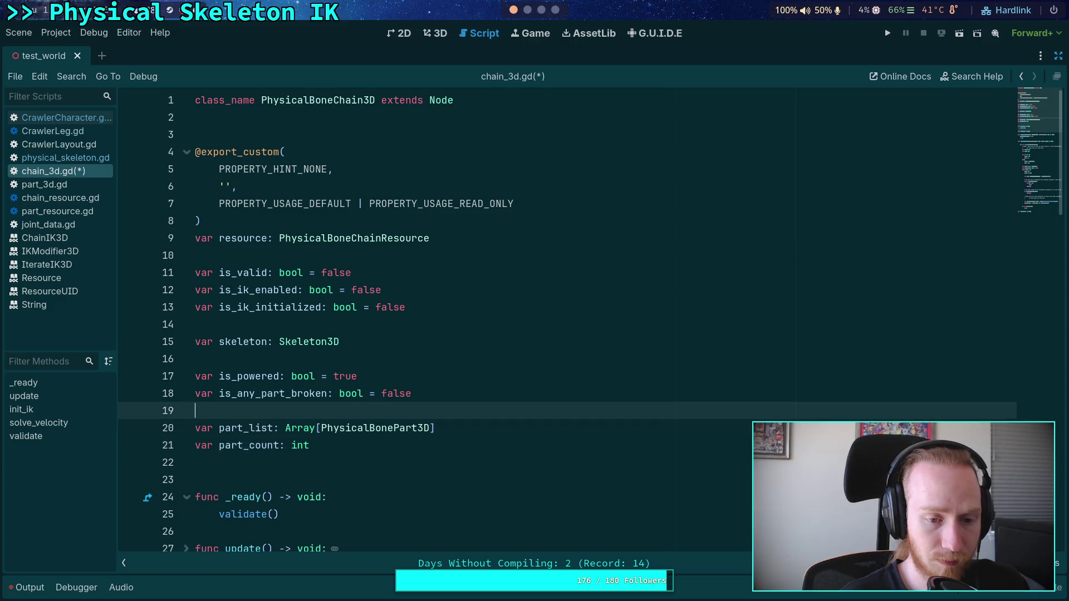
key(Return)
key(Up)
text(var )
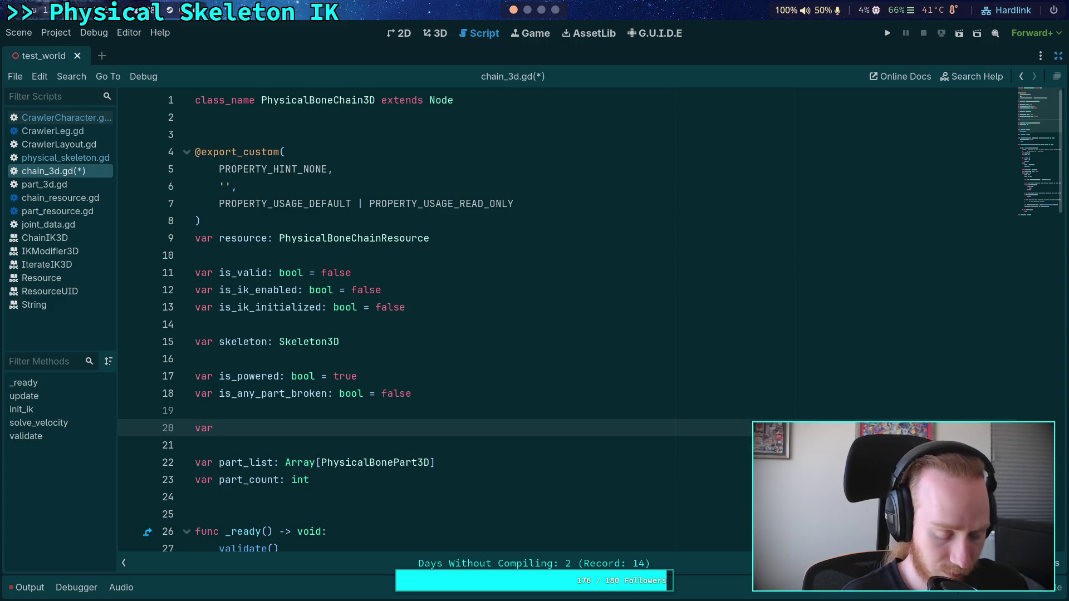
text(ik_)
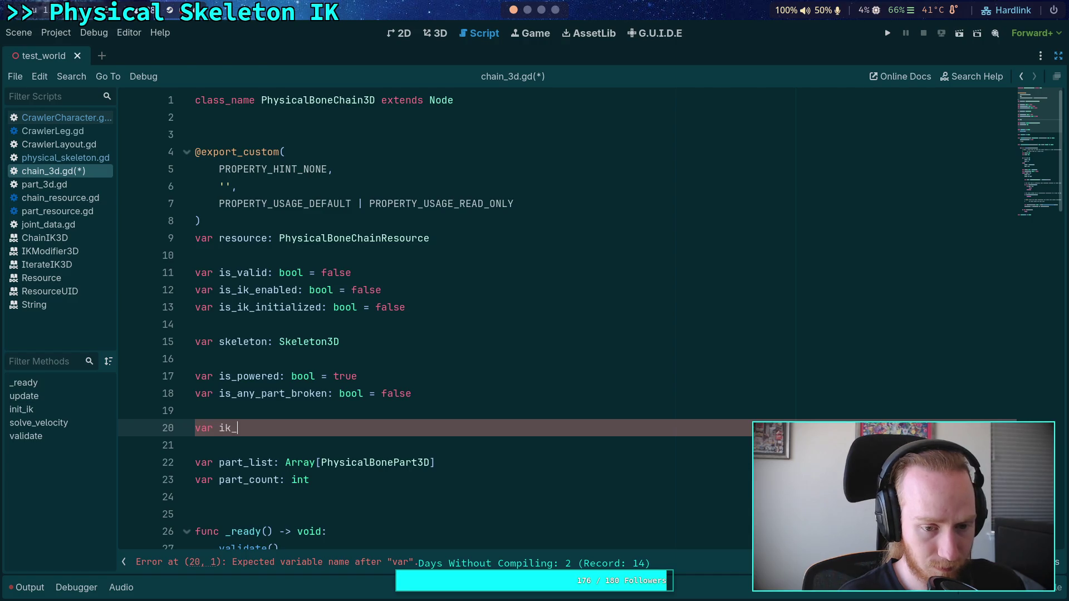
text(setting)
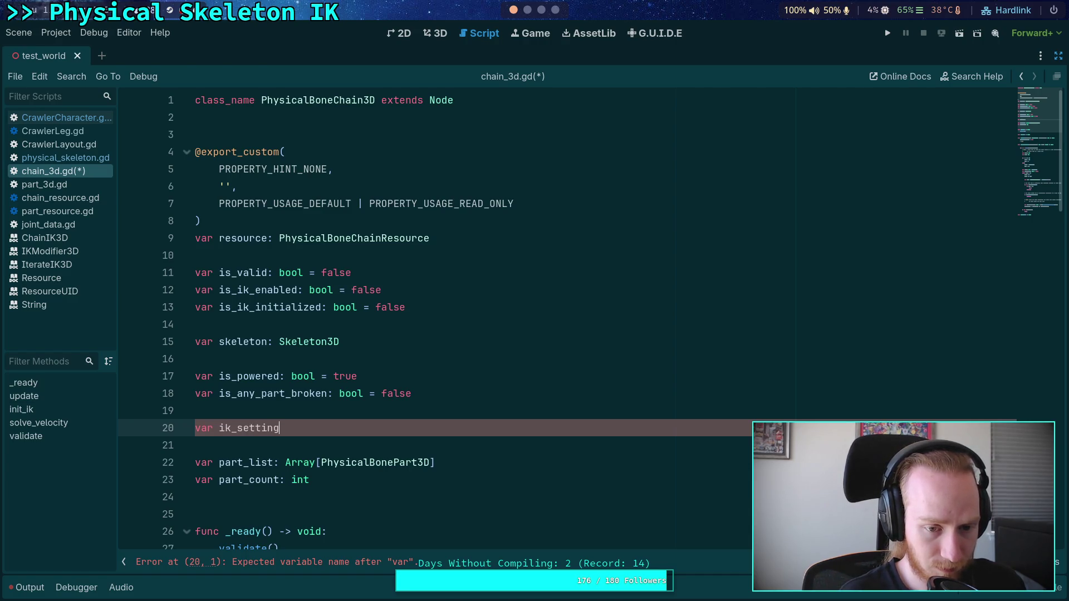
text(_id: int = -1)
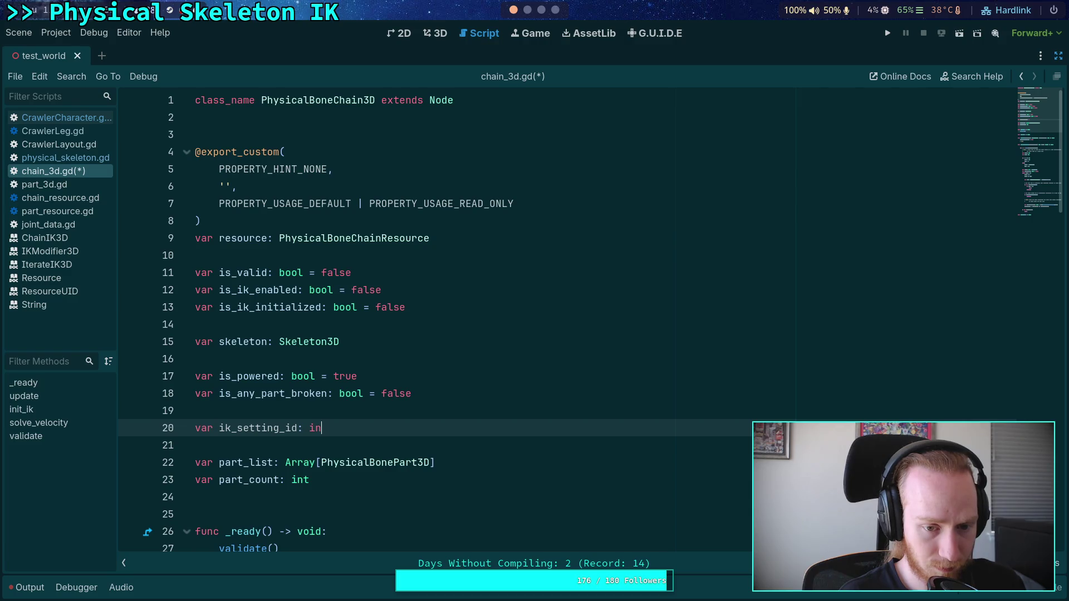
key(ctrl+s)
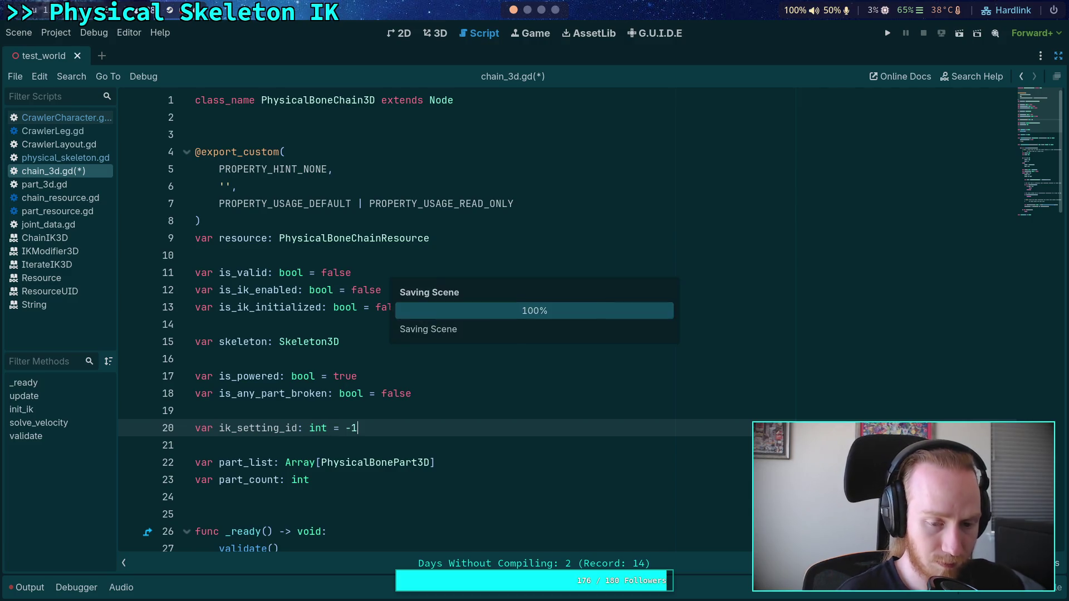
click(83, 160)
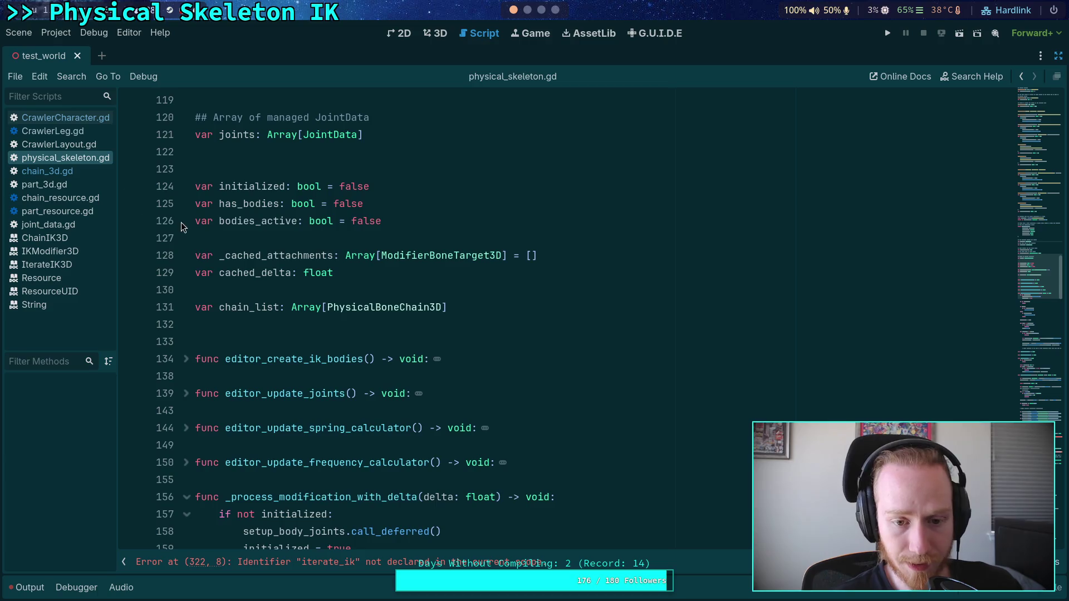
In CrawlerCharacter.gd, change the call to leg_ik.set_target_node with chain.ik_setting_id as argument, and save
click(93, 119)
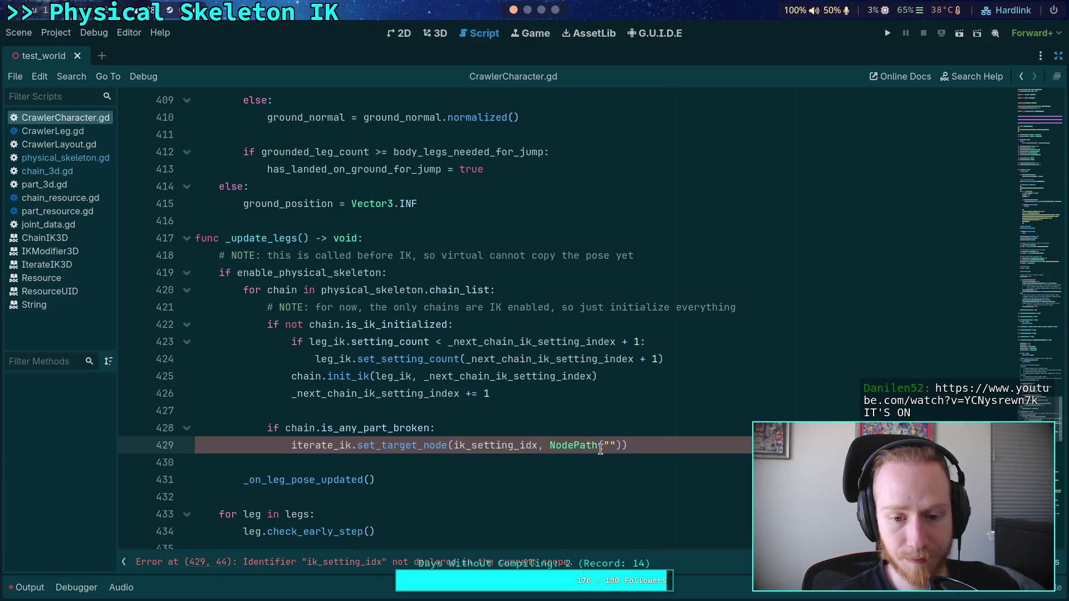
drag(460, 445, 538, 445)
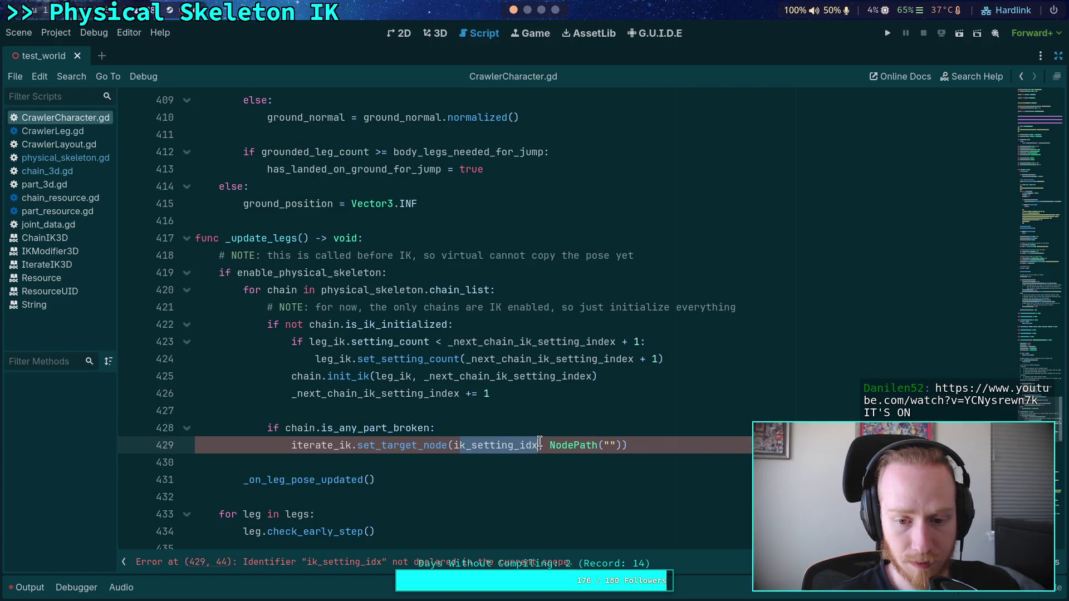
text(chain.)
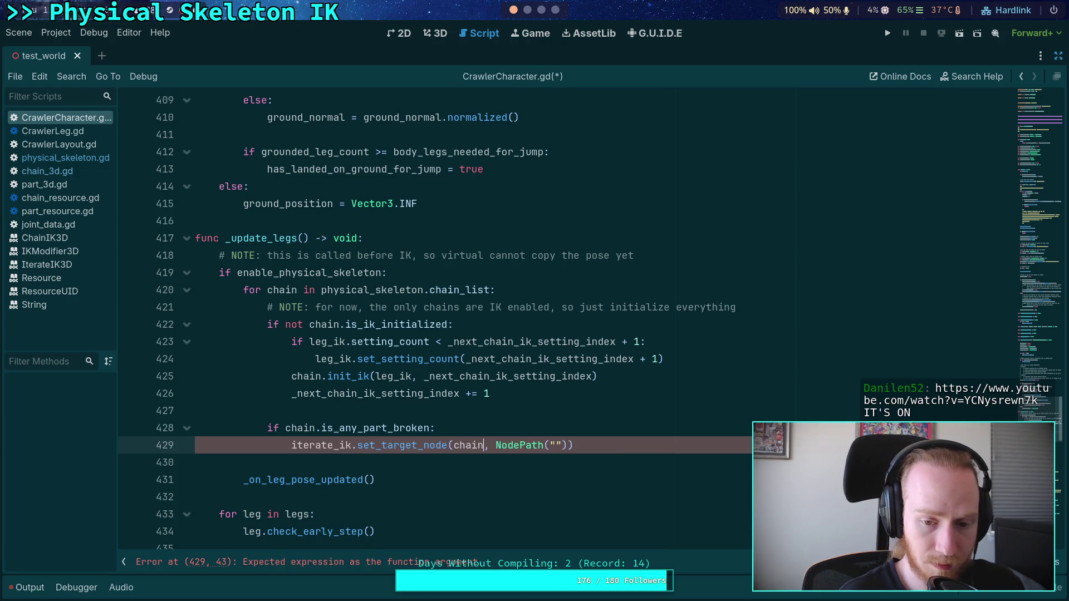
text(.ik_setting_id)
key(Return)
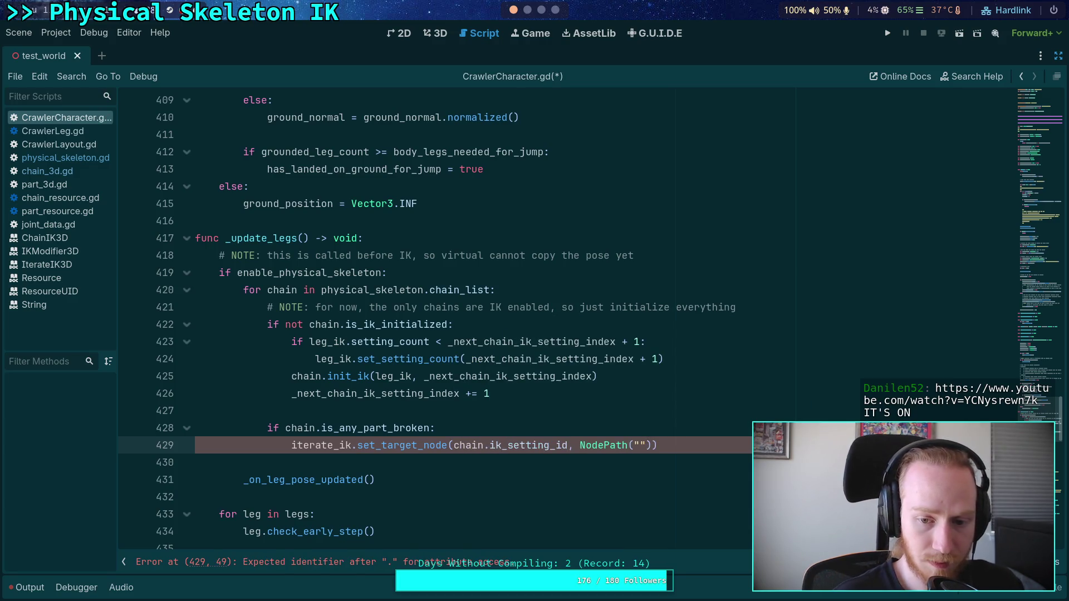
double_click(319, 446)
key(BackSpace)
text(leg)
key(Down)
key(Down)
key(Return)
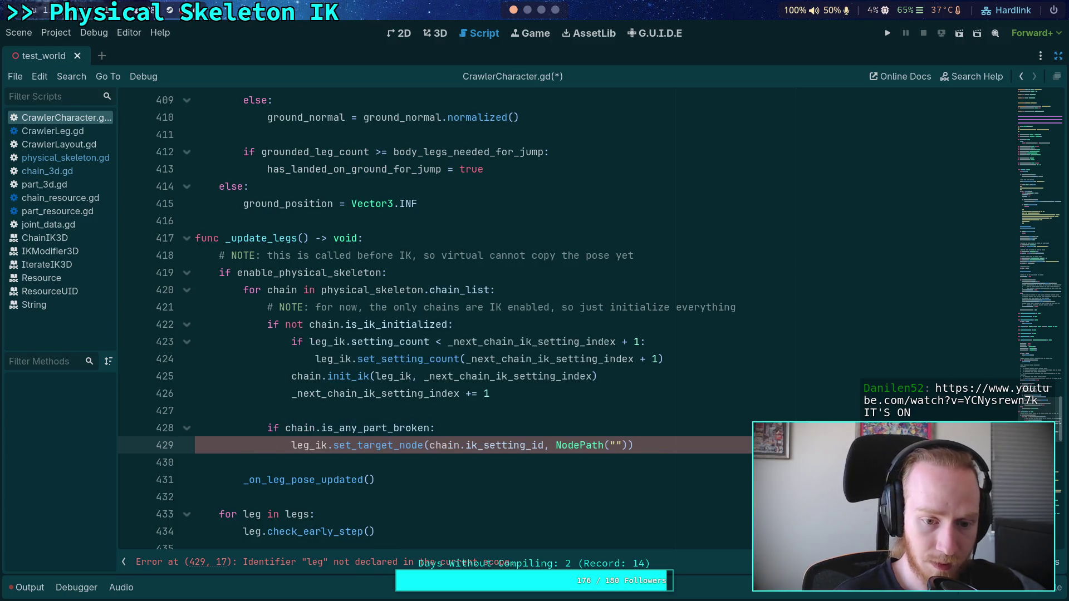
key(ctrl+s)
Add the comment '# TODO: tell CrawlerLegs about this so they can change behavior' below set_target_node
key(End)
key(Return)
text(# TODO: )
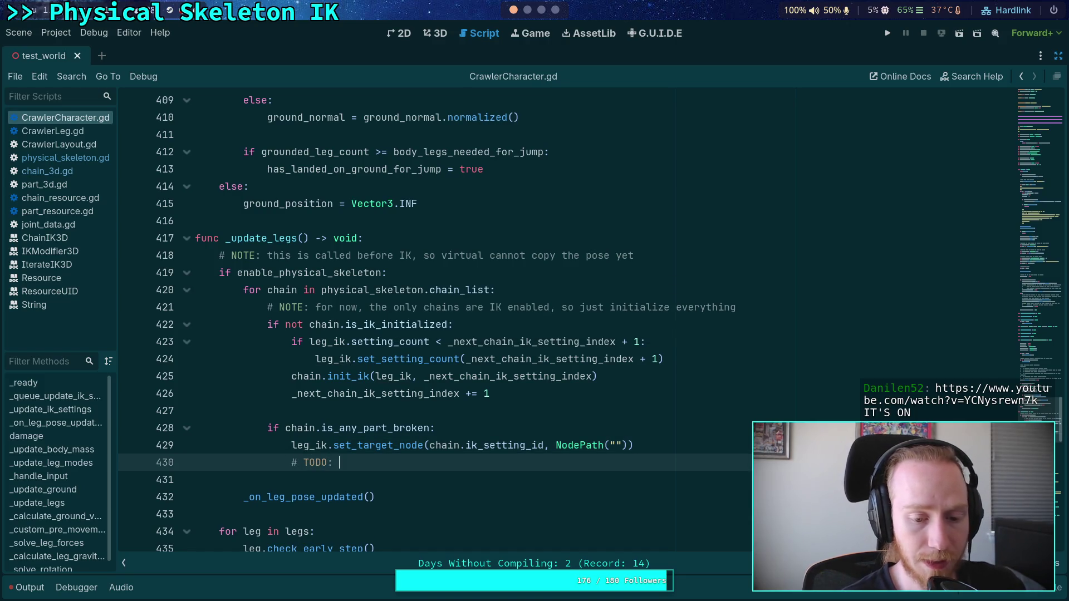
text(tell CrawlerLeg )
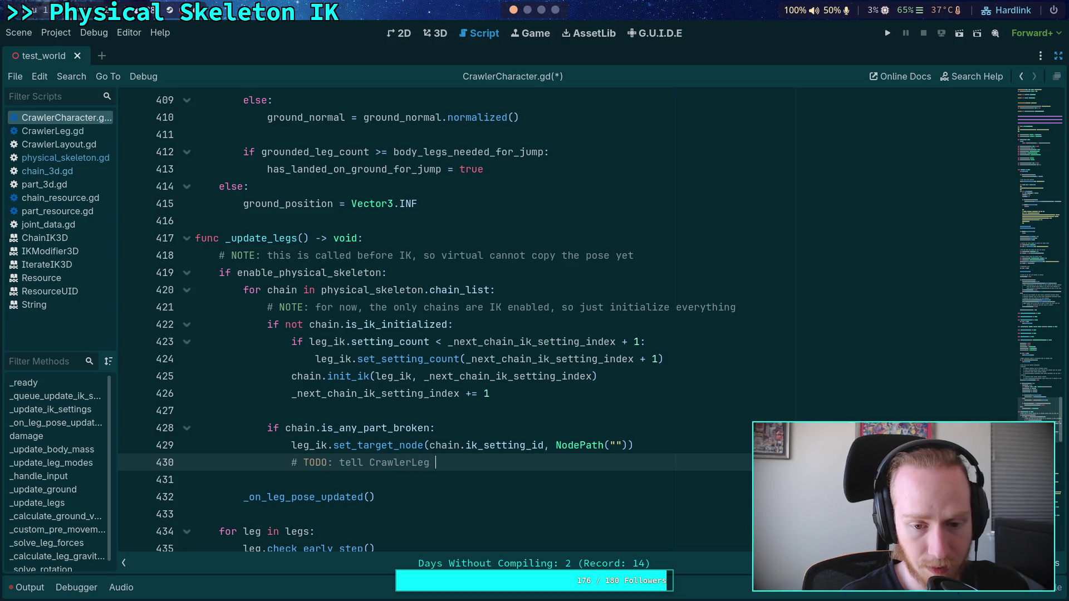
text(about this so it )
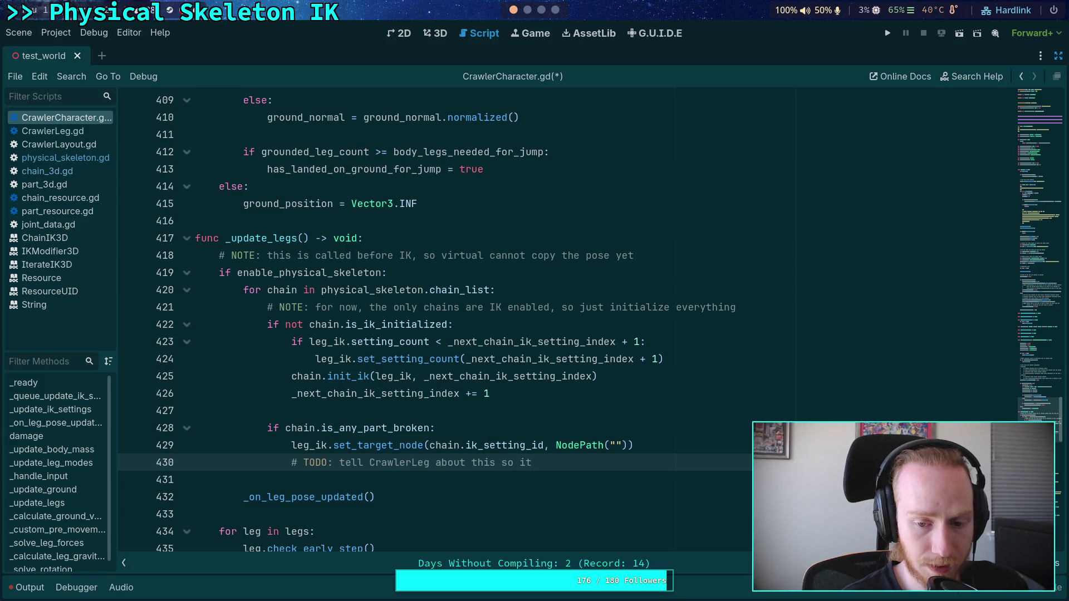
text(stops )
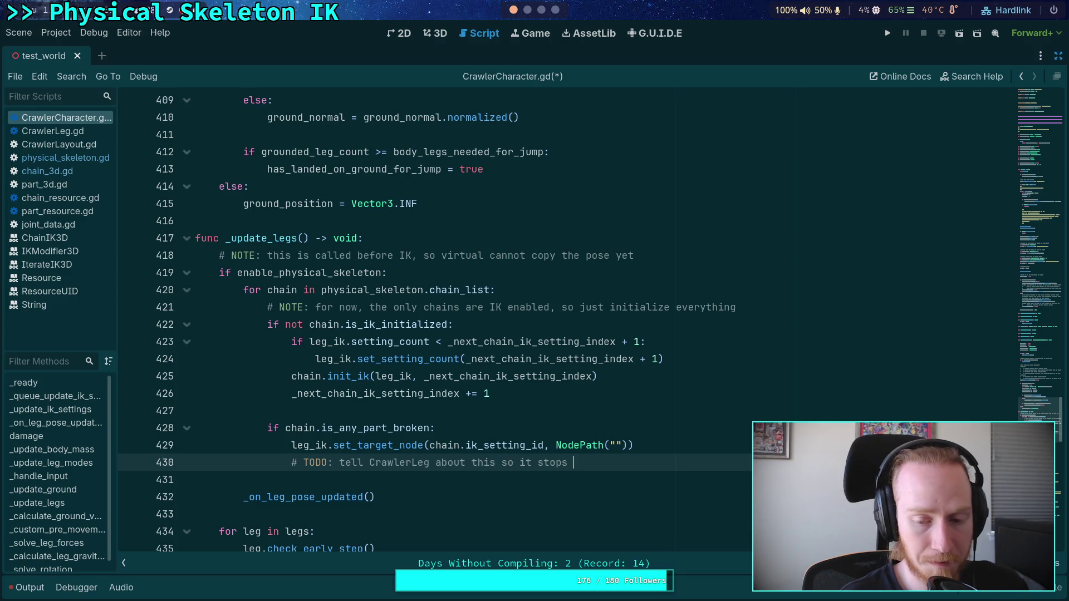
key(BackSpace)
key(BackSpace)
key(BackSpace)
key(BackSpace)
key(BackSpace)
key(BackSpace)
text(can be)
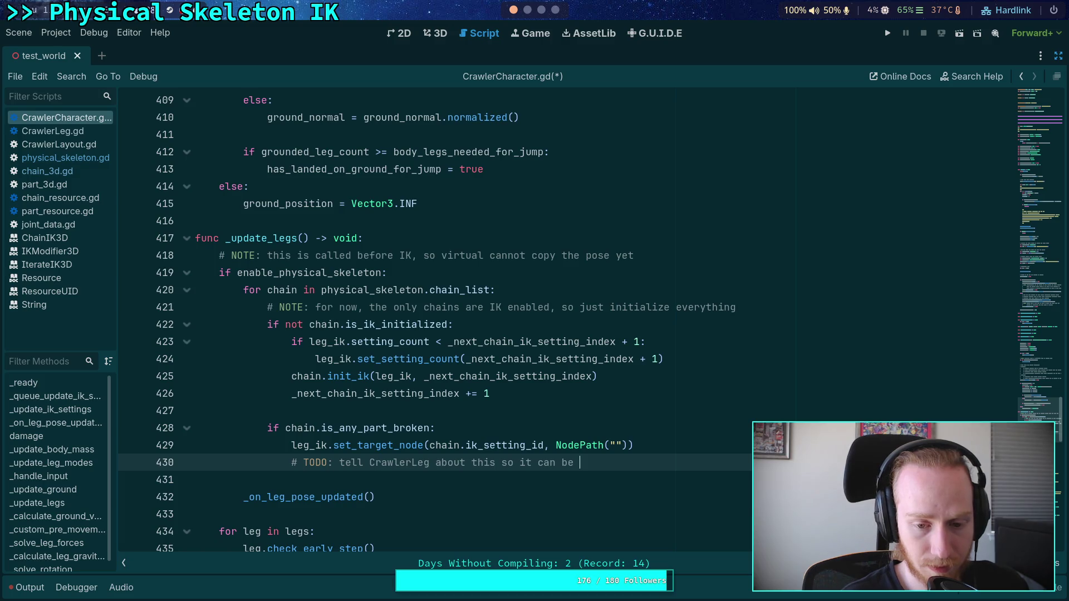
key(BackSpace)
key(BackSpace)
key(BackSpace)
key(BackSpace)
key(BackSpace)
key(BackSpace)
text(s )
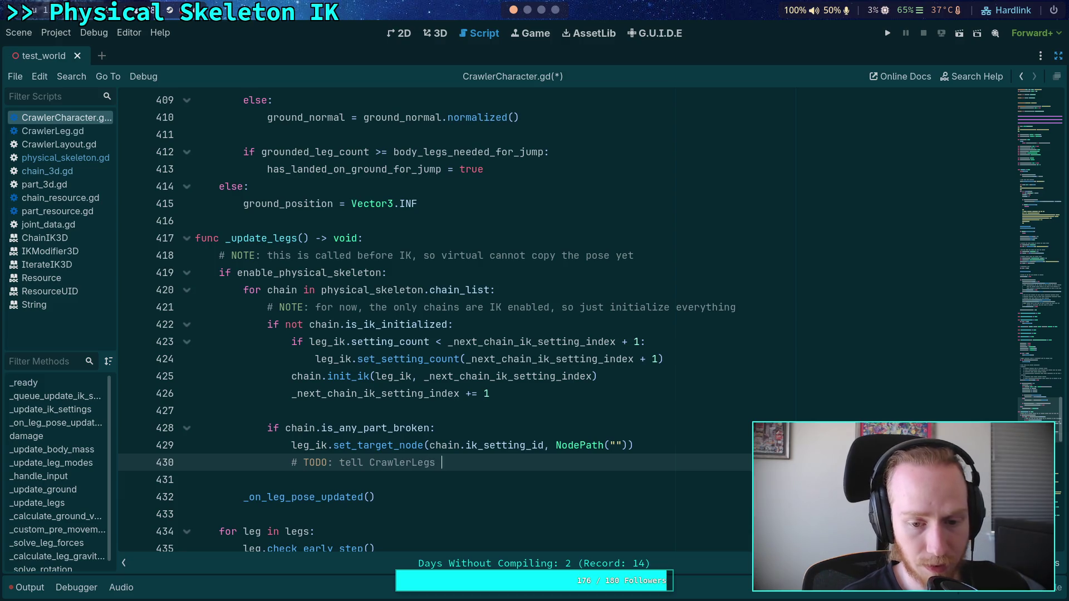
text(about this so t)
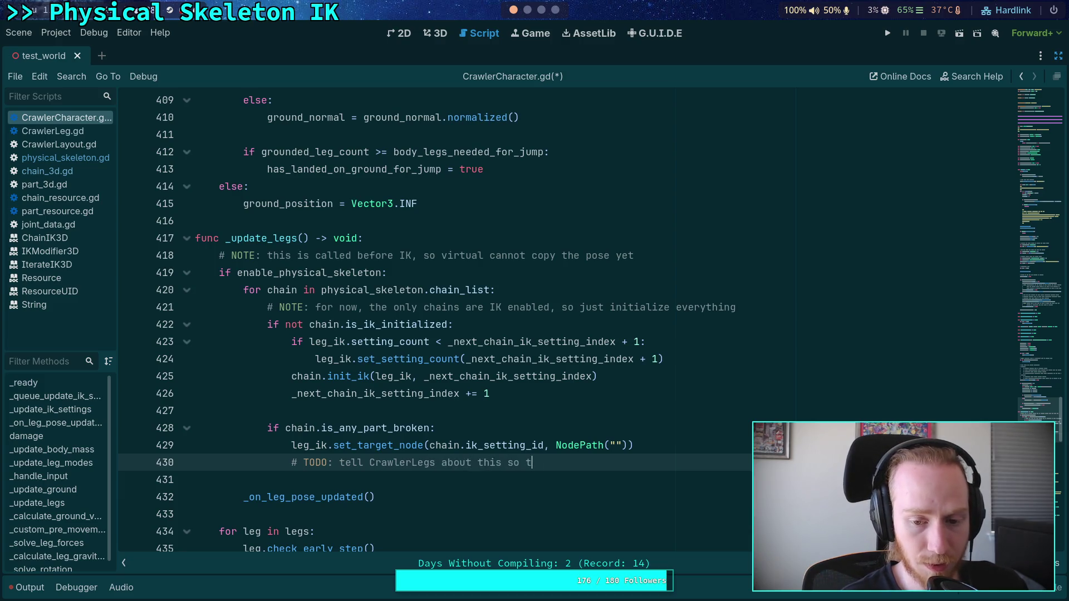
text(hey can fixwalking)
key(BackSpace)
key(BackSpace)
key(BackSpace)
text(ing)
key(ctrl+BackSpace)
key(ctrl+BackSpace)
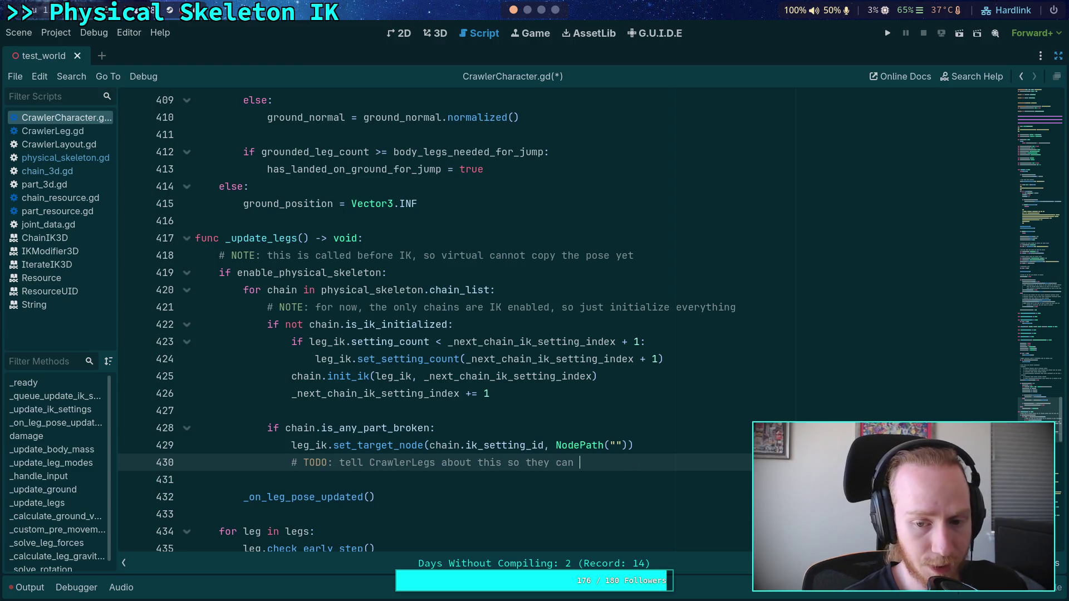
text(ch)
key(BackSpace)
key(BackSpace)
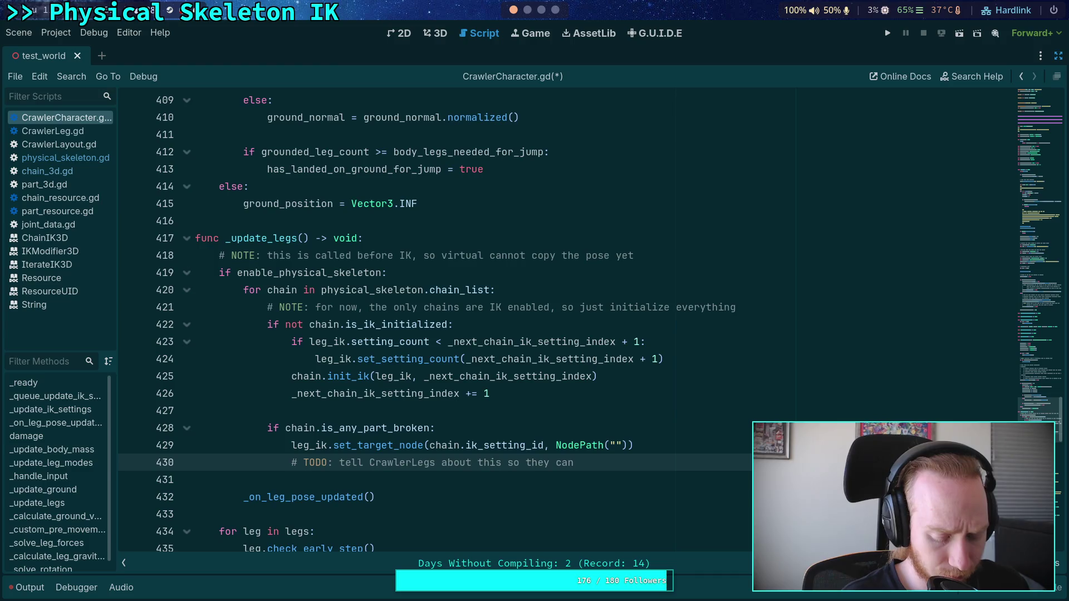
text(chan)
key(BackSpace)
key(BackSpace)
key(BackSpace)
text(change behavior)
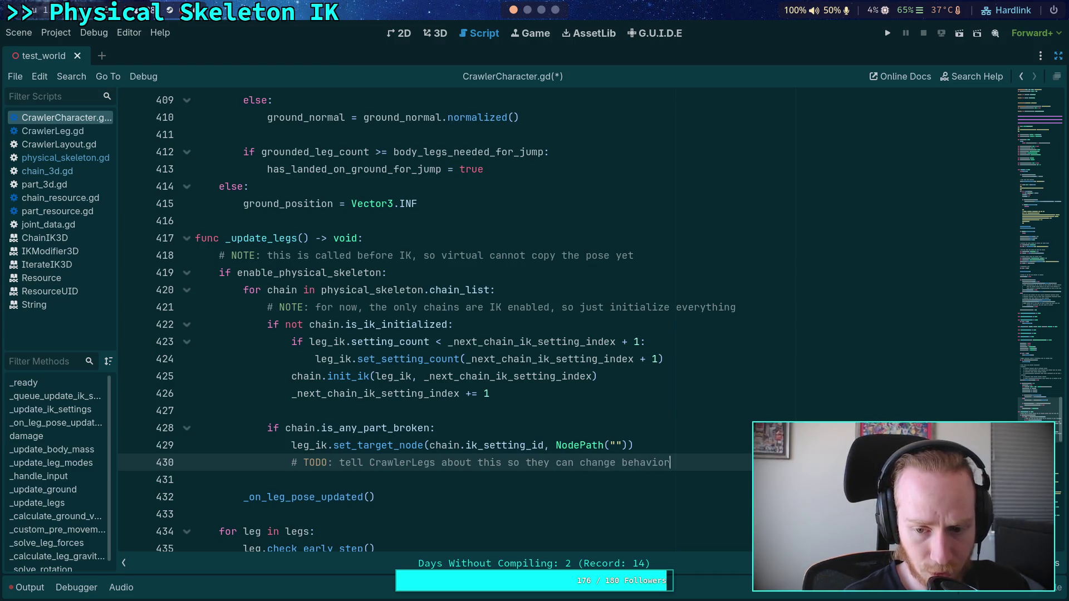
scroll(392, 355, down, 2)
click(410, 372)
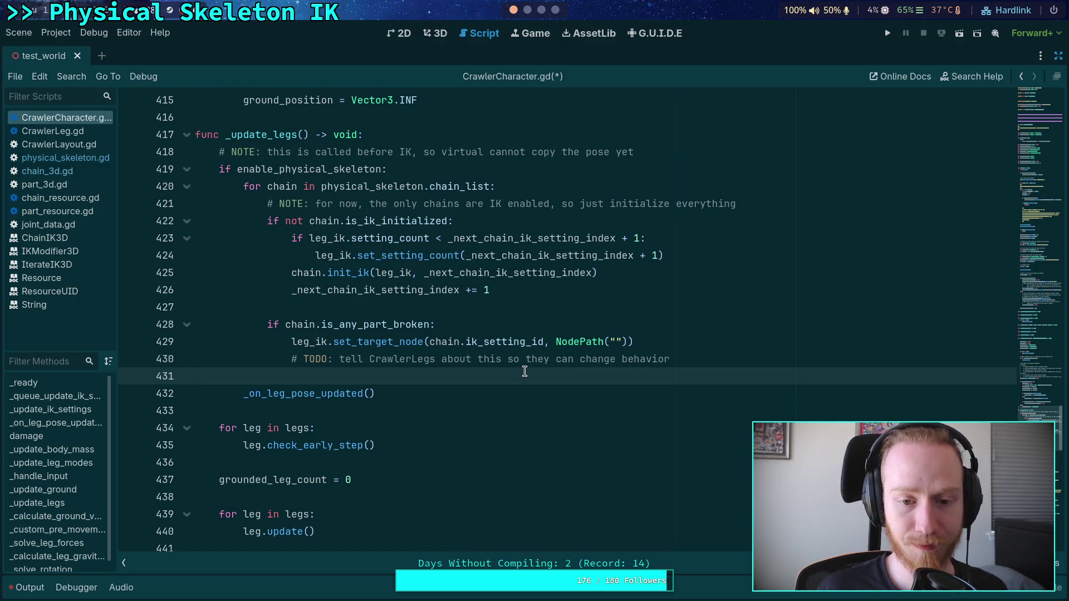
click(515, 332)
Add a new line under the broken-part check, undoing the accidentally pasted URL
key(Return)
text(https://www.youtube.com/watch?v=YCNysrewn7k)
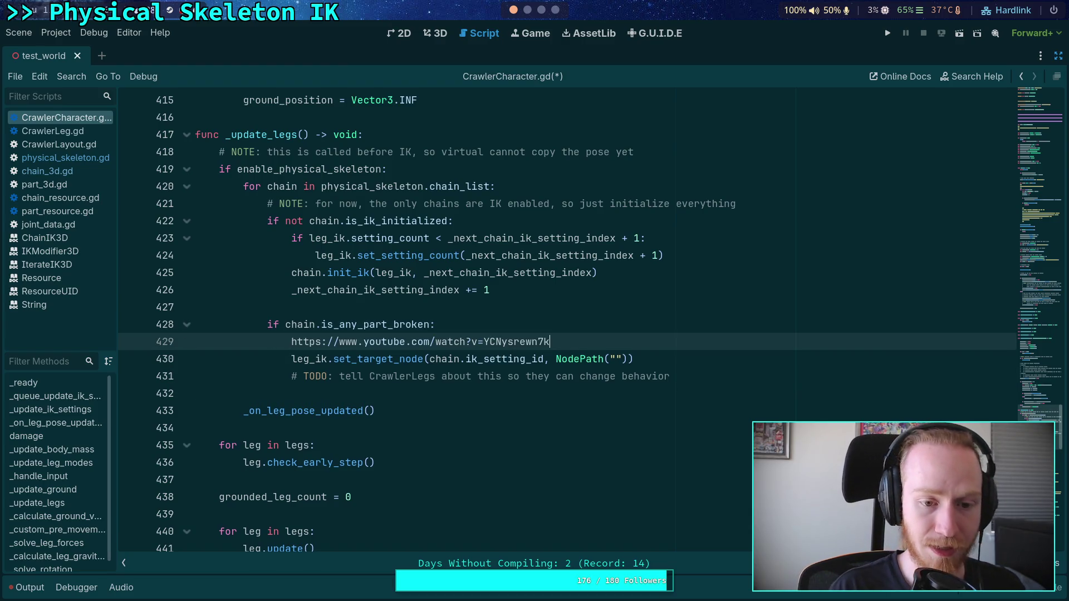
key(ctrl+z)
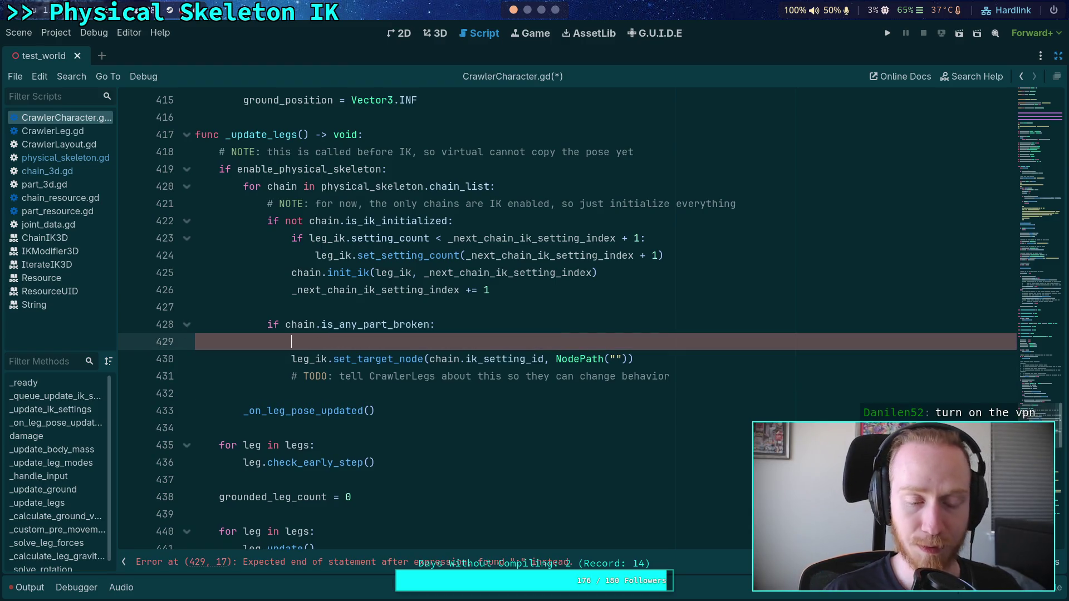
Open chain_3d.gd, unfold its update() function, then switch to the terminal's git diff
click(75, 255)
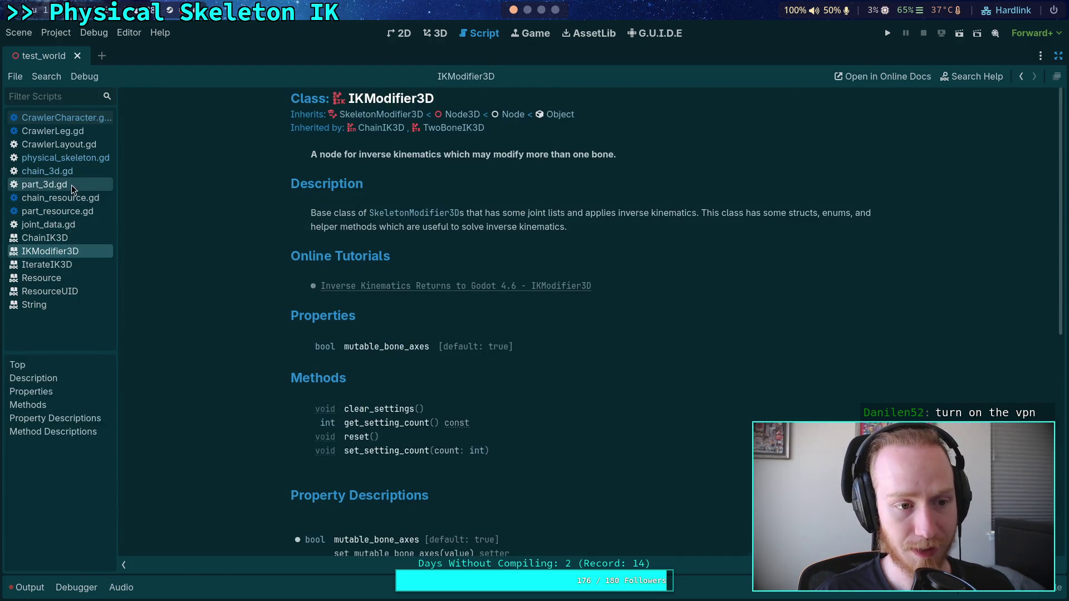
click(71, 185)
click(71, 173)
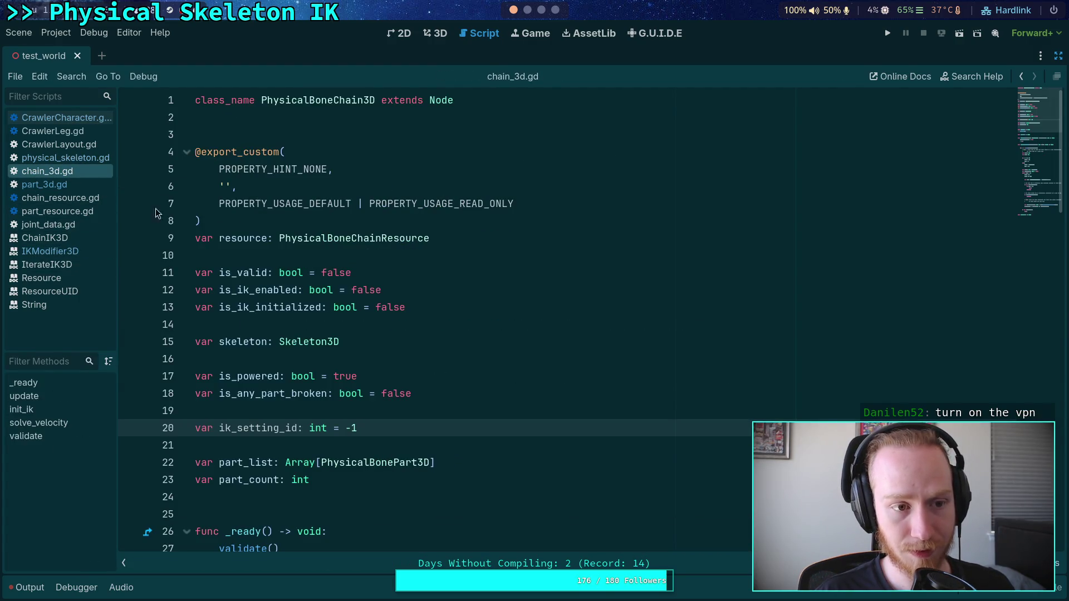
scroll(305, 245, down, 20)
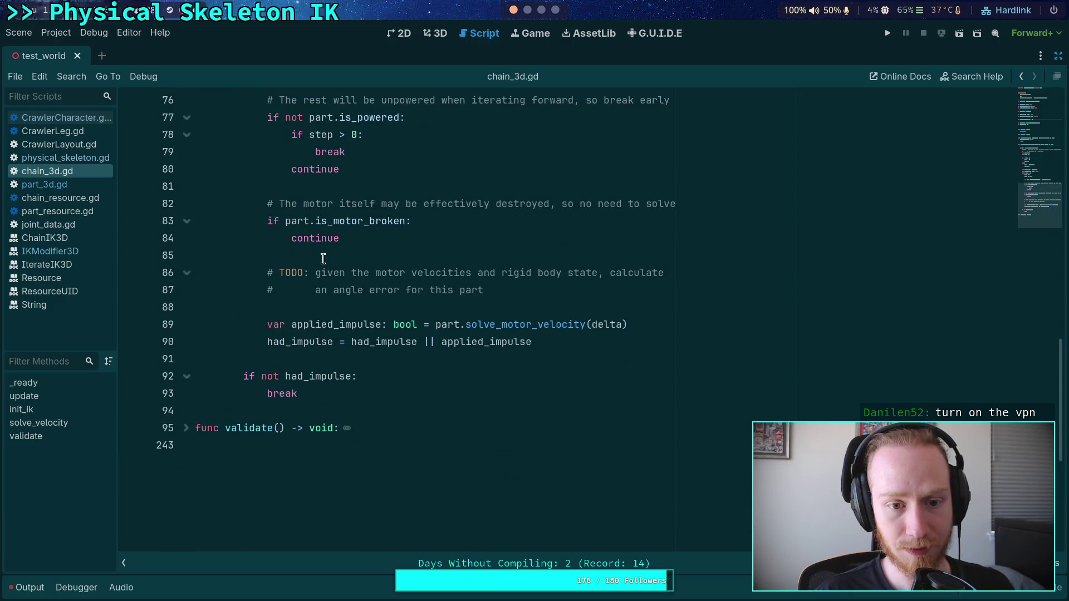
scroll(323, 258, up, 19)
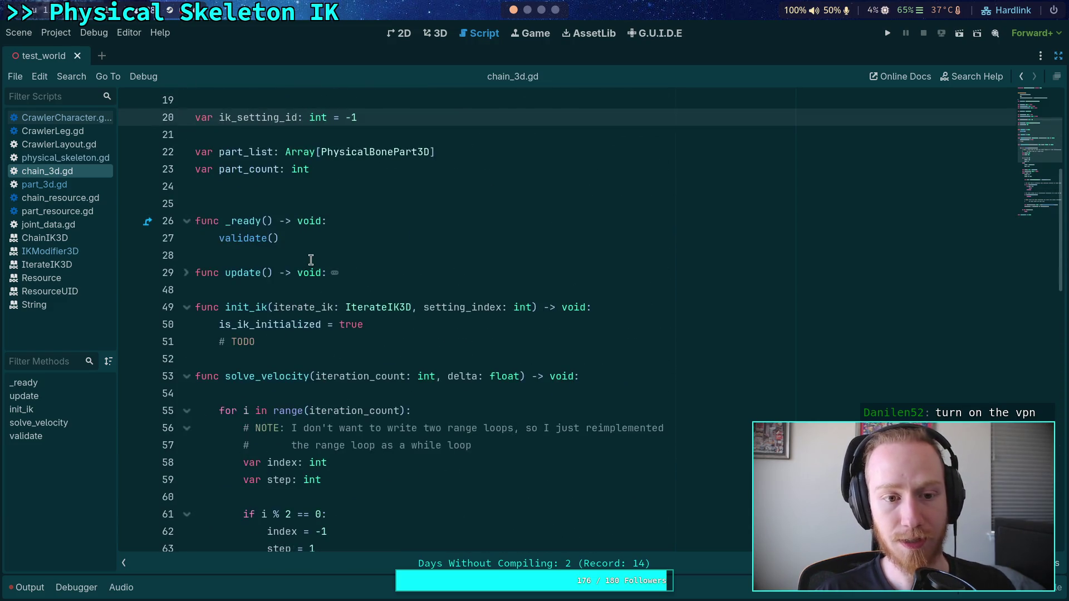
click(187, 272)
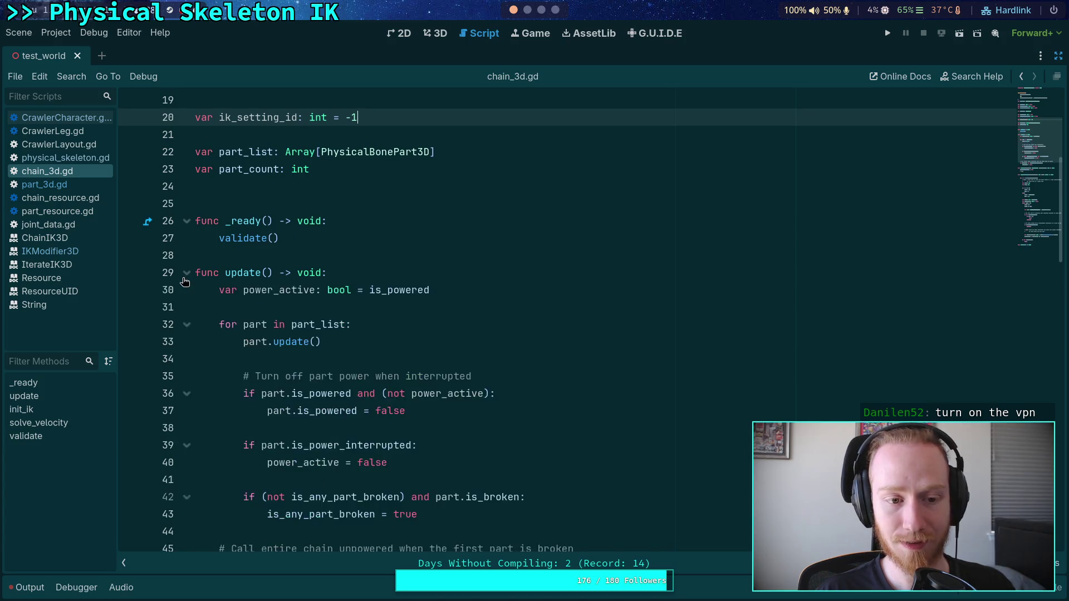
scroll(253, 266, down, 6)
scroll(252, 264, up, 2)
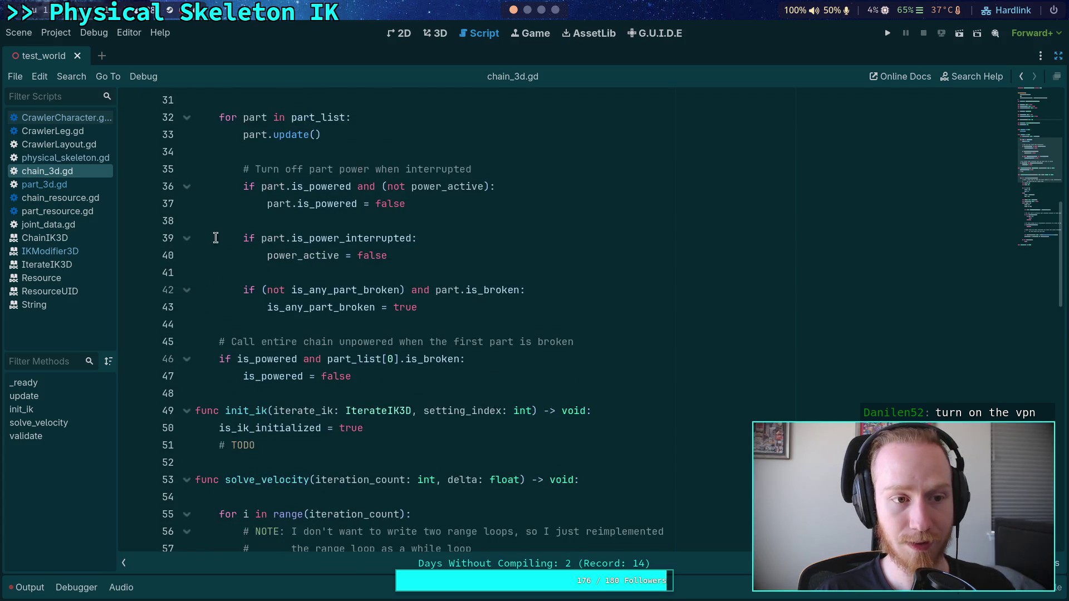
click(528, 9)
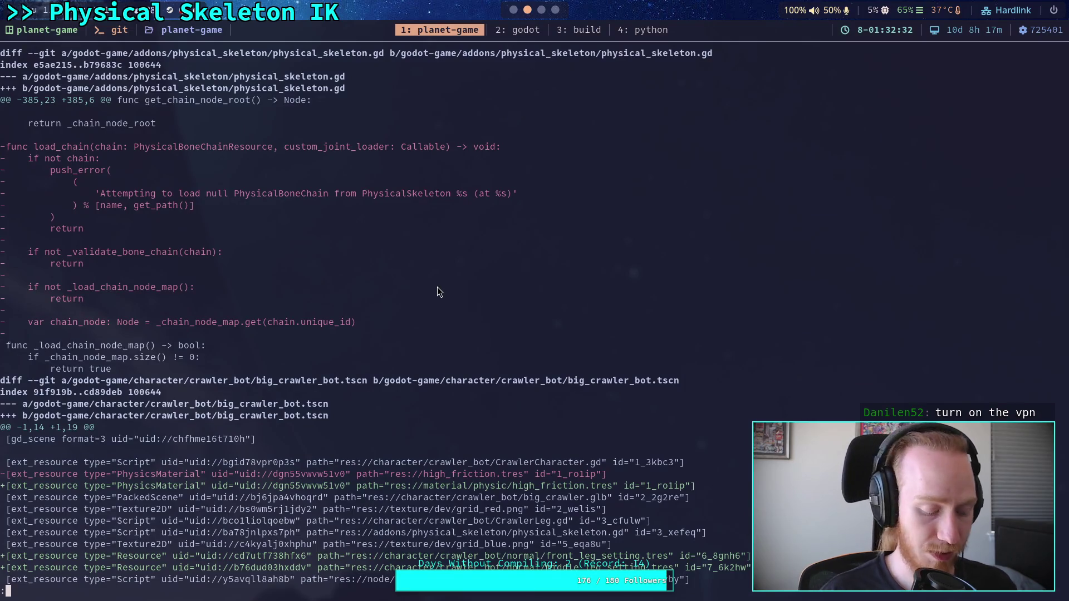
Rerun git diff, page to the removed _break_joints 'Disable IK behavior' comment, then reopen physical_skeleton.gd in Godot
text(qgit diff)
key(Return)
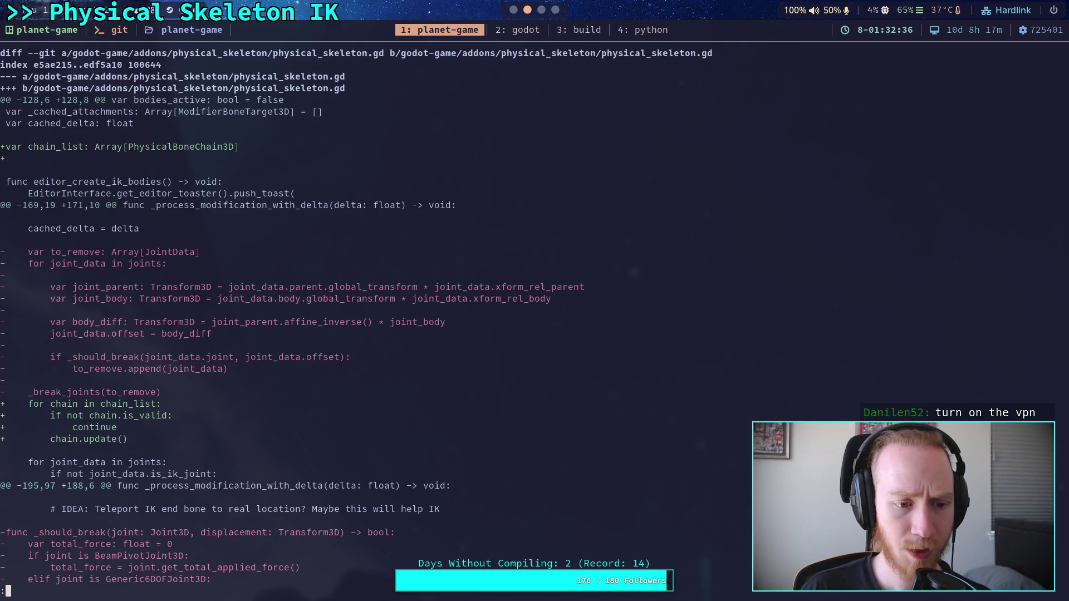
key(space)
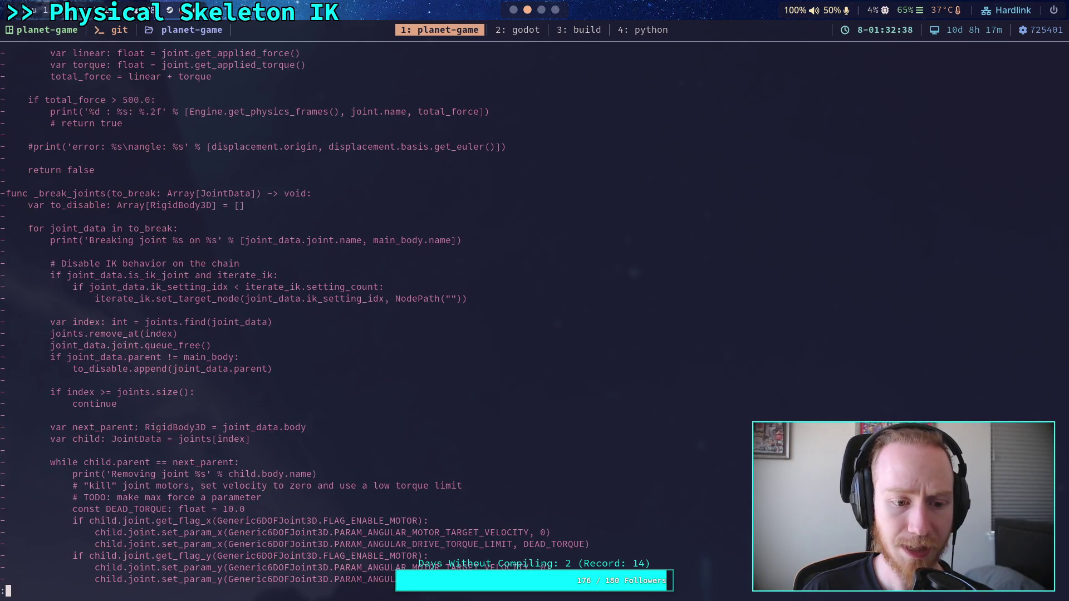
key(space)
key(b)
drag(52, 265, 242, 265)
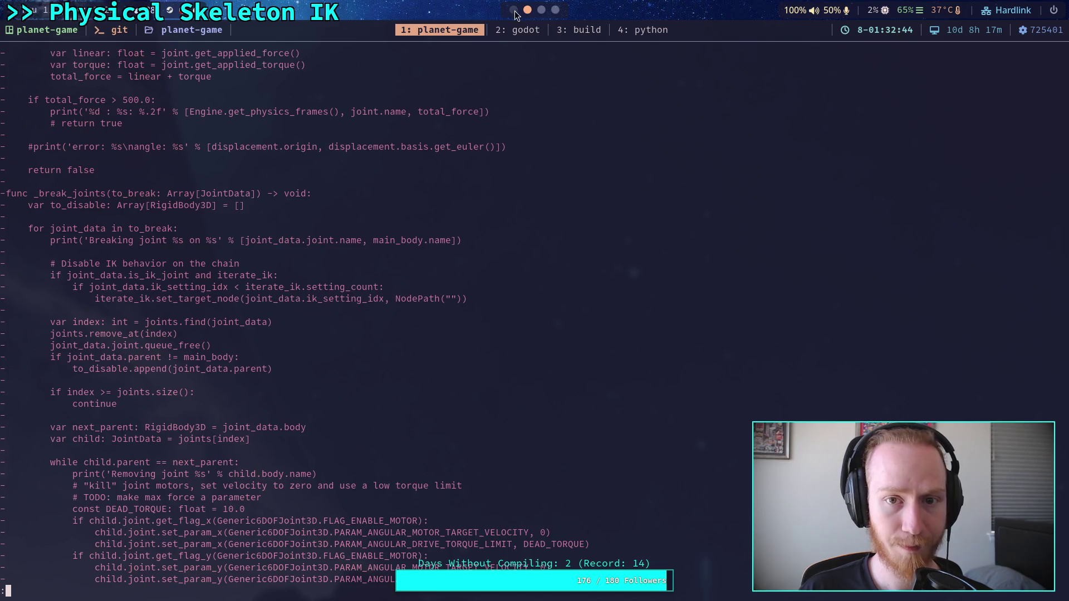
click(514, 10)
click(72, 158)
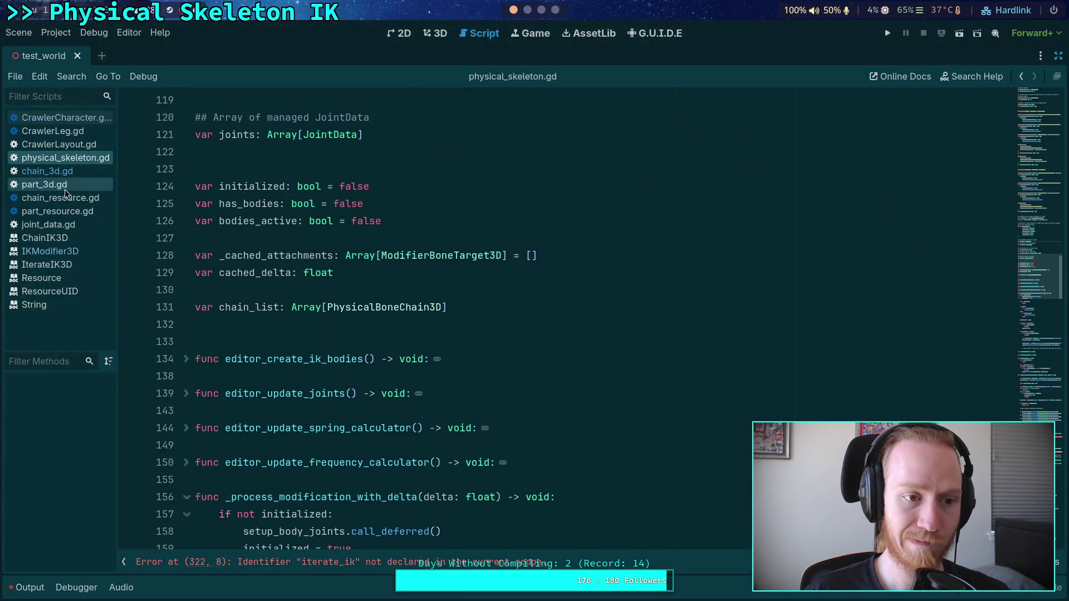
In CrawlerCharacter.gd, add '# Disable IK behavior on the chain and update legs' above the broken-part check
click(56, 117)
click(387, 301)
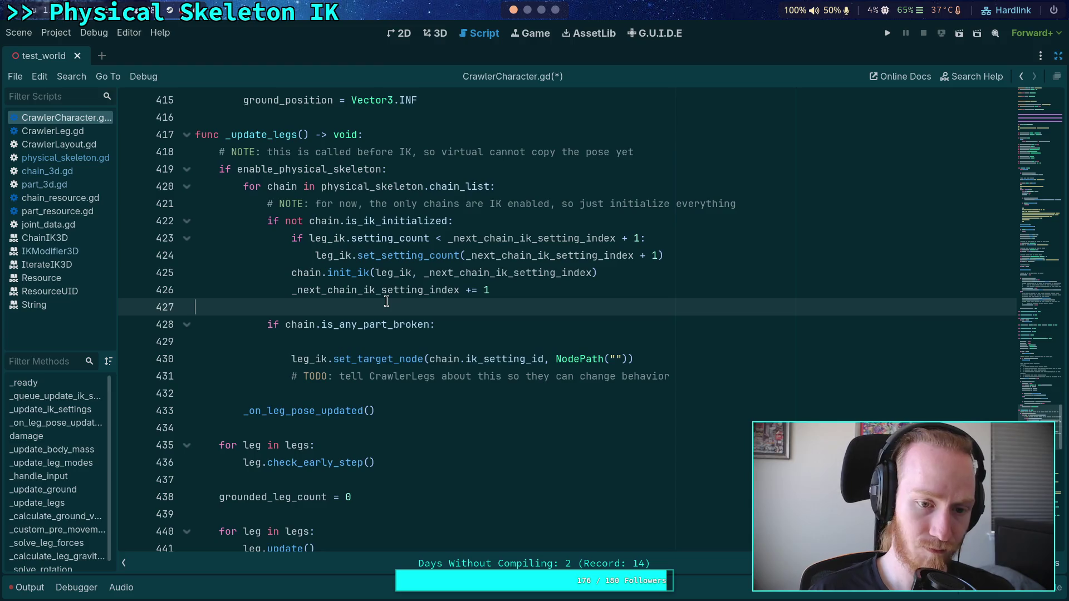
key(Return)
text(# Disable IK behavior on the chain)
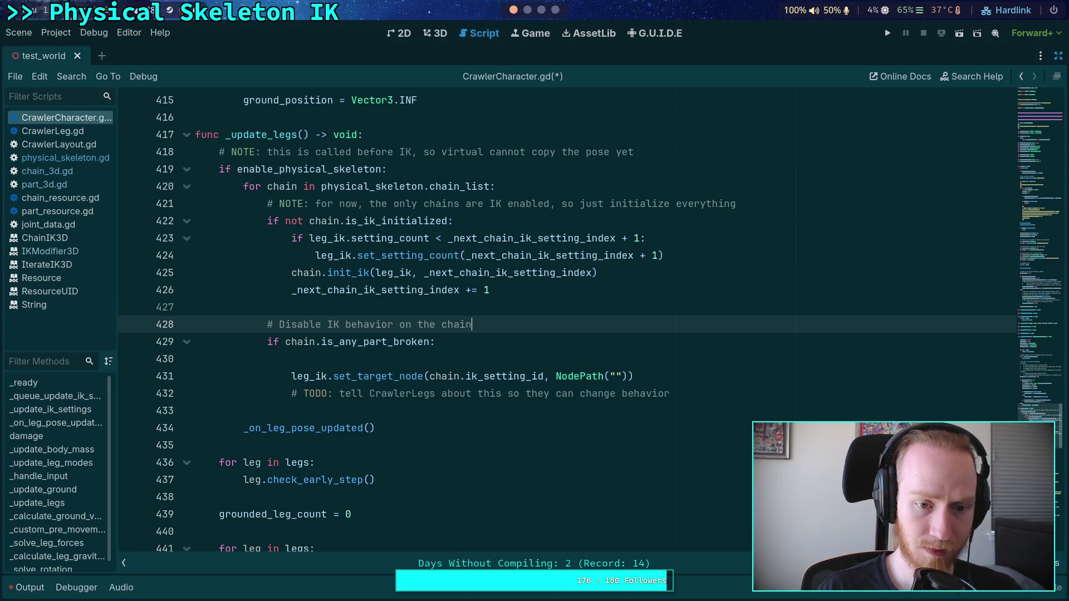
text( and )
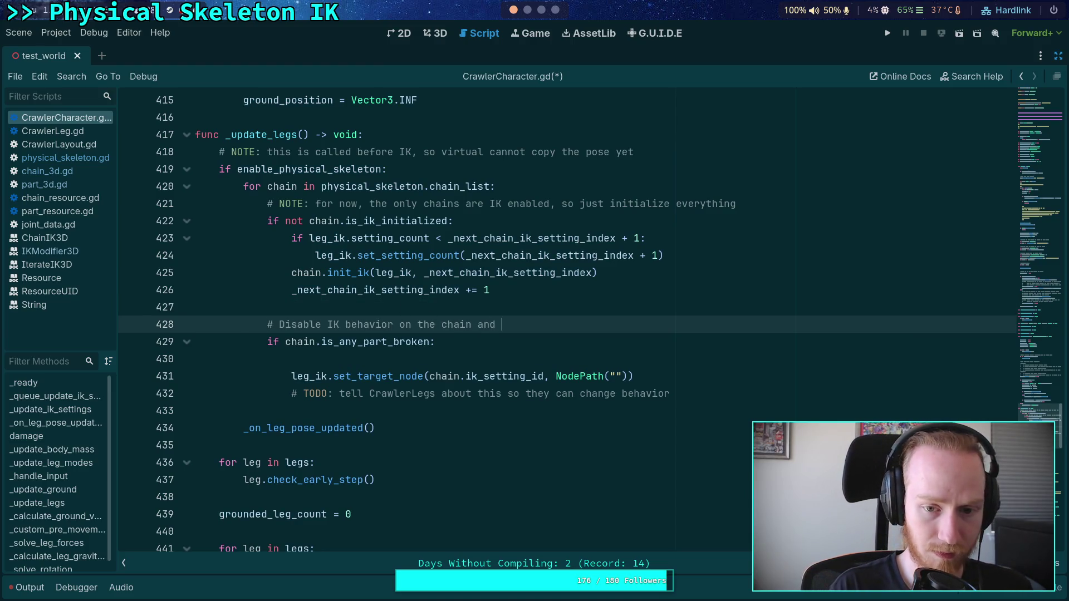
text(update legs)
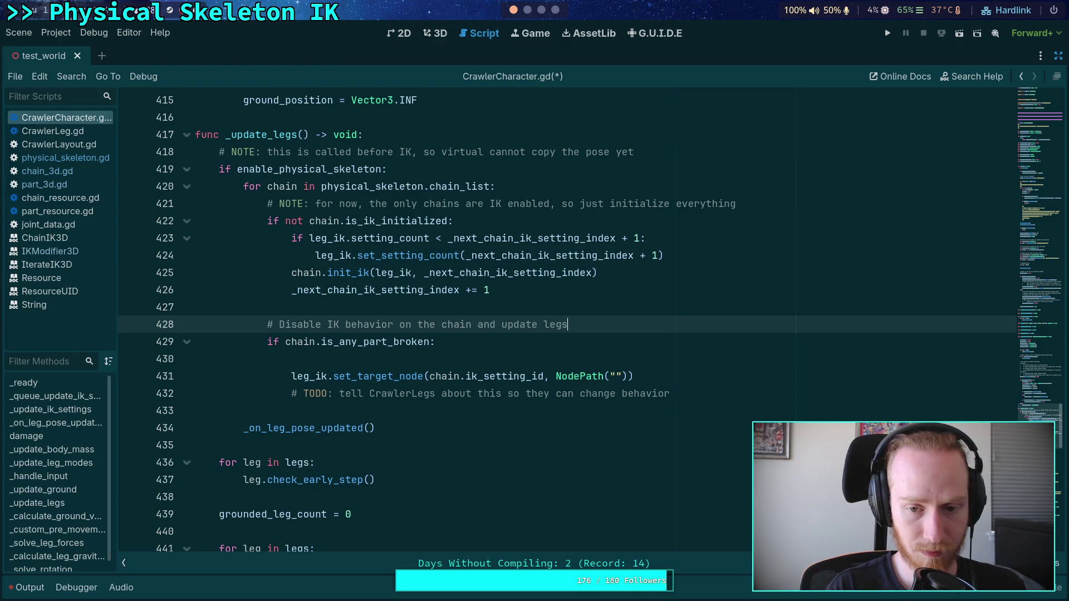
Delete the blank line under the broken-part check, save, and start a new line after set_target_node
click(451, 356)
key(BackSpace)
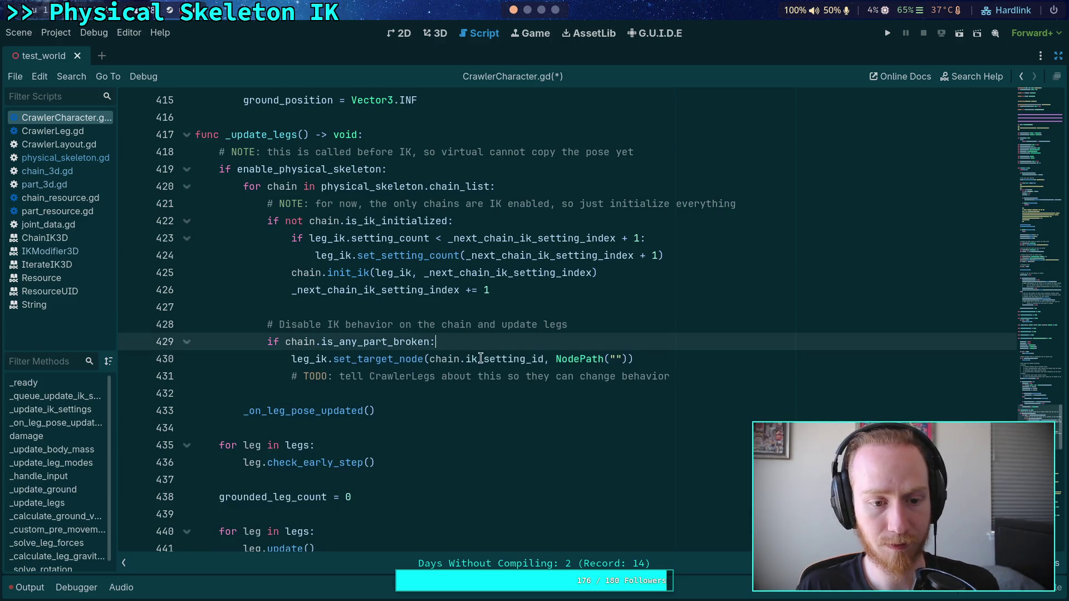
click(709, 378)
key(ctrl+s)
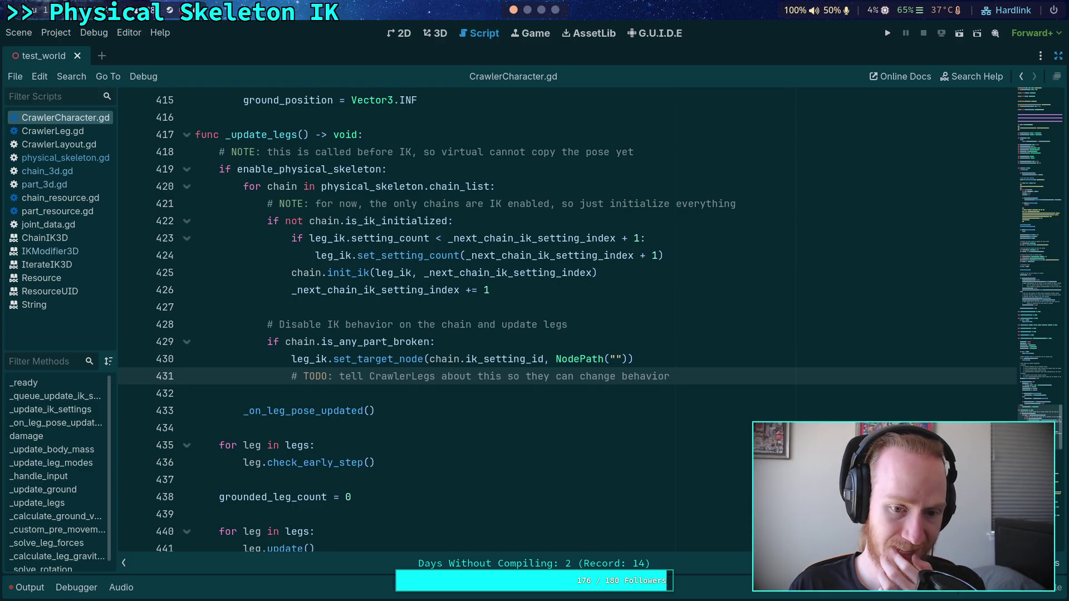
click(700, 361)
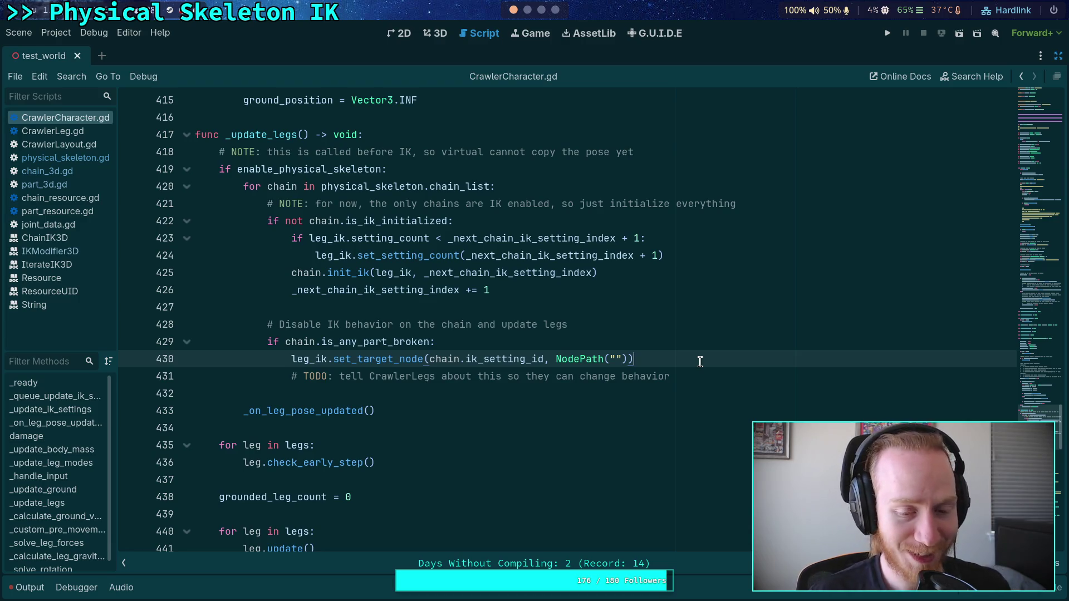
key(Return)
Type leg_ik. in the broken-part branch, restore the side docks and close the test_world scene
text(leg)
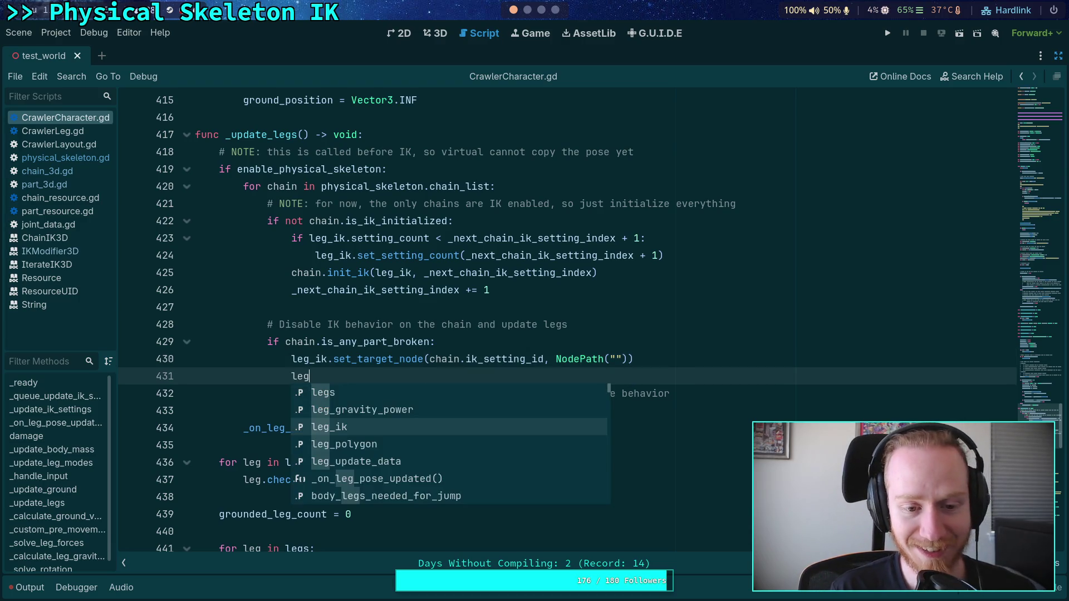
key(Return)
text(.)
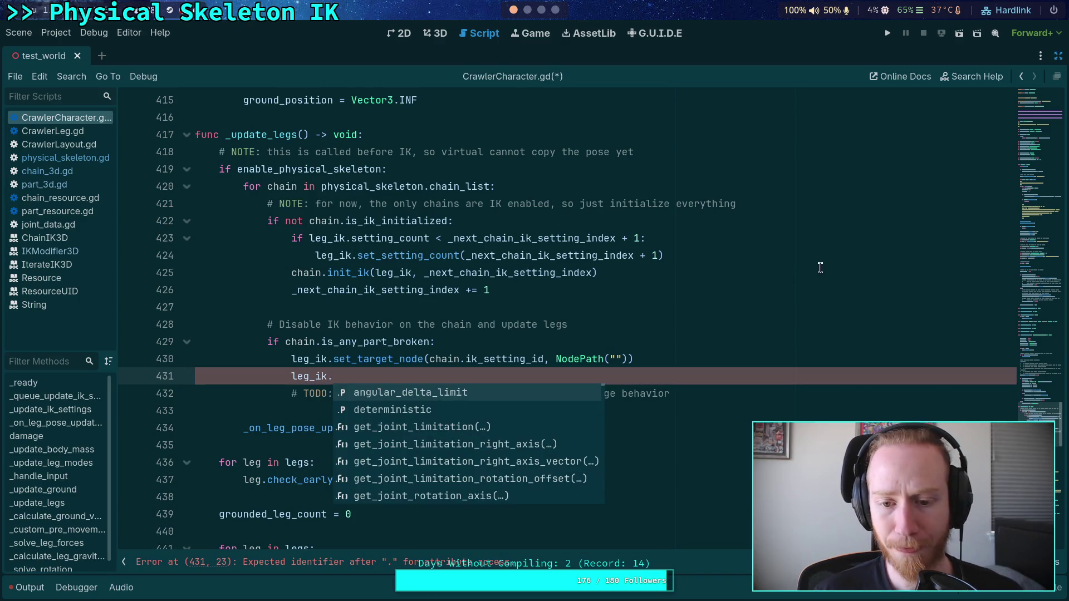
click(1058, 56)
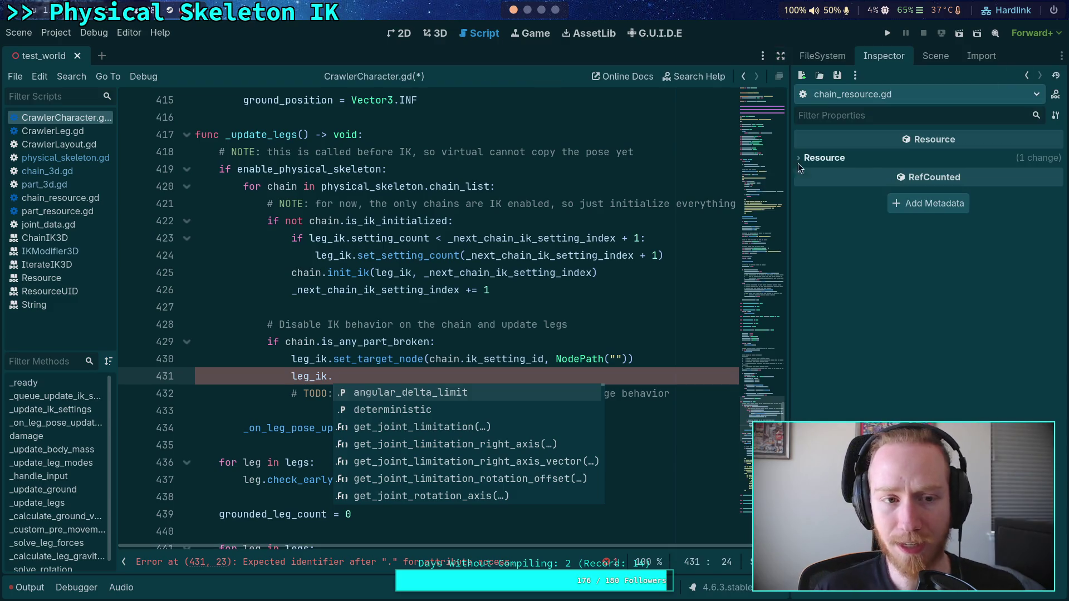
click(78, 58)
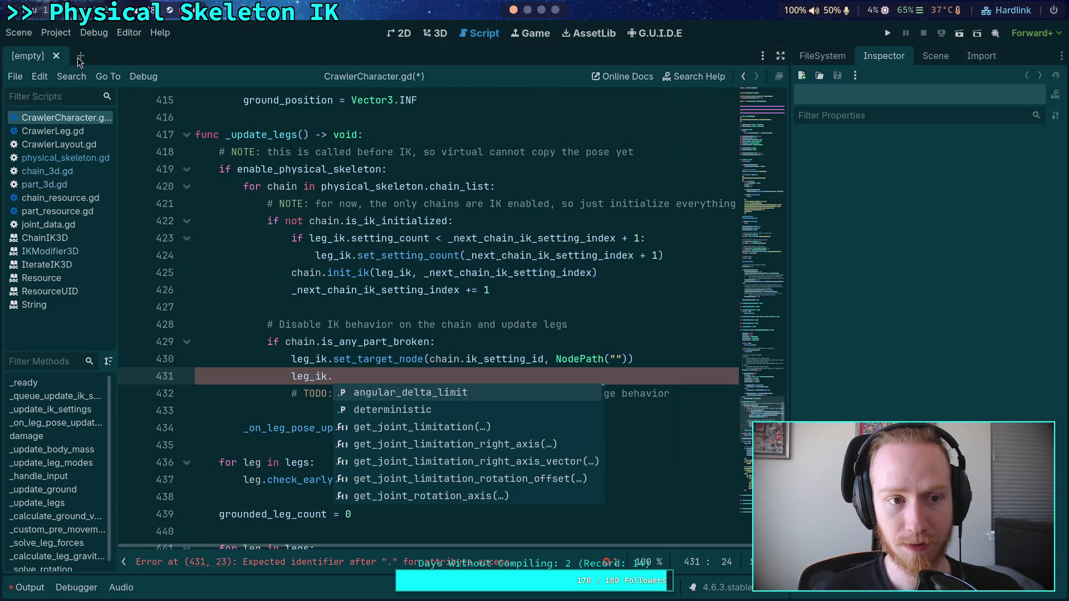
click(341, 374)
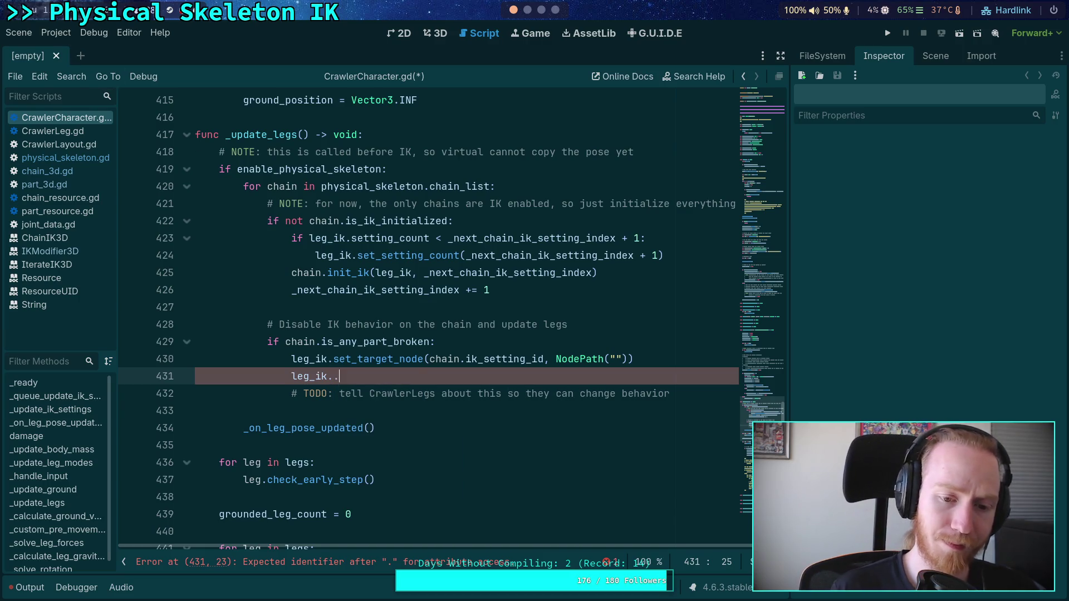
Browse the suggested leg_ik member list with Ctrl+Space
key(ctrl+space)
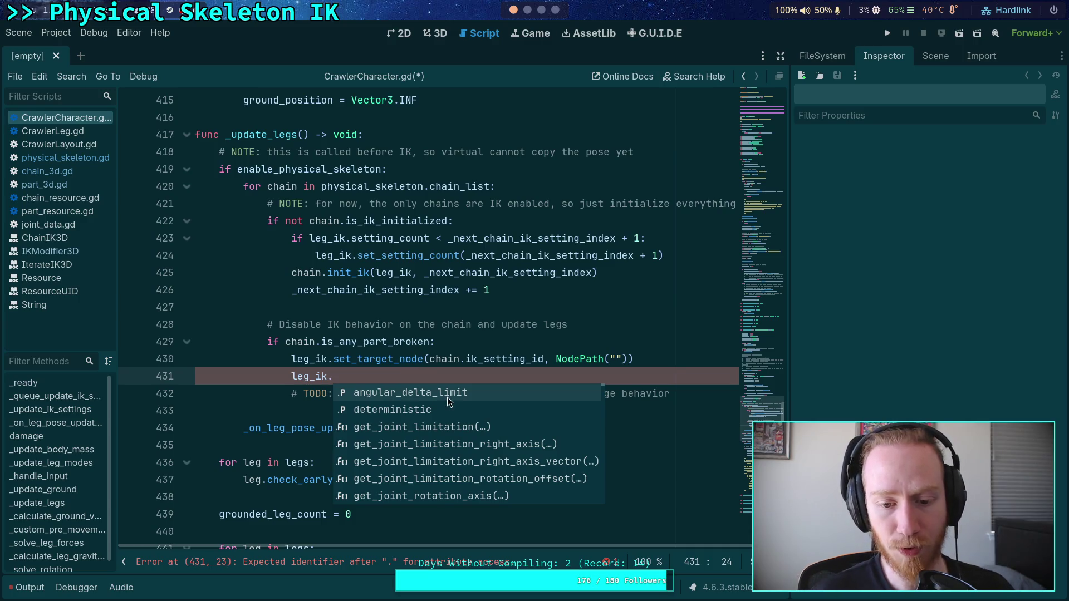
key(Down)
key(Down)
key(Down)
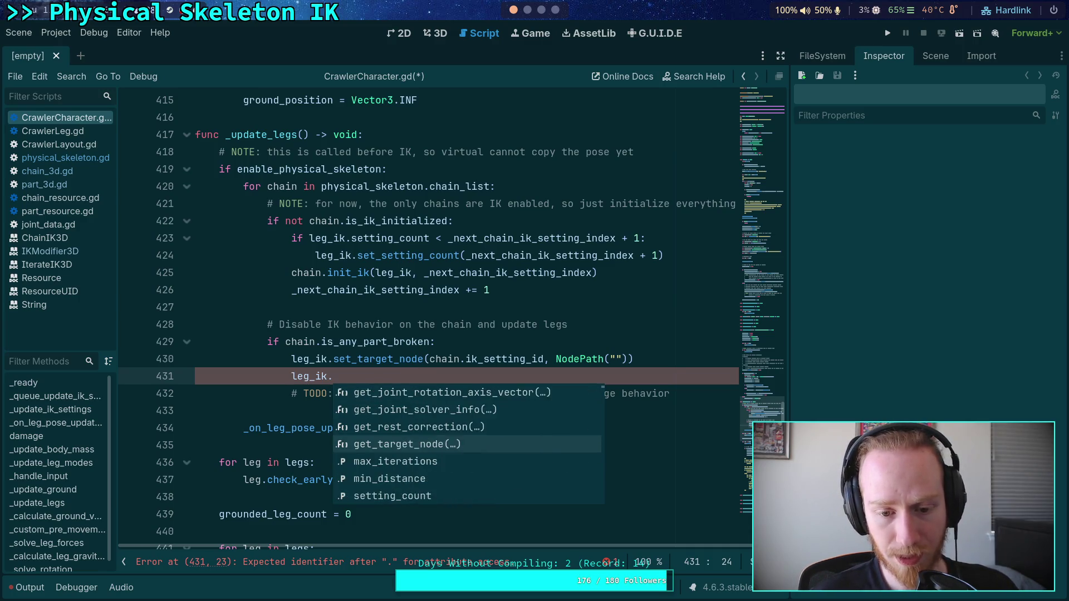
key(Down)
key(Down)
key(Down)
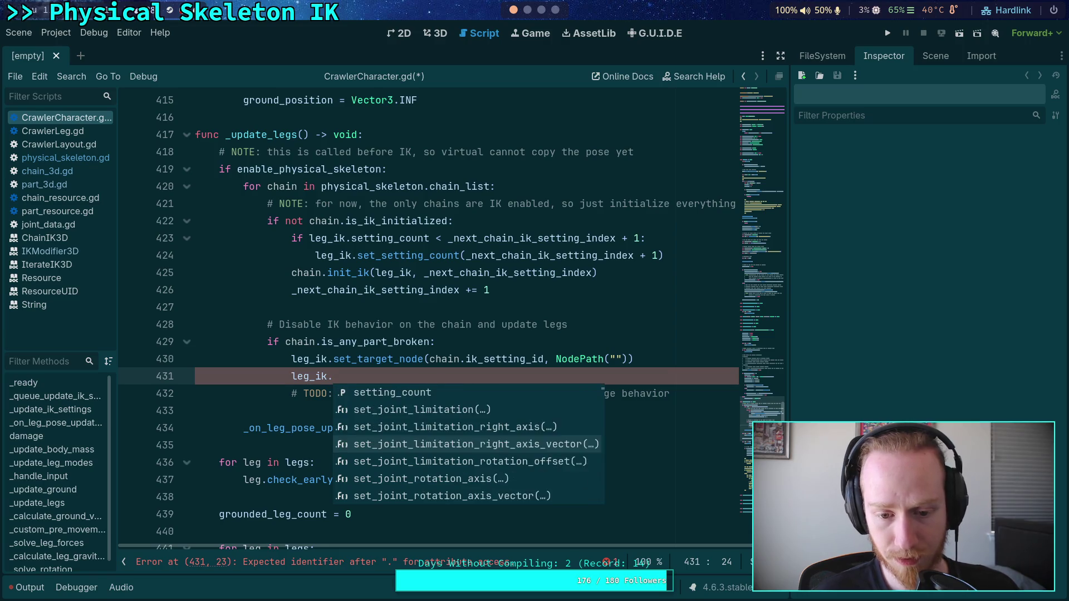
key(Down)
key(Down)
key(Down)
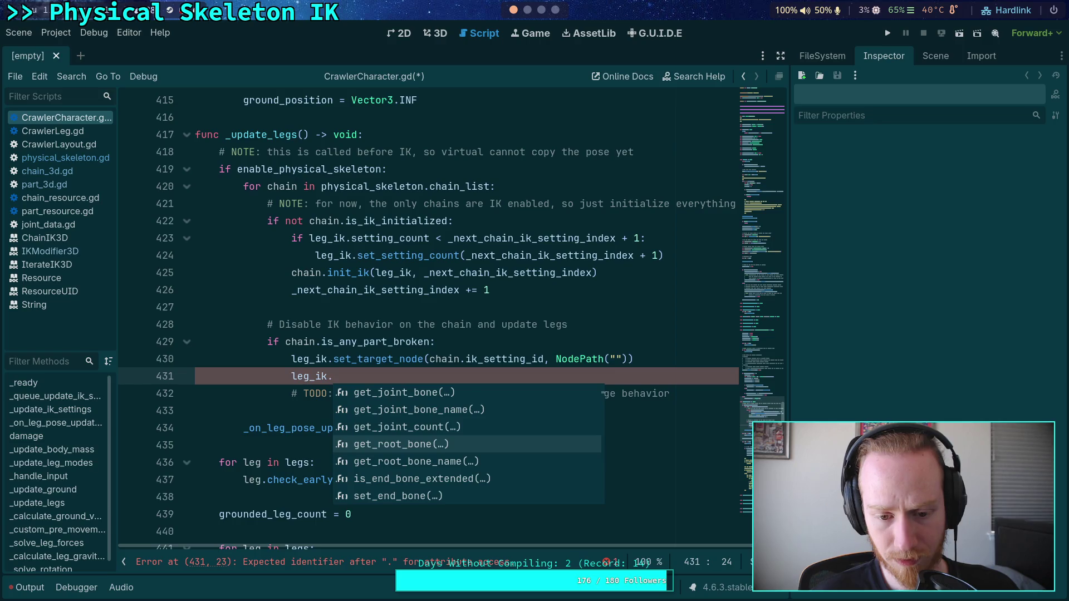
key(Down)
key(Down)
key(Down)
key(Down)
key(Down)
key(Down)
key(Down)
key(Down)
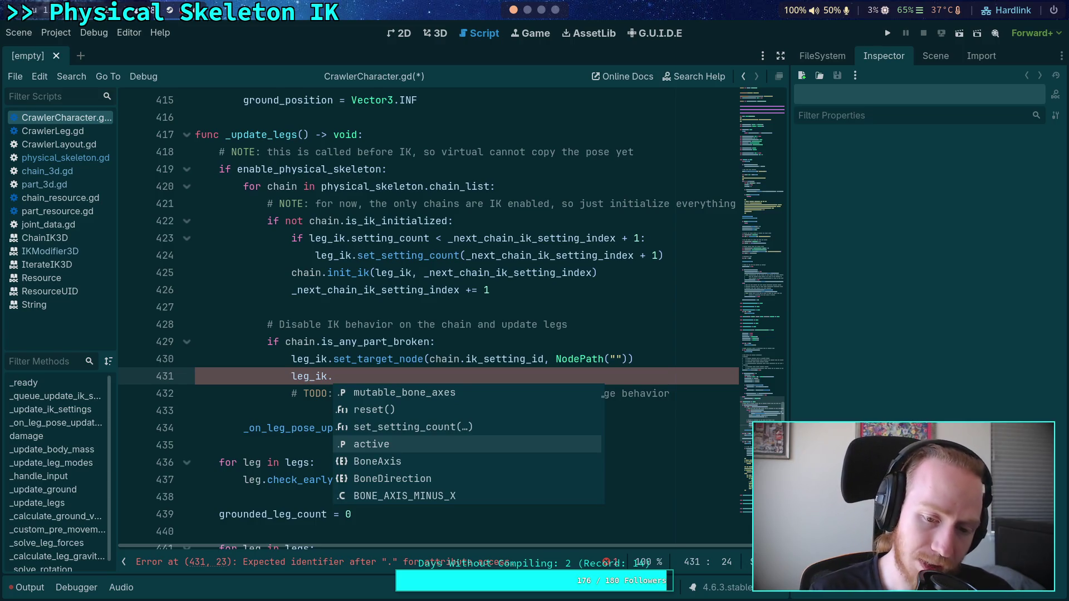
Delete the unfinished leg_ik. line from the broken-part branch
key(Escape)
key(shift+Home)
key(shift+Home)
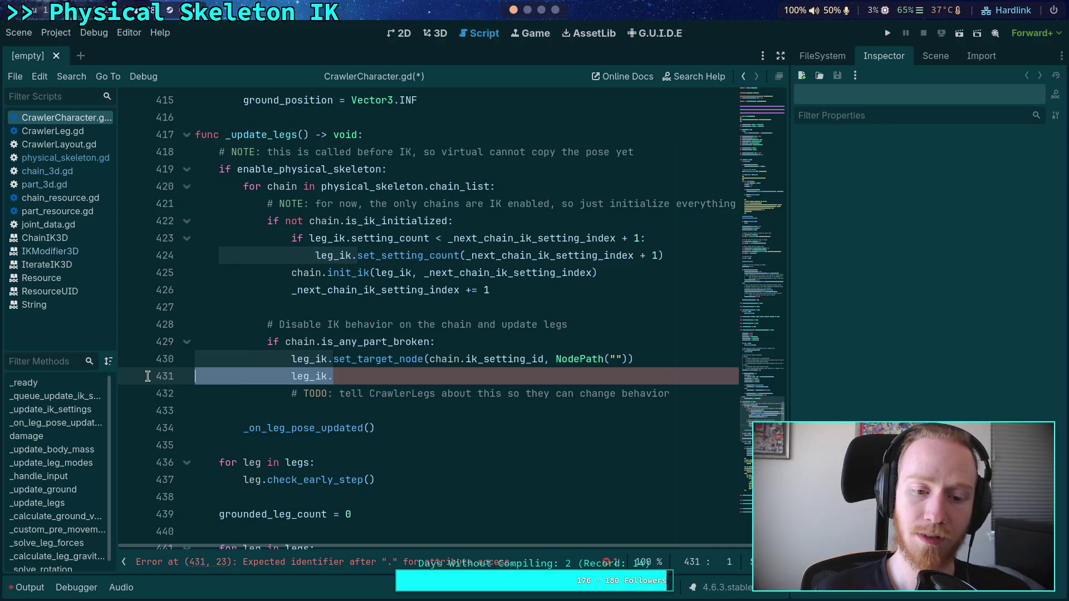
key(BackSpace)
key(BackSpace)
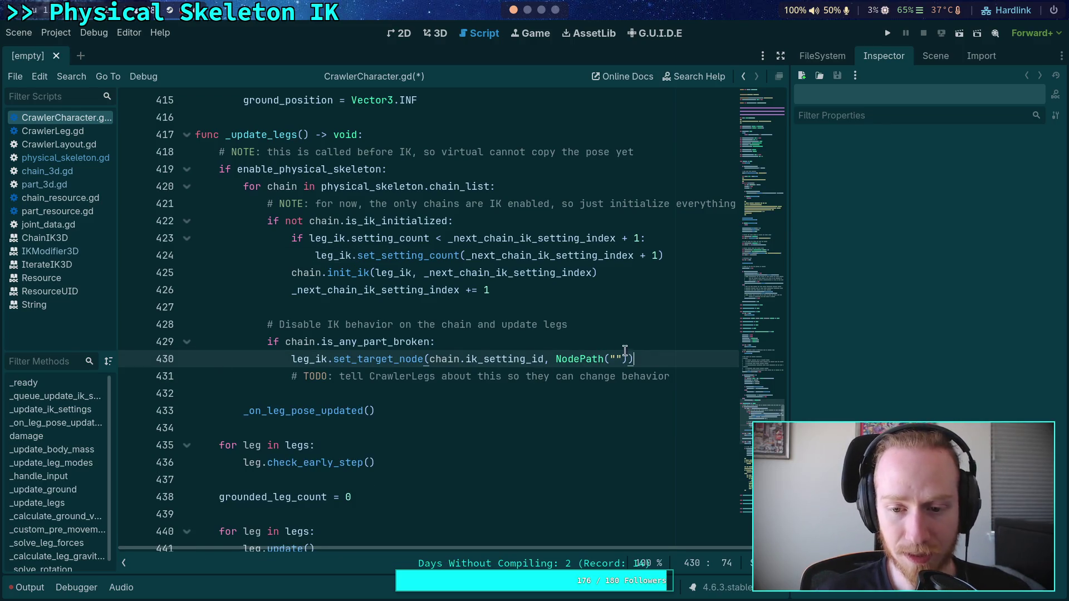
Add '# NOTE: setting node path to empty effectively disables that ik setting' above set_target_node and save
click(584, 343)
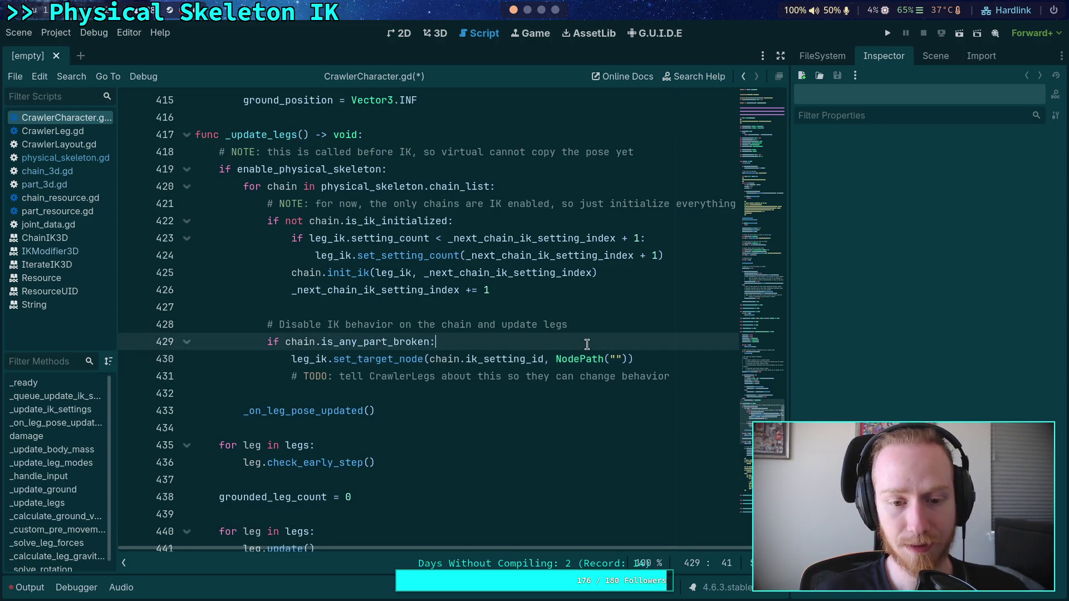
key(Return)
text(# NO)
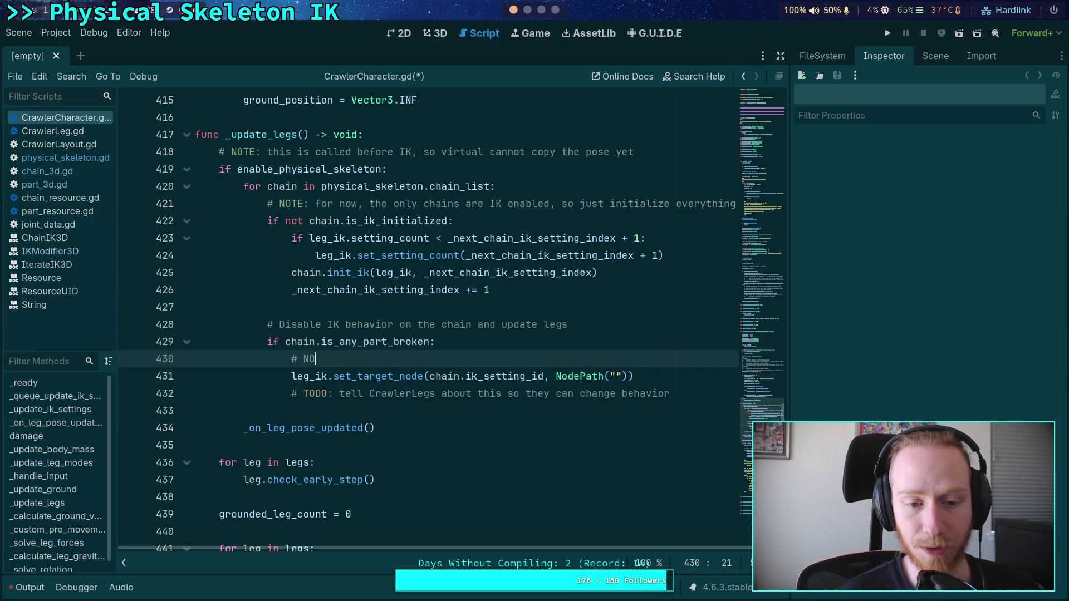
text(TE: setting nod e)
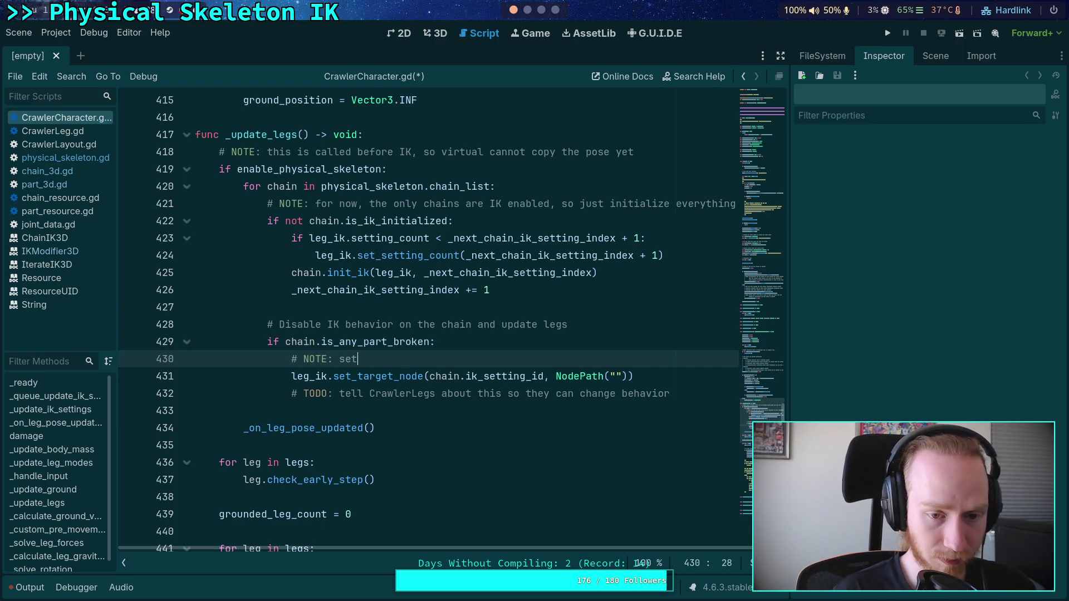
text(pa)
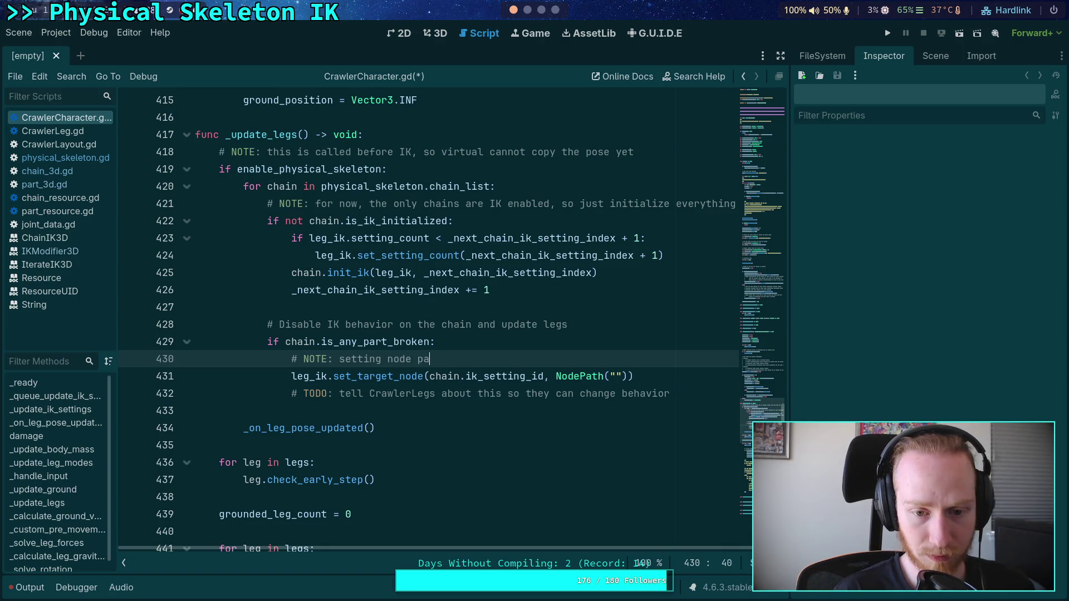
text(th to empty )
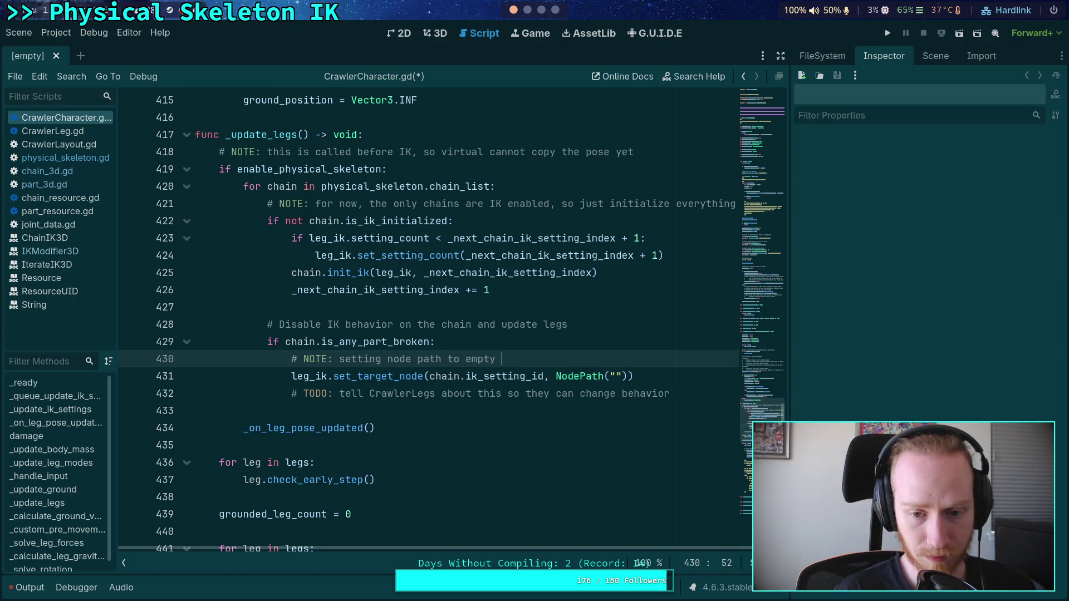
text(effectively )
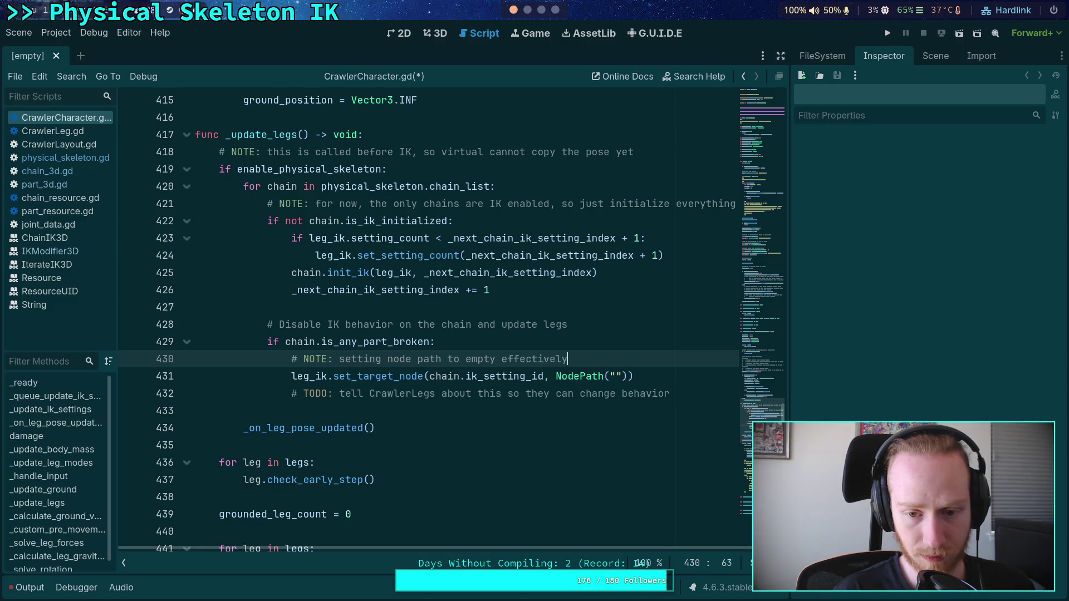
text(disables )
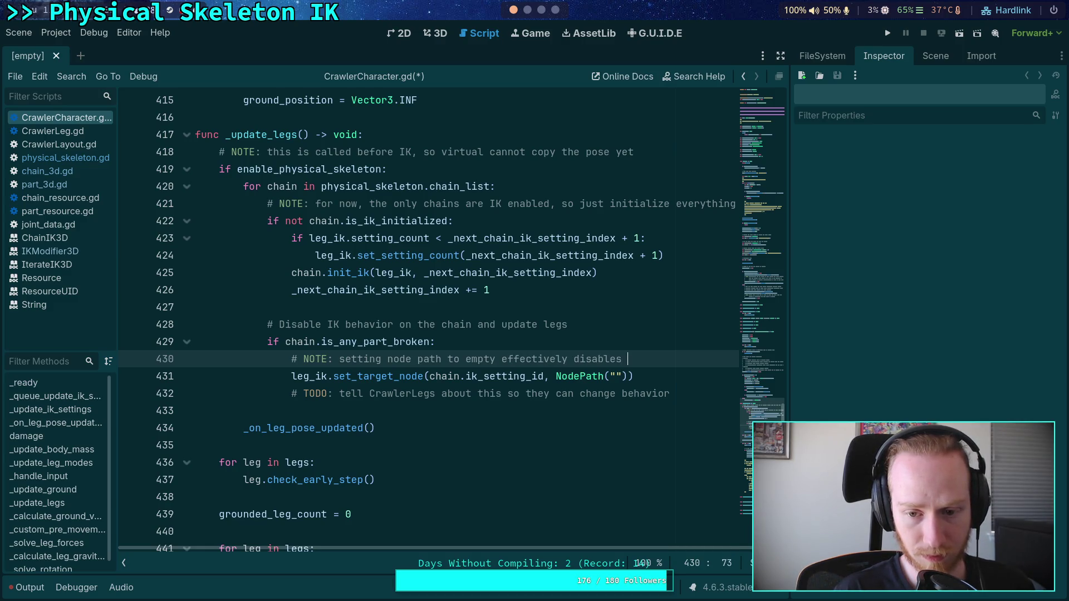
text(that i)
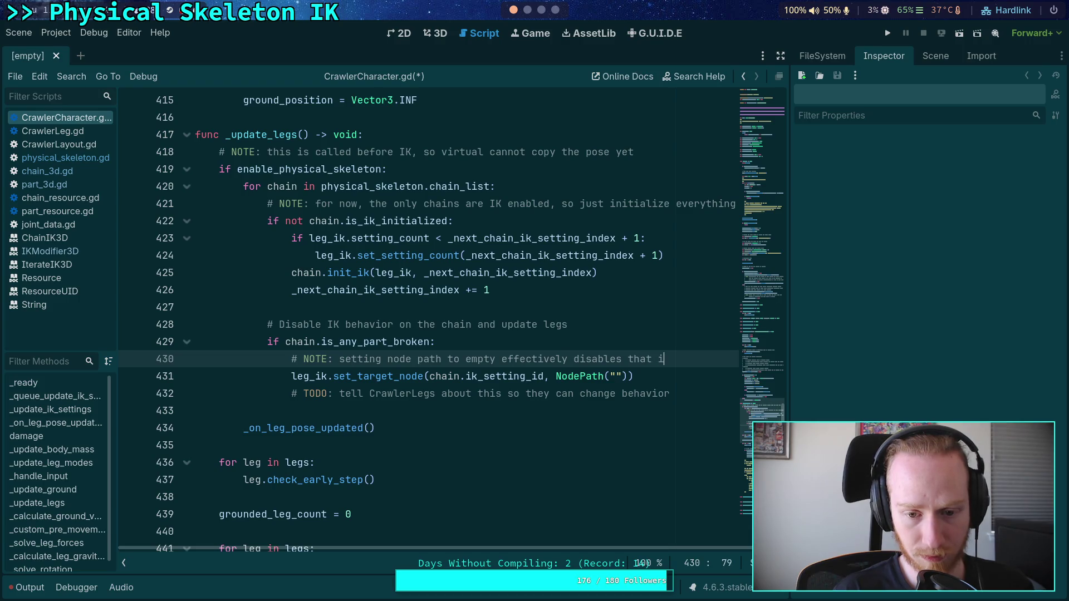
text(k setting)
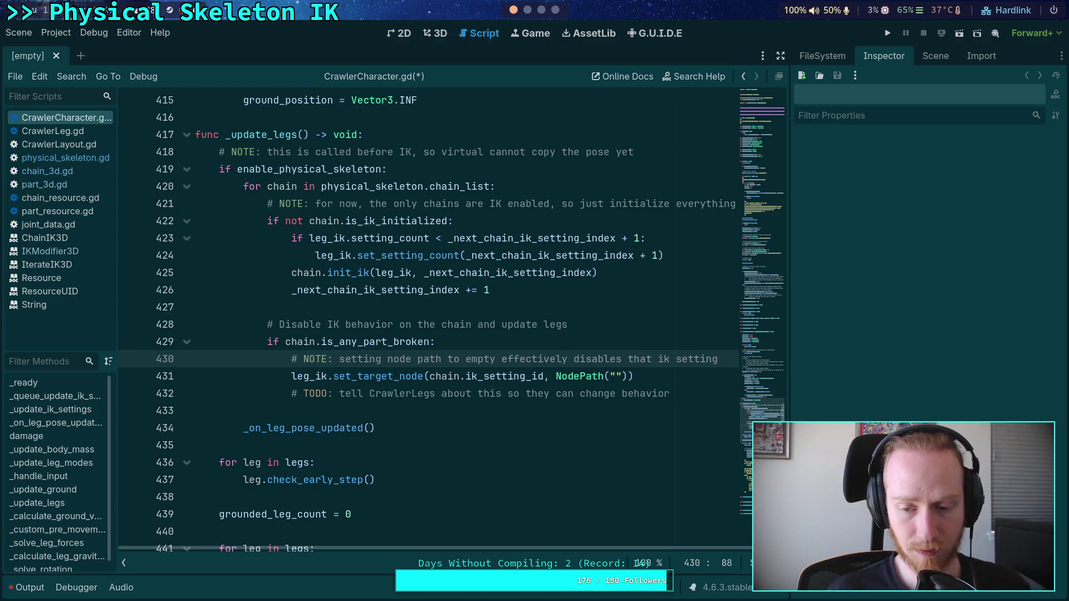
click(654, 374)
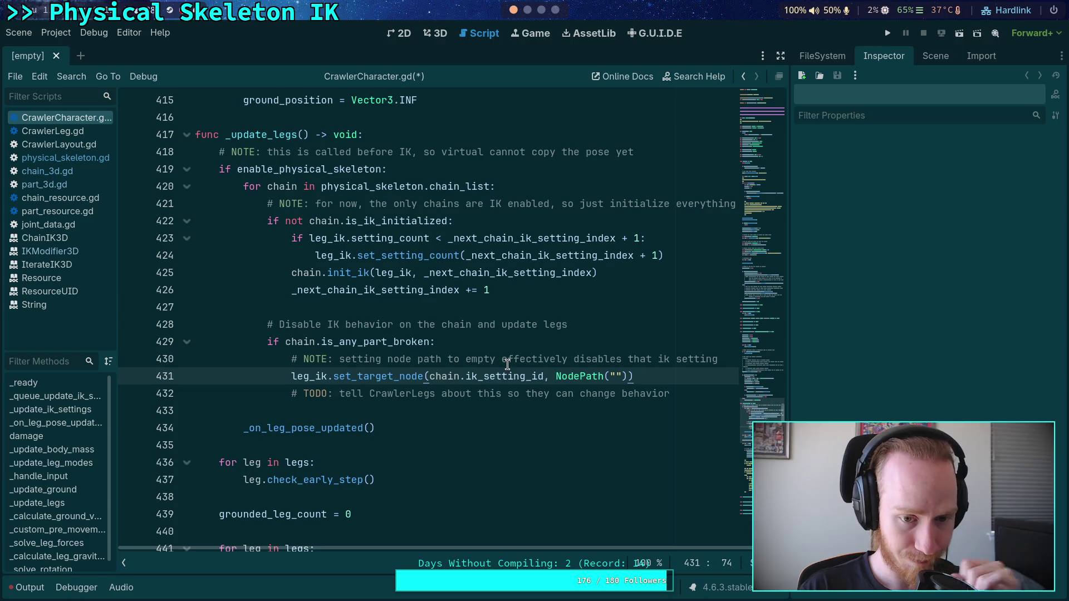
click(553, 351)
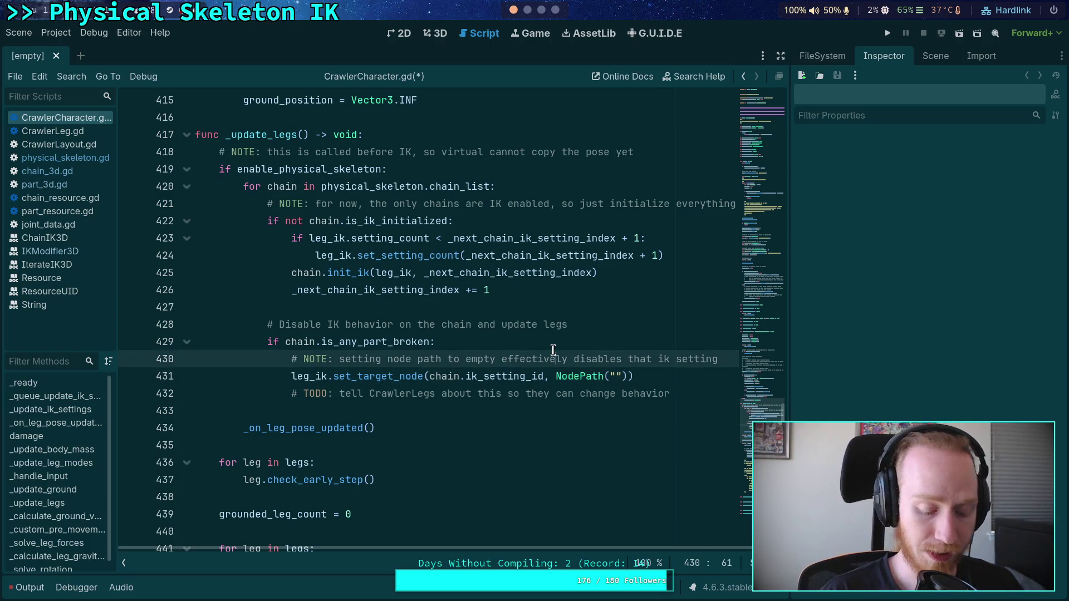
key(ctrl+s)
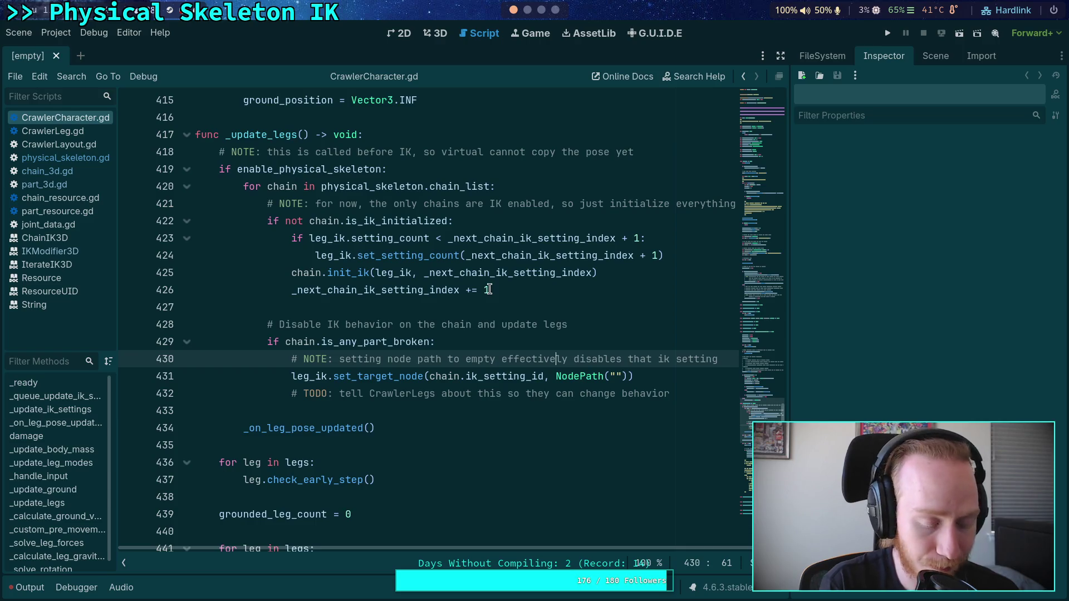
Widen the script editor toward the Inspector and switch to part_3d.gd
mouse_move(789, 206)
mouse_down()
mouse_move(849, 196)
mouse_move(837, 190)
mouse_up()
click(640, 337)
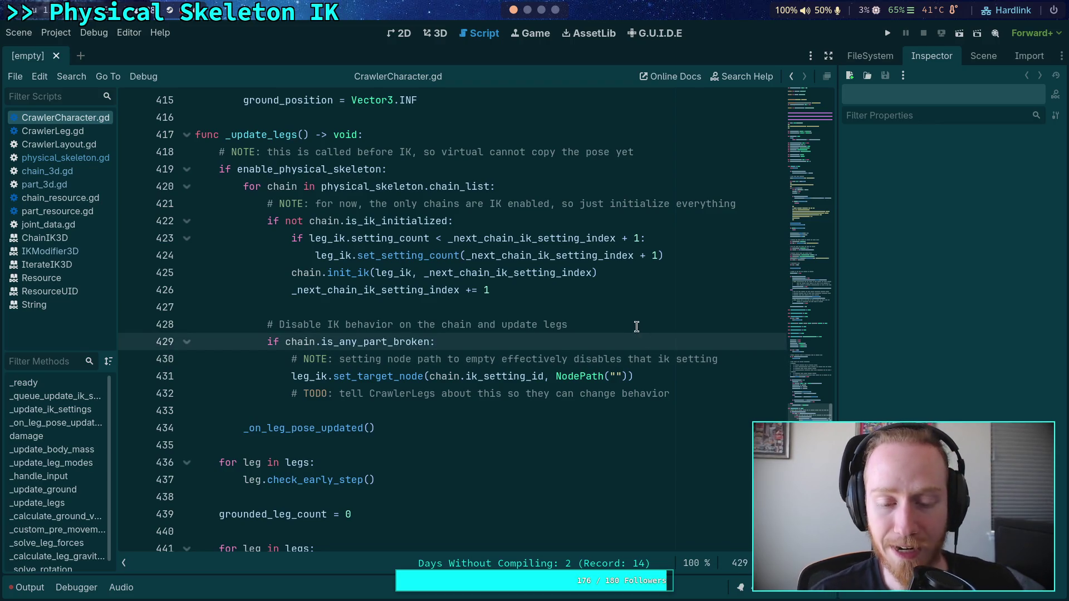
click(530, 410)
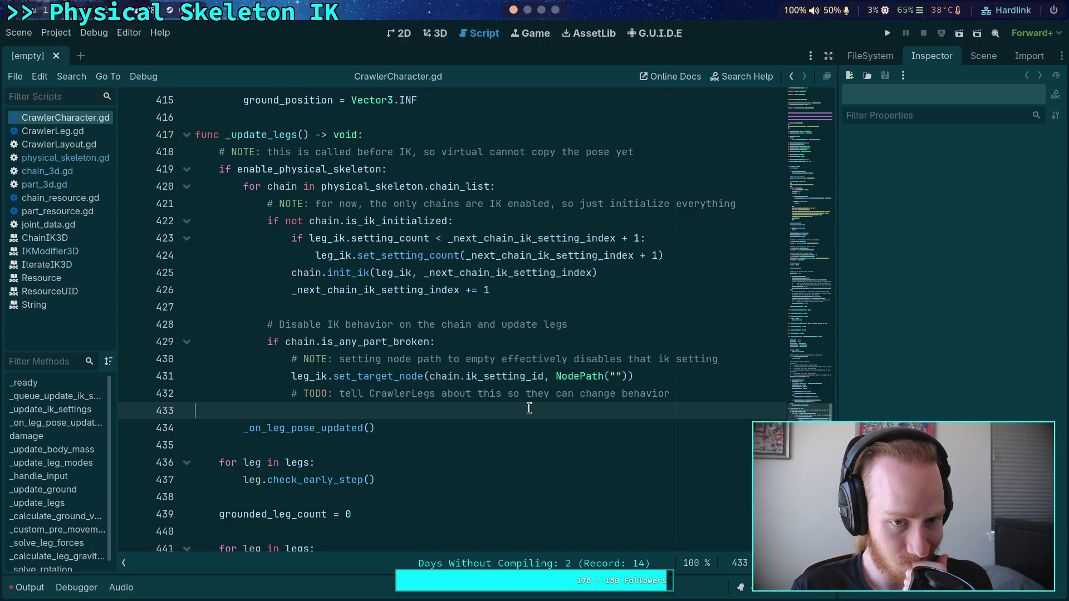
click(75, 184)
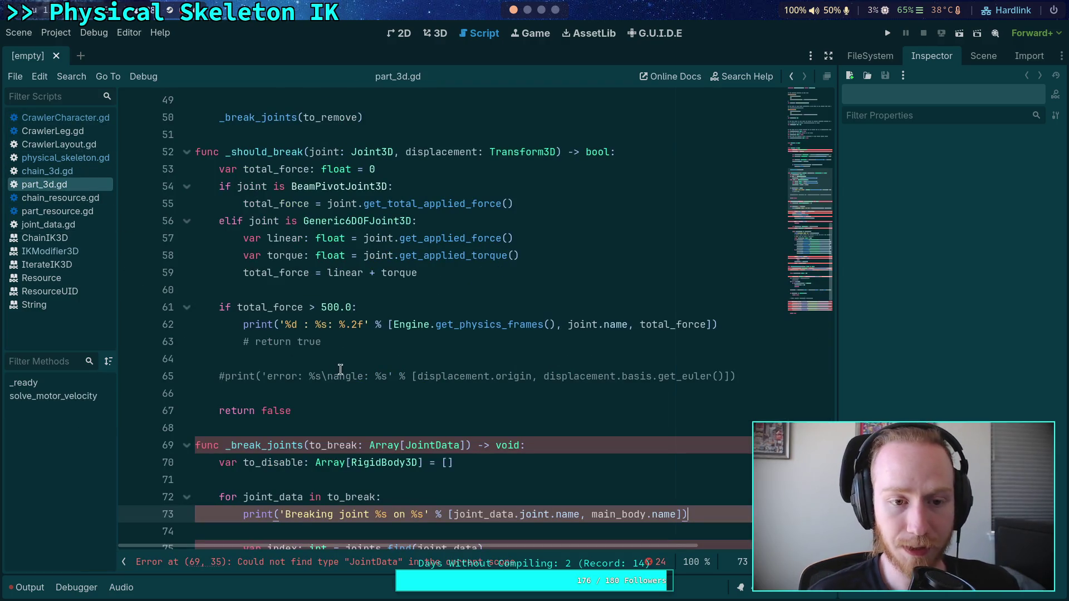
Read part_3d.gd's update() joint loop, _should_break and _break_joints, then move to chain_3d.gd
scroll(335, 339, up, 7)
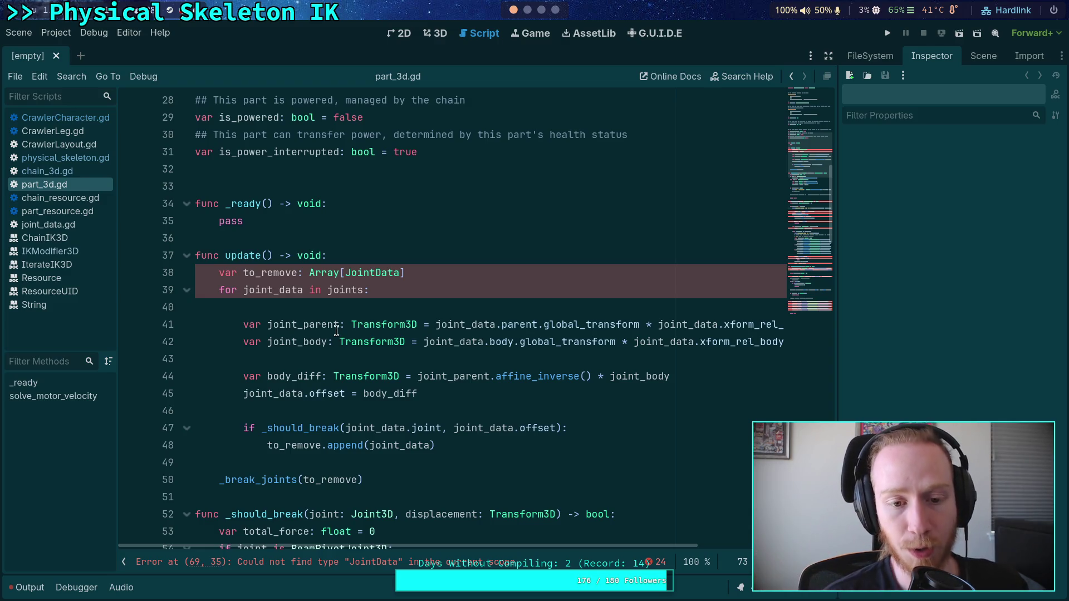
click(354, 312)
click(352, 359)
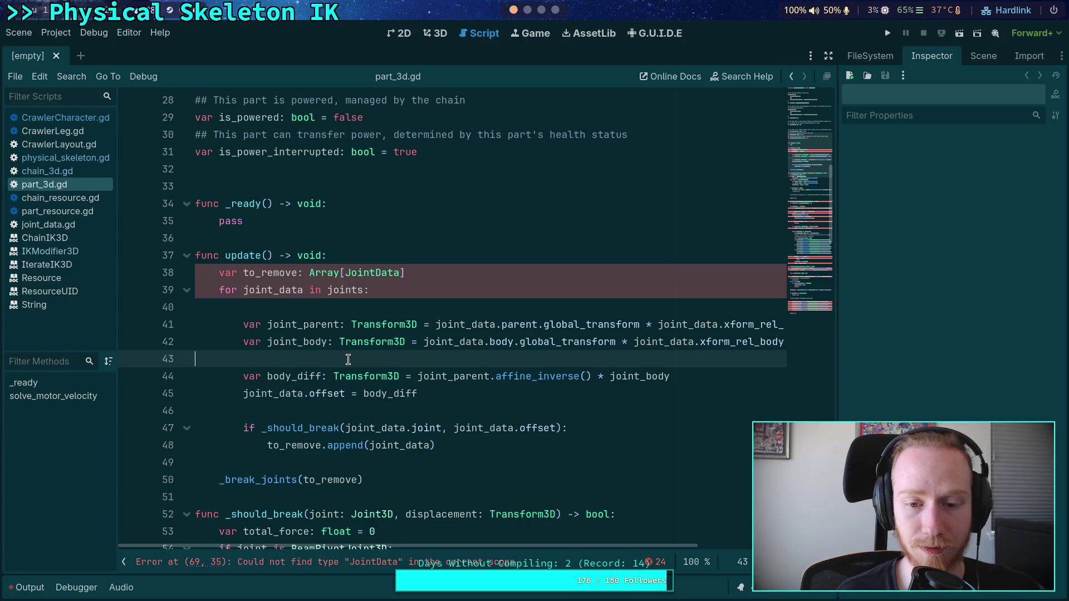
click(362, 310)
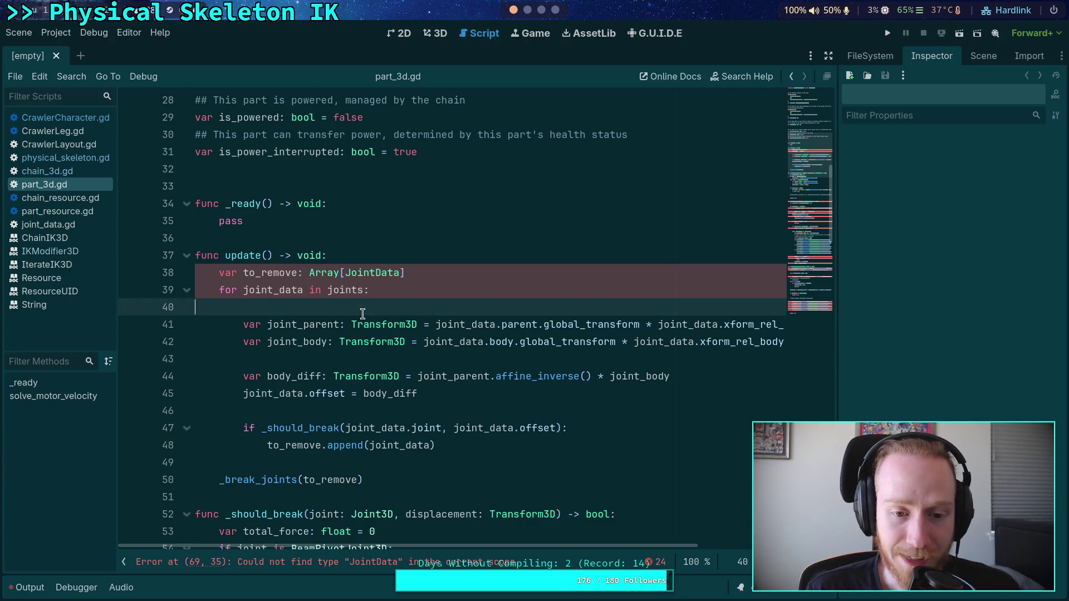
drag(804, 159, 808, 224)
scroll(534, 243, up, 5)
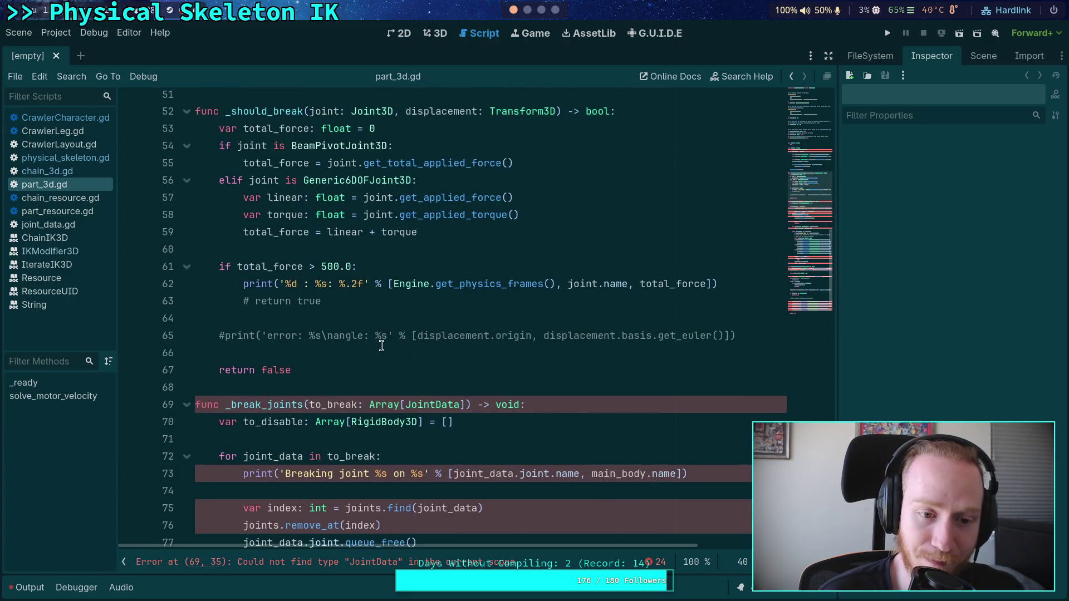
click(380, 348)
scroll(381, 346, up, 7)
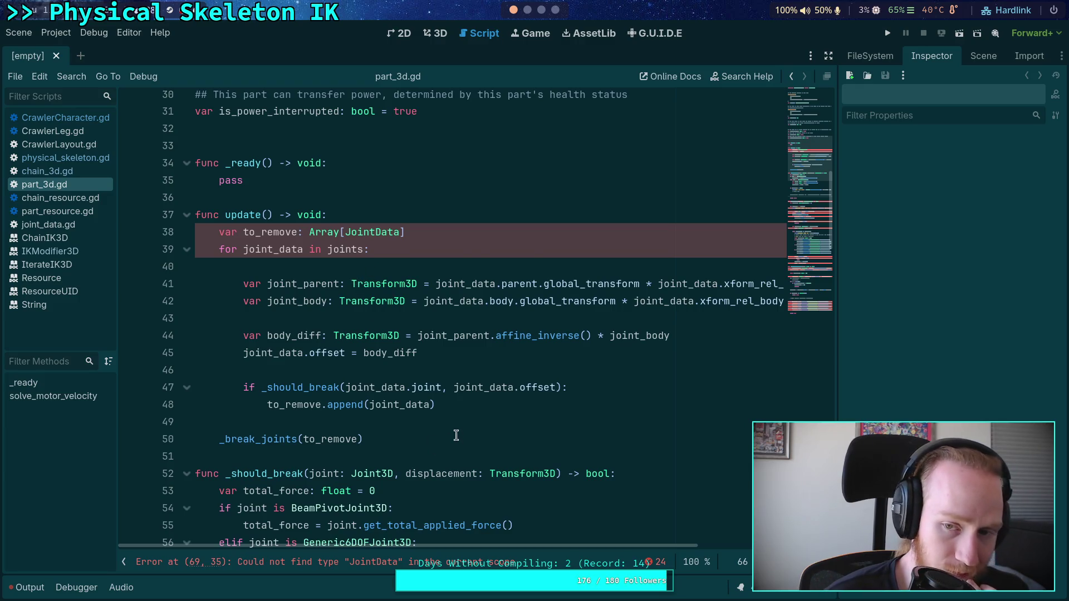
scroll(453, 437, down, 12)
click(47, 170)
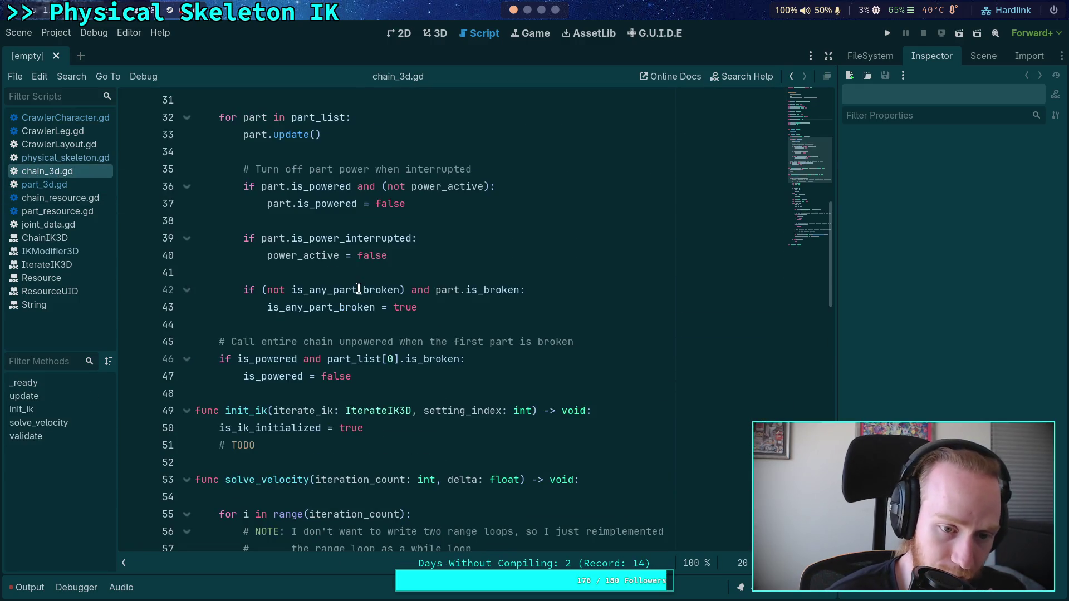
Review chain_3d.gd's update loop and validate() function, then return to physical_skeleton.gd
click(389, 270)
scroll(446, 300, up, 8)
scroll(447, 300, down, 13)
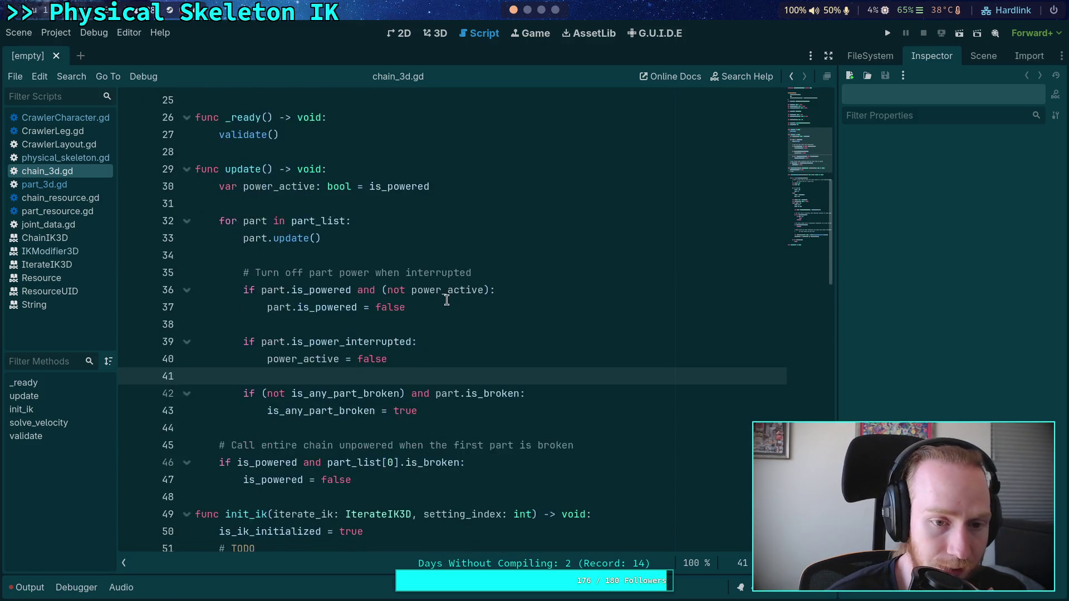
scroll(447, 300, down, 10)
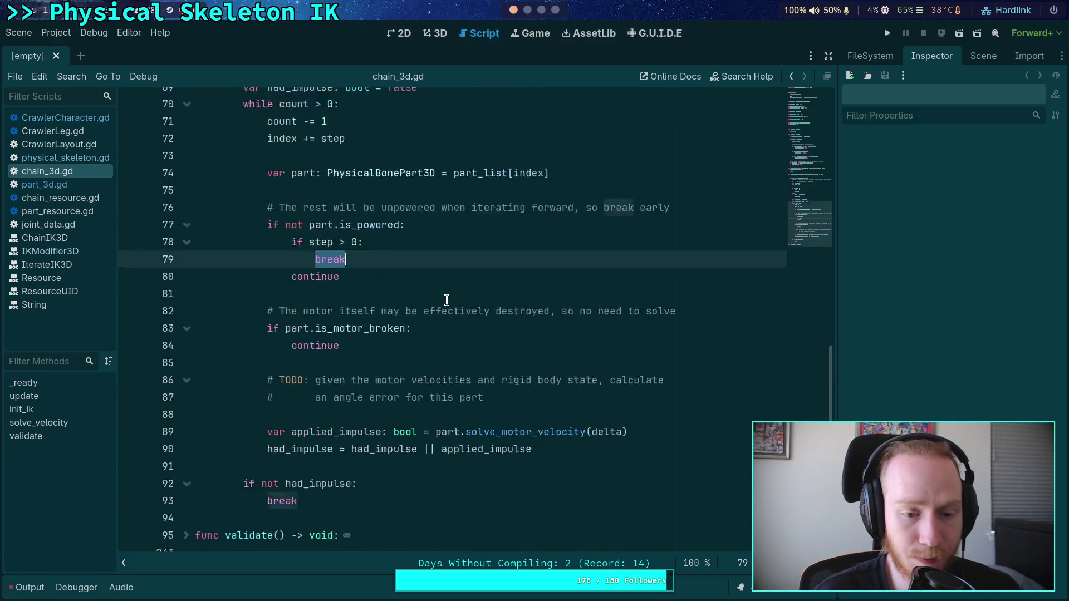
click(473, 260)
click(187, 272)
click(187, 272)
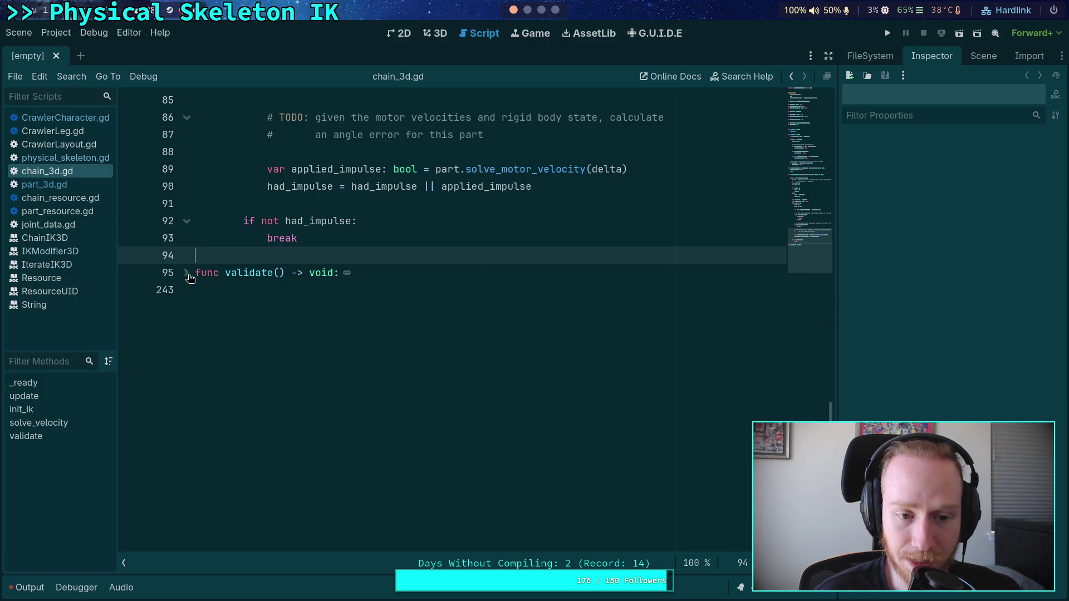
click(65, 158)
scroll(322, 251, down, 13)
scroll(322, 252, down, 20)
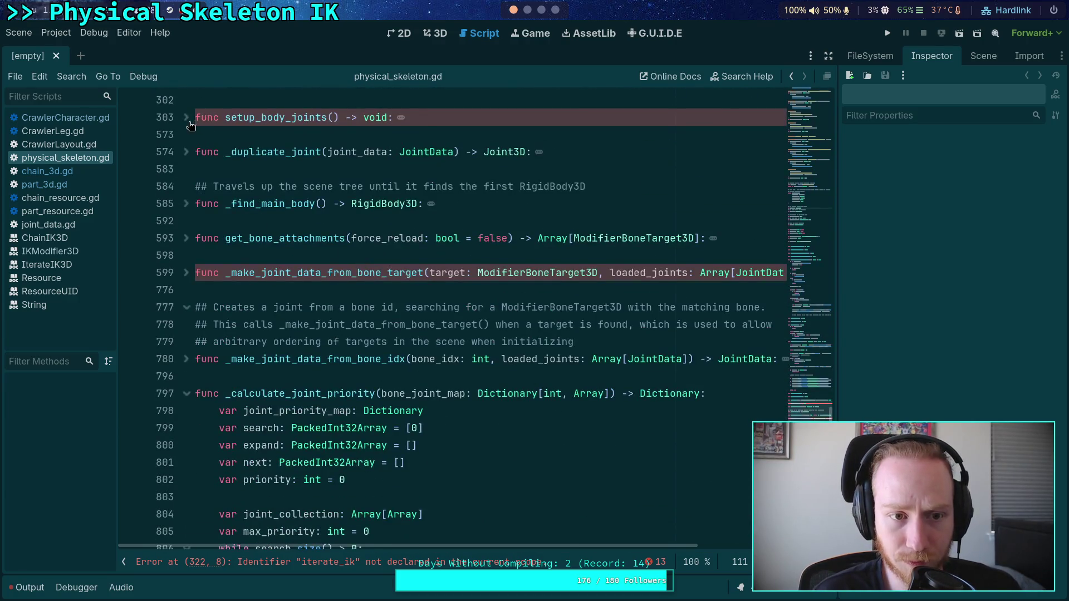
click(186, 117)
scroll(459, 294, down, 6)
scroll(459, 294, down, 4)
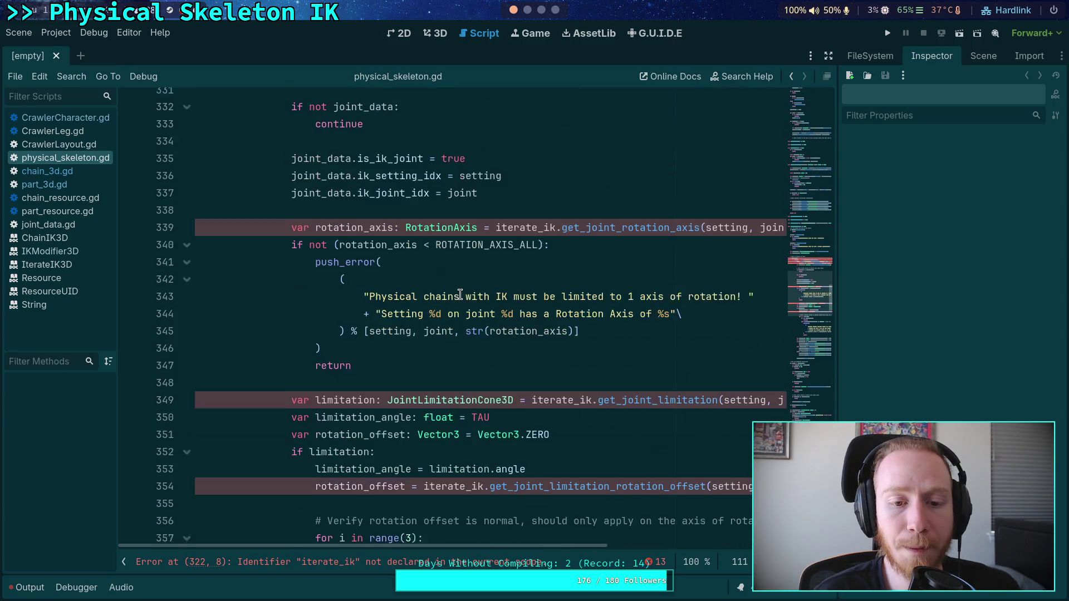
click(464, 271)
scroll(464, 272, up, 20)
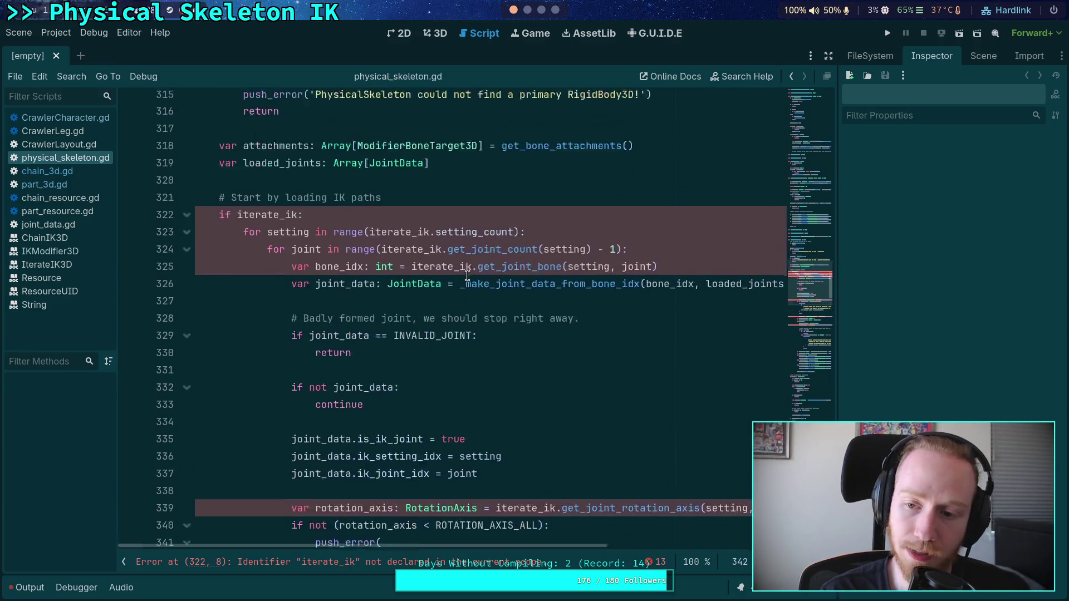
click(186, 324)
scroll(230, 405, down, 3)
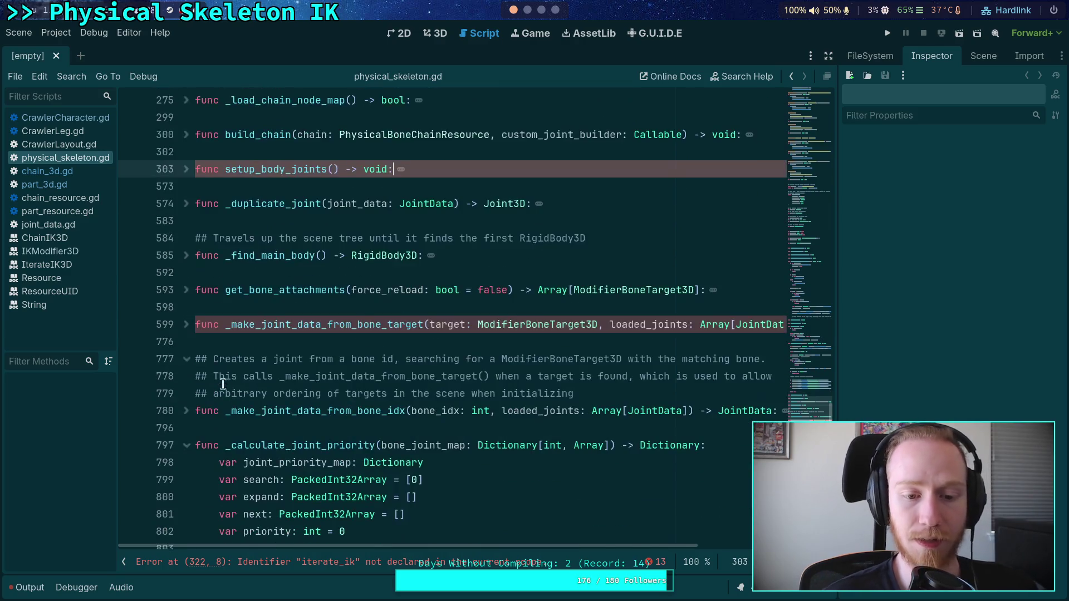
click(187, 324)
click(187, 324)
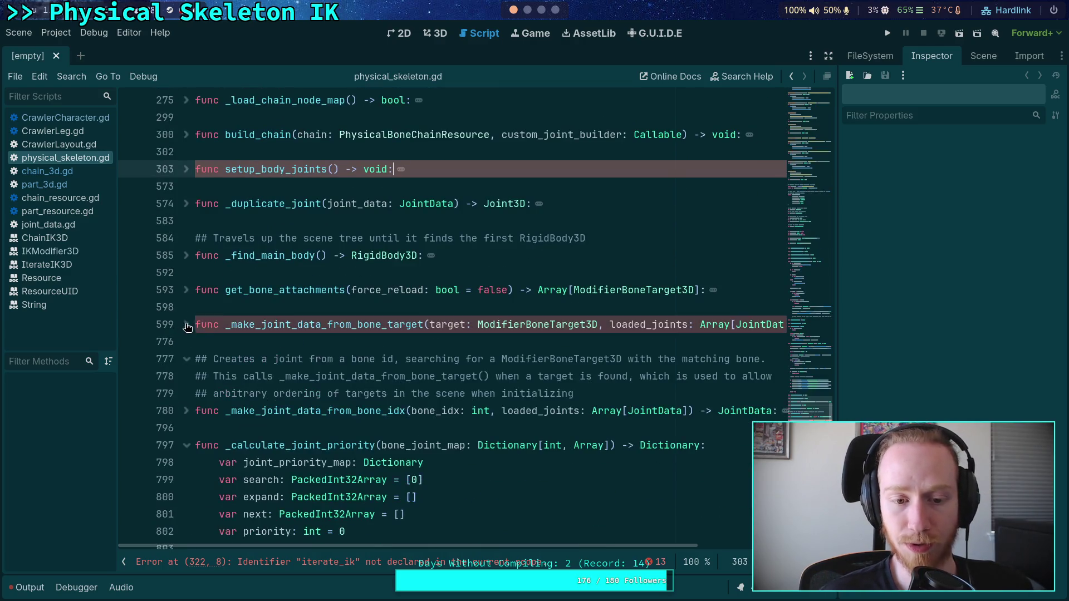
click(186, 446)
click(234, 341)
scroll(234, 341, up, 6)
scroll(234, 341, down, 8)
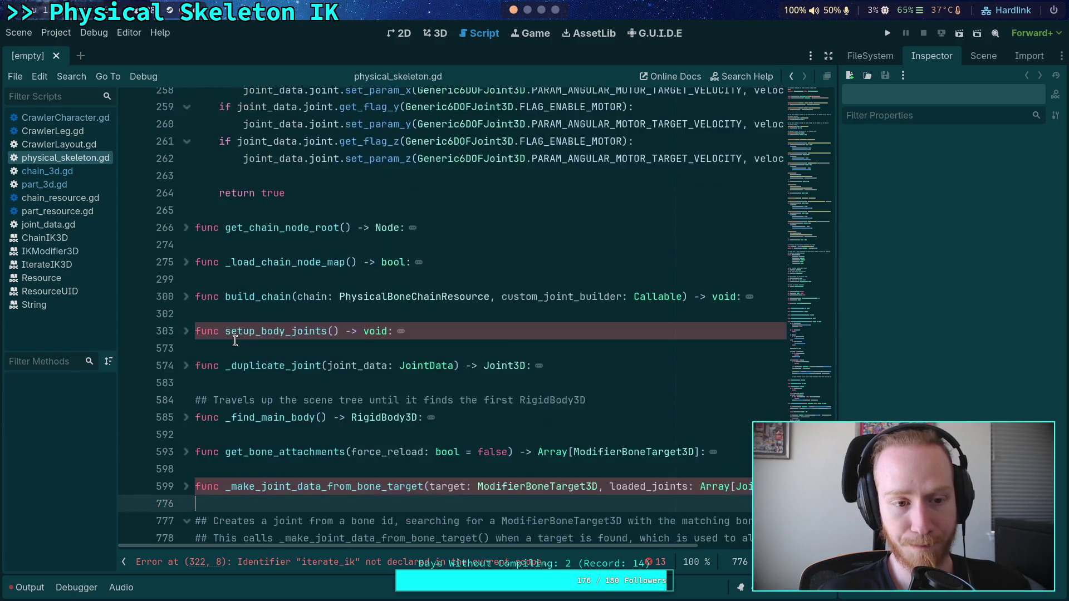
scroll(234, 341, up, 7)
scroll(234, 341, up, 5)
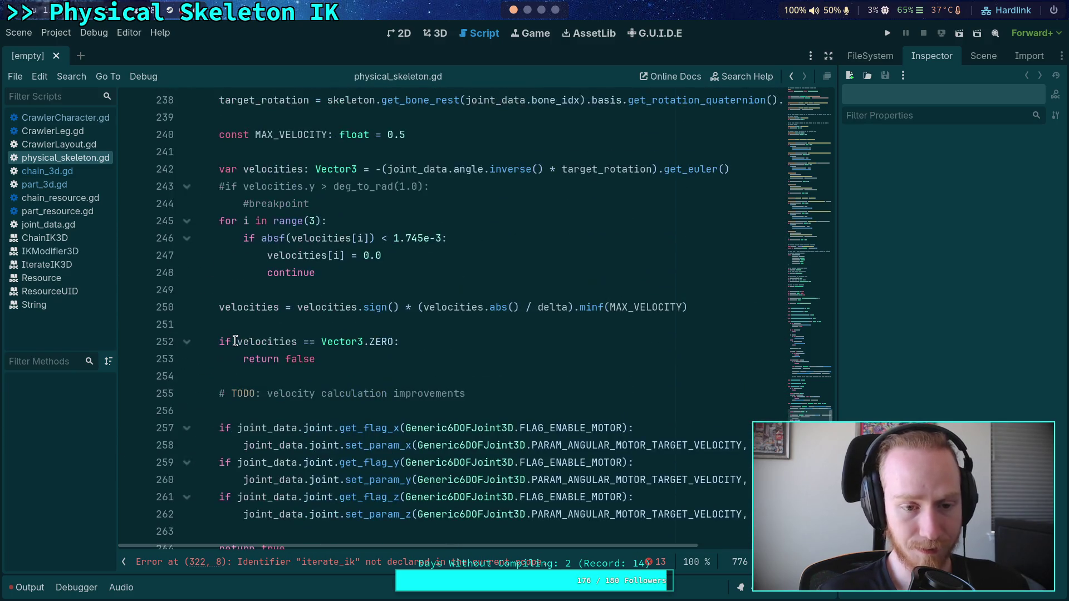
click(246, 414)
scroll(246, 414, up, 8)
scroll(246, 413, down, 10)
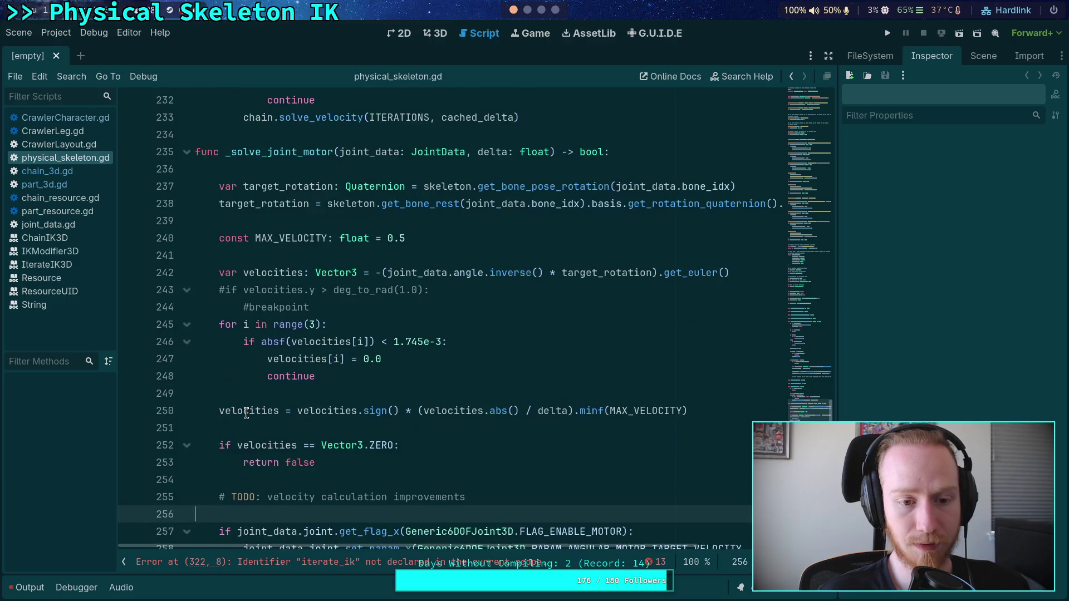
click(70, 190)
scroll(386, 369, down, 10)
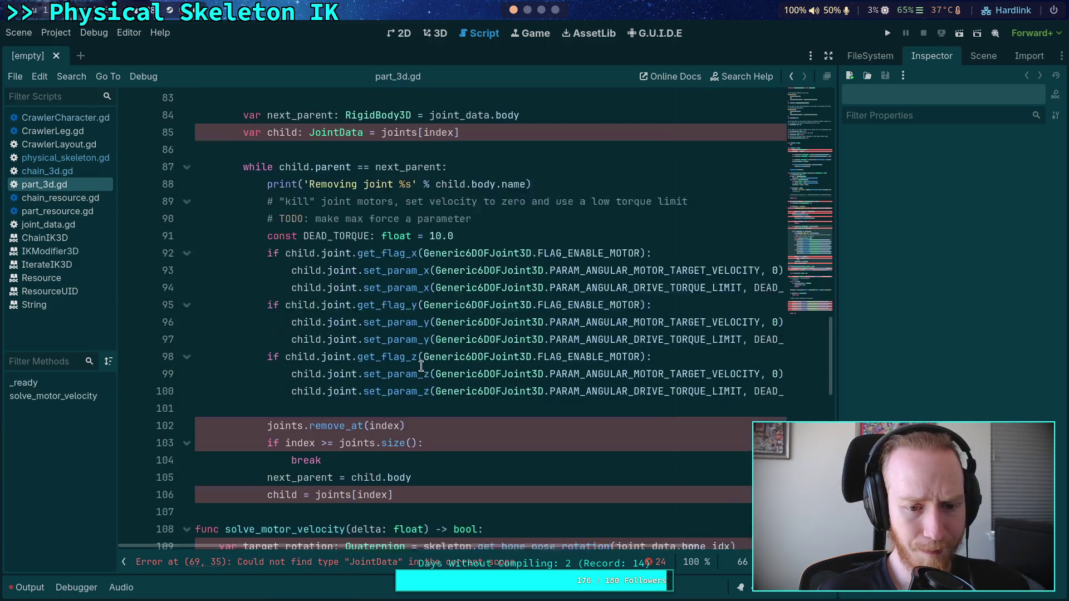
scroll(385, 370, up, 4)
scroll(385, 369, up, 6)
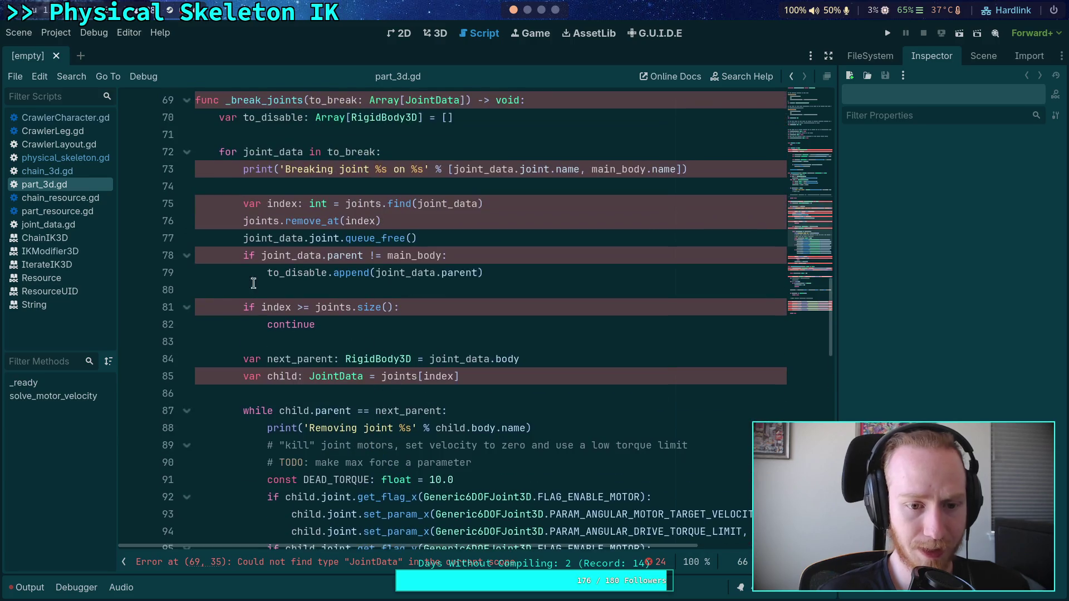
click(76, 160)
mouse_move(345, 438)
mouse_down()
mouse_move(240, 410)
mouse_move(165, 309)
mouse_up()
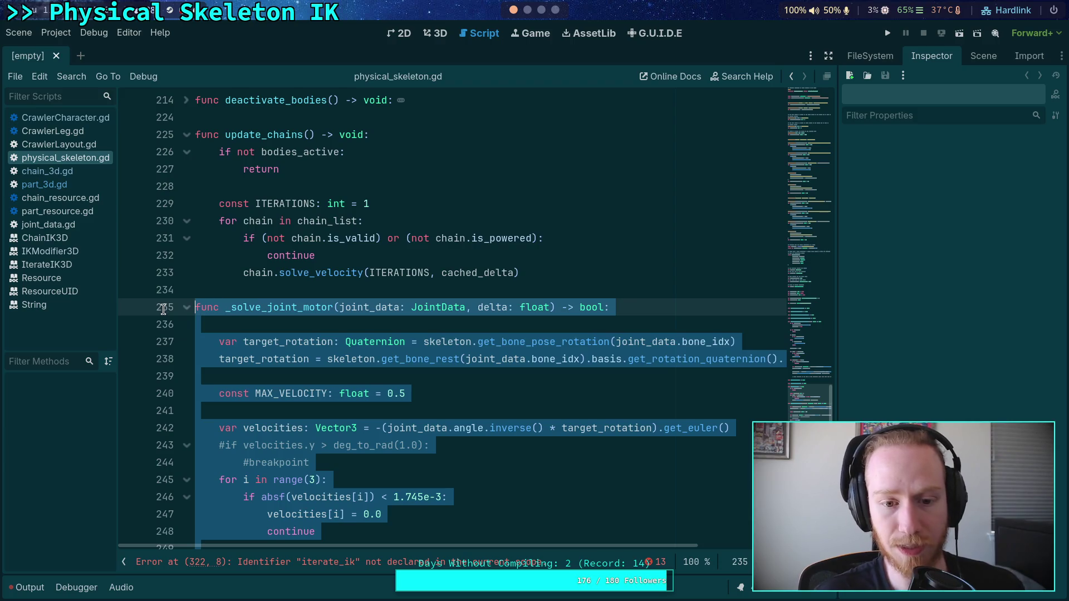
Delete the _solve_joint_motor function and its leftover blank lines
key(BackSpace)
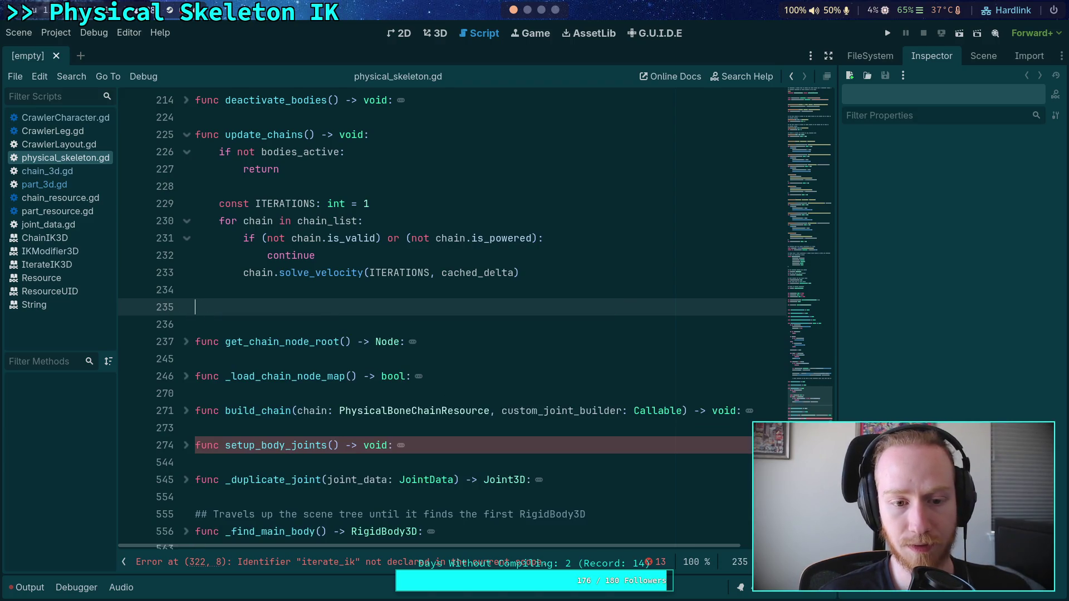
key(BackSpace)
key(BackSpace)
scroll(282, 328, up, 2)
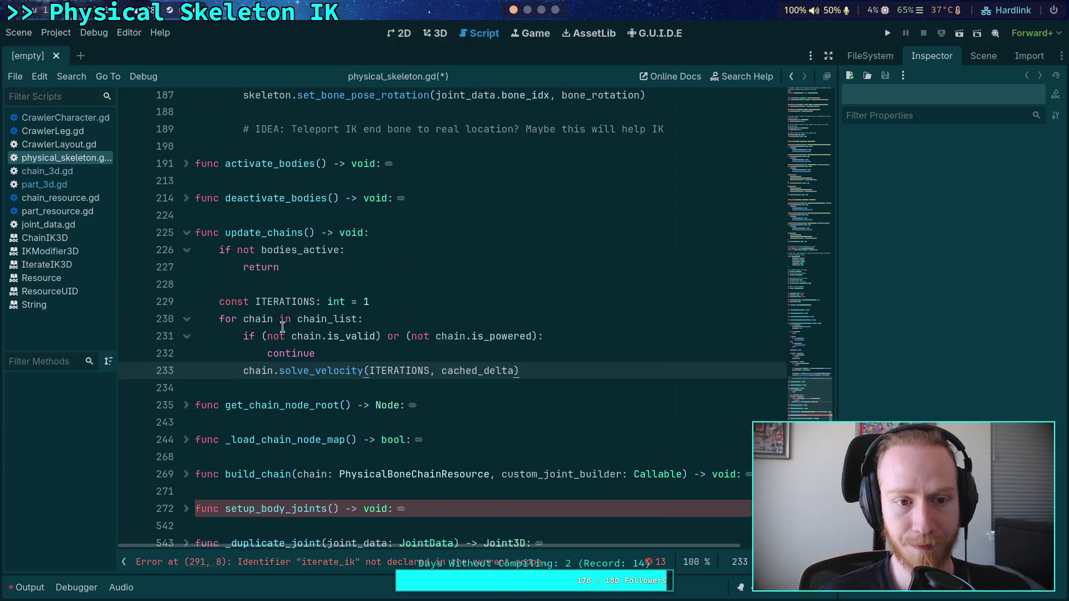
click(312, 388)
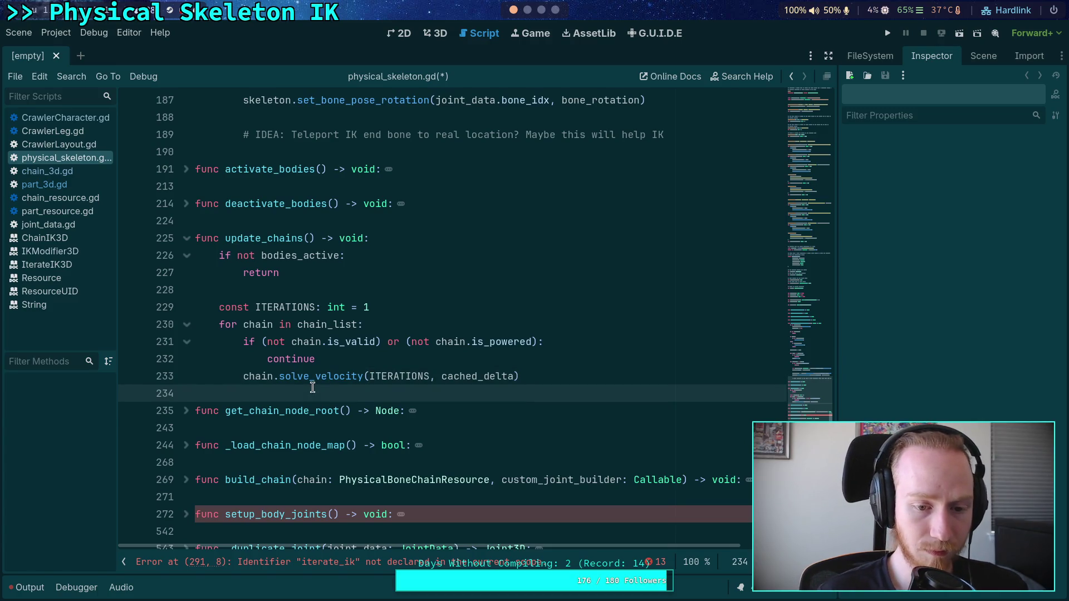
click(186, 412)
click(186, 412)
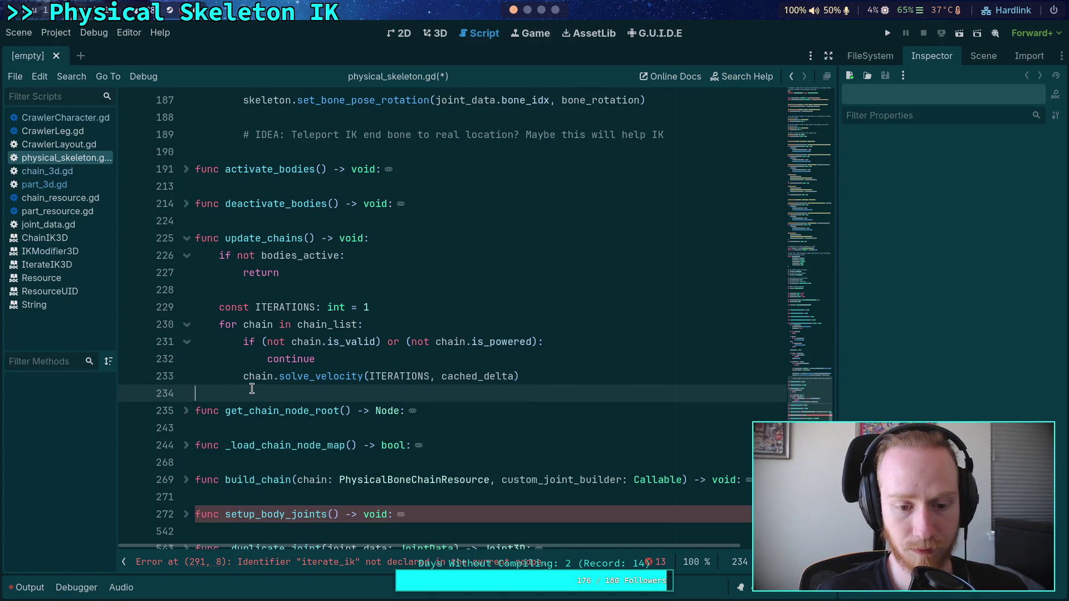
scroll(256, 390, up, 1)
scroll(250, 401, down, 3)
scroll(254, 381, up, 4)
scroll(253, 381, up, 4)
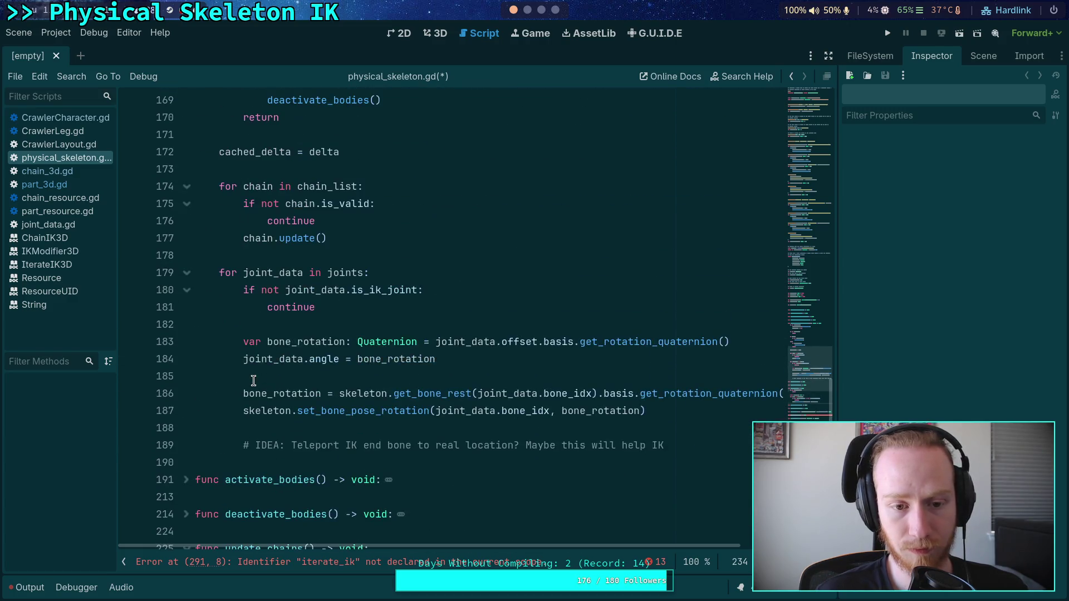
scroll(253, 381, down, 13)
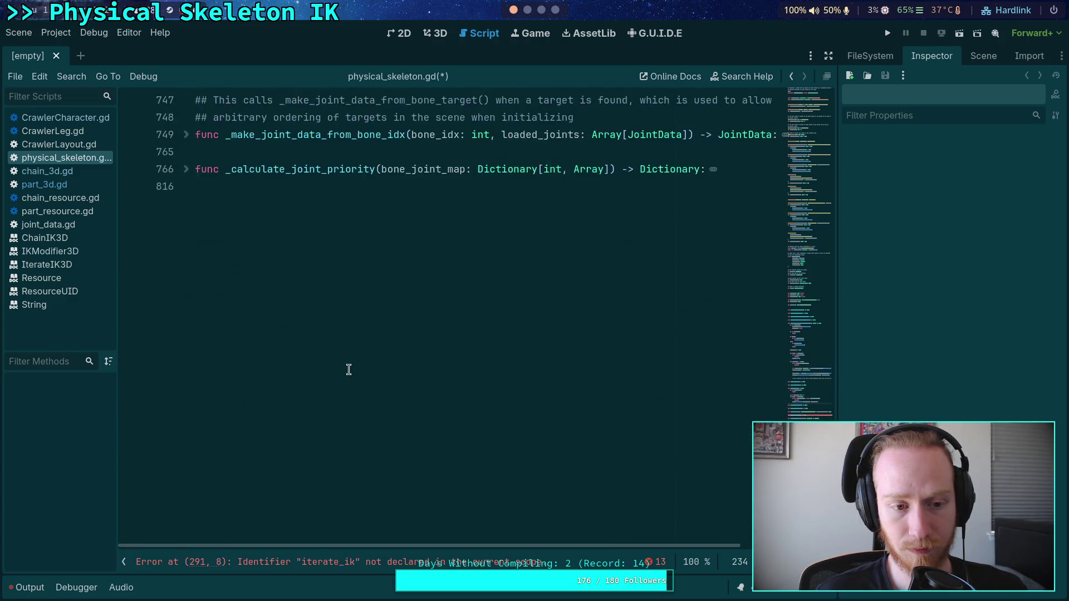
scroll(348, 369, up, 4)
scroll(349, 370, up, 20)
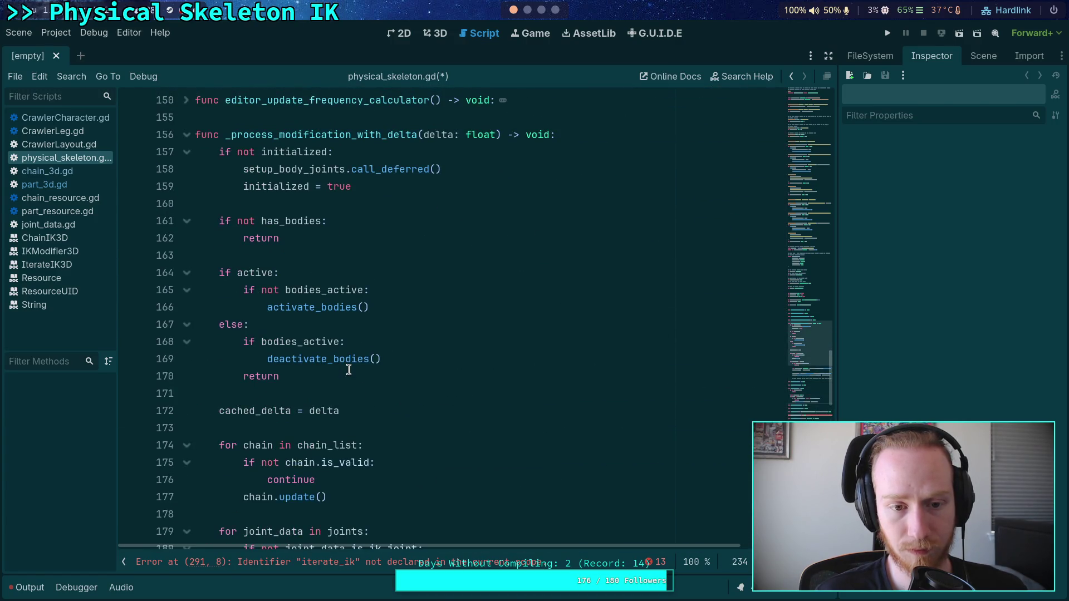
scroll(348, 369, down, 4)
scroll(349, 370, down, 2)
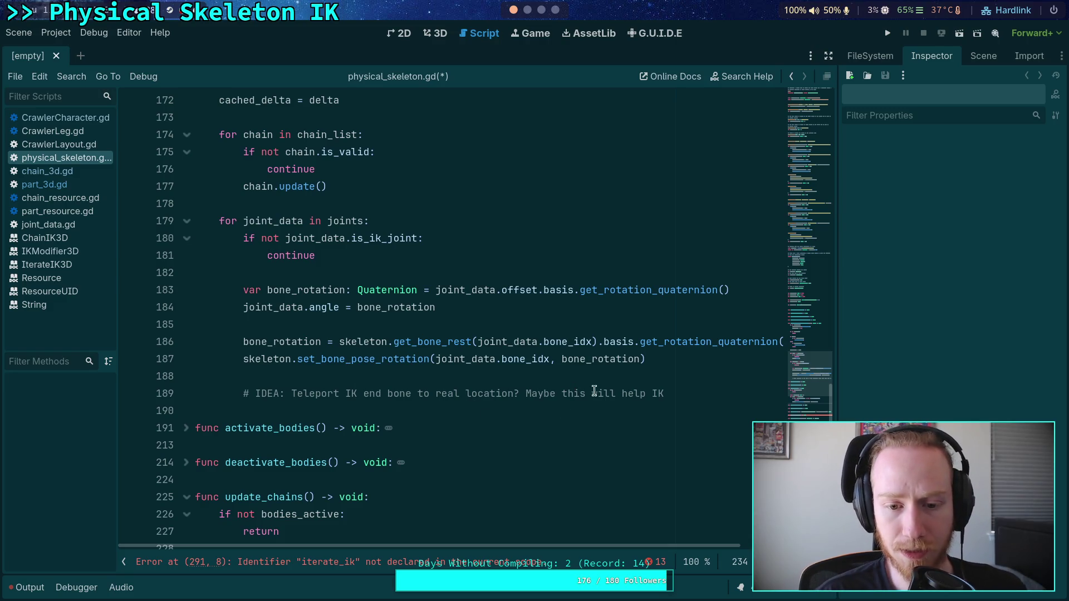
Cut the IK joint bone-rotation loop following the chain.update() loop
click(698, 393)
key(shift+Up)
key(shift+Up)
key(shift+Up)
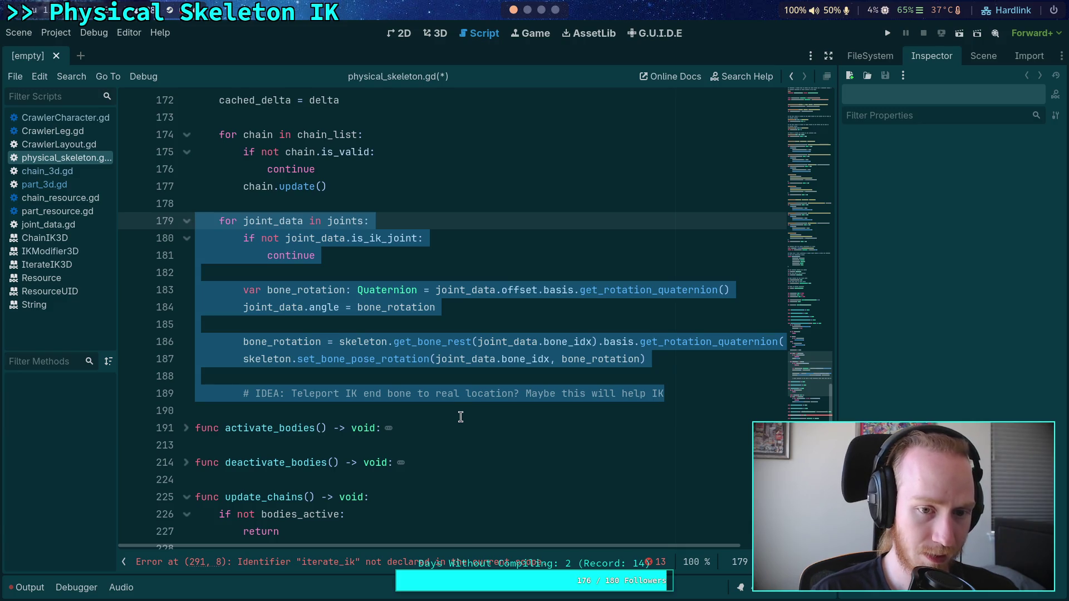
key(BackSpace)
key(BackSpace)
key(Left)
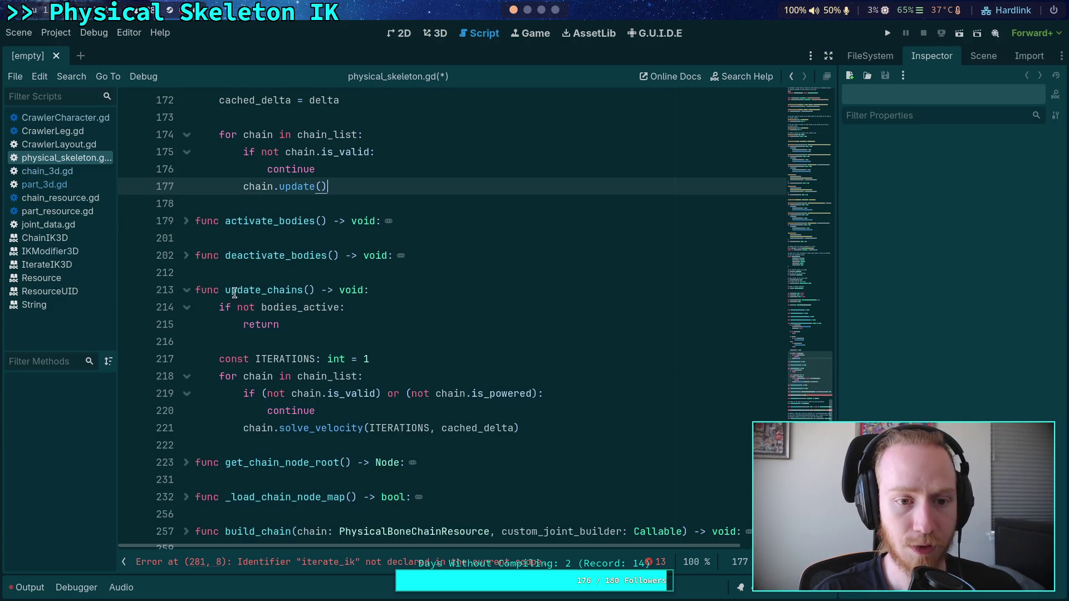
scroll(209, 332, up, 4)
Paste the IK joint loop into part_3d.gd's update() right after _break_joints(to_remove)
click(60, 185)
scroll(327, 372, up, 6)
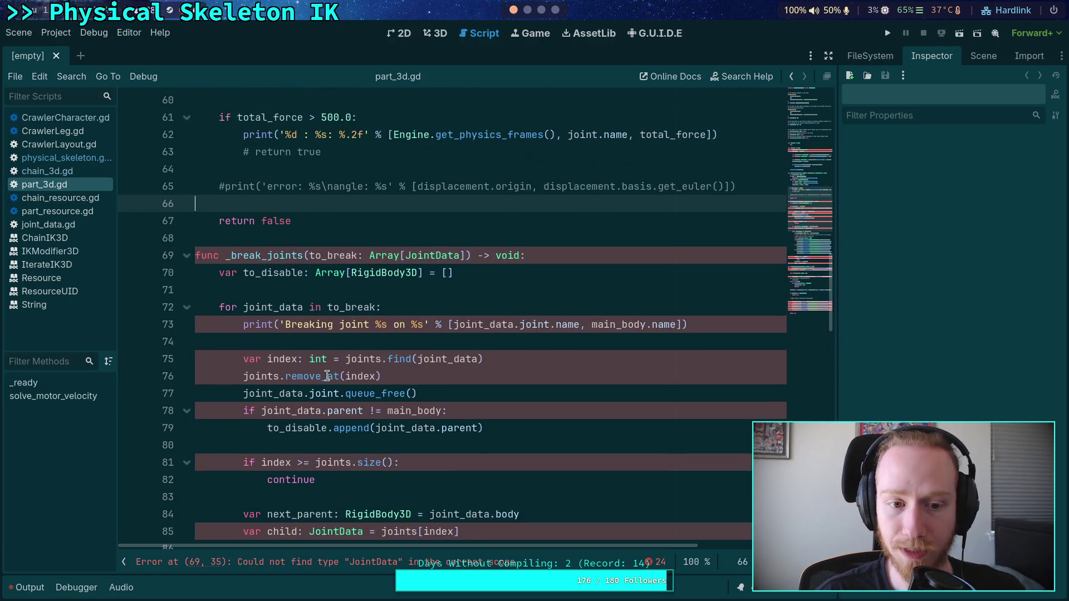
scroll(328, 372, up, 5)
scroll(343, 349, down, 3)
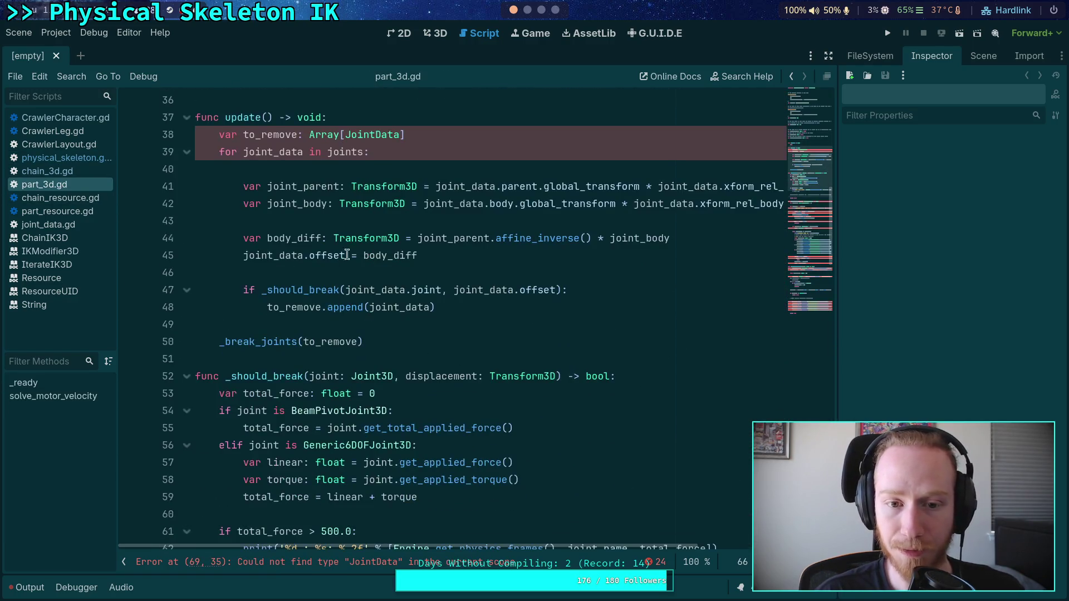
click(533, 313)
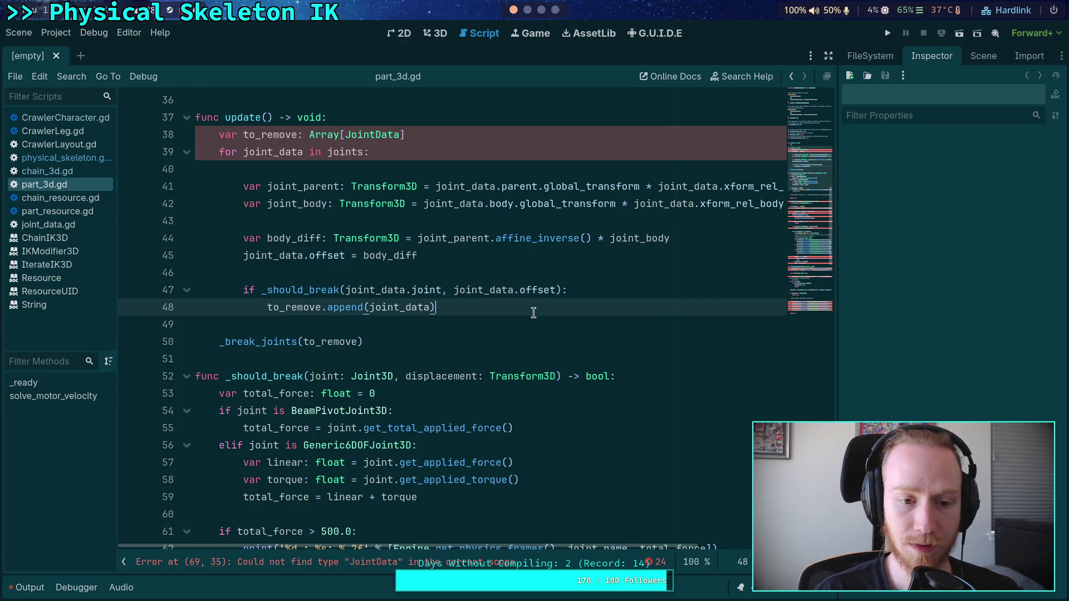
click(388, 340)
key(Return)
key(Return)
key(ctrl+v)
Dedent the pasted loop one level and check it against the update() header
click(241, 358)
key(BackSpace)
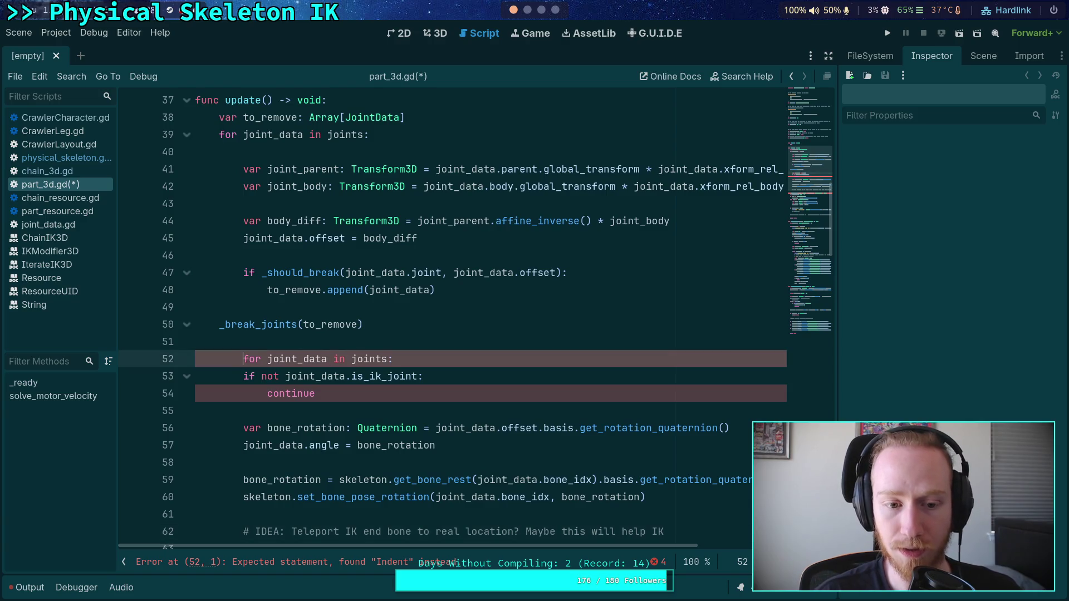
click(344, 342)
click(365, 428)
scroll(366, 428, down, 2)
scroll(366, 429, up, 2)
scroll(345, 404, up, 1)
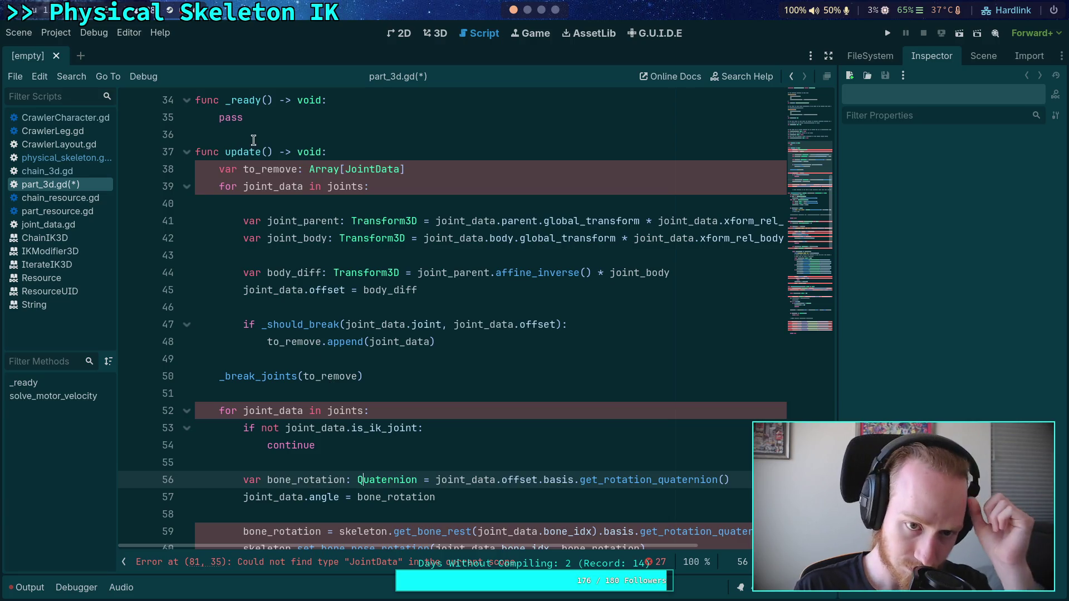
click(264, 154)
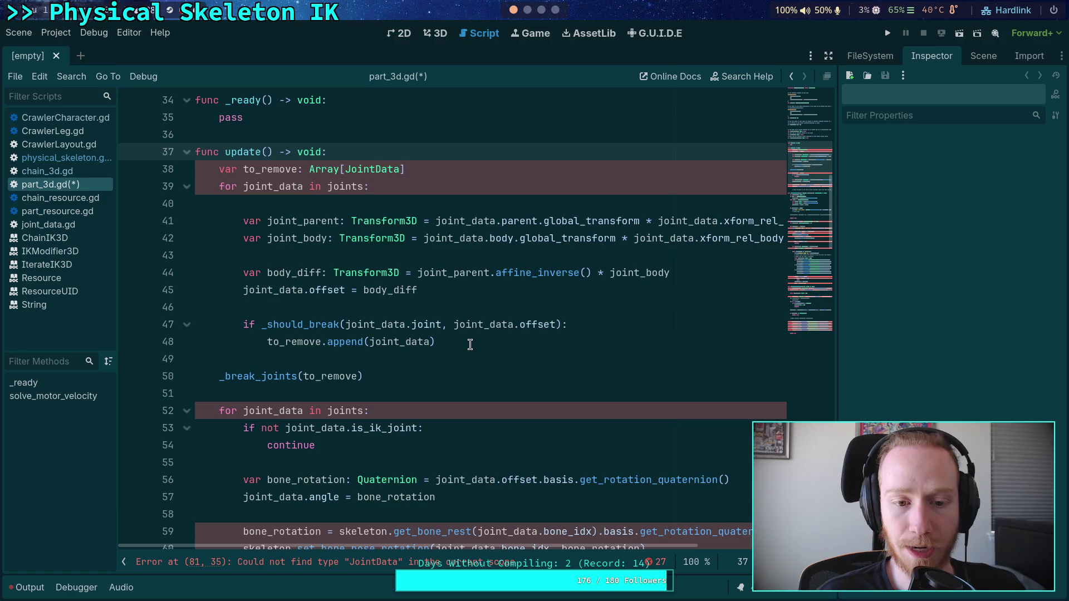
Review update()'s parent and body transform expressions and collapse _break_joints
scroll(470, 345, down, 3)
scroll(470, 343, up, 2)
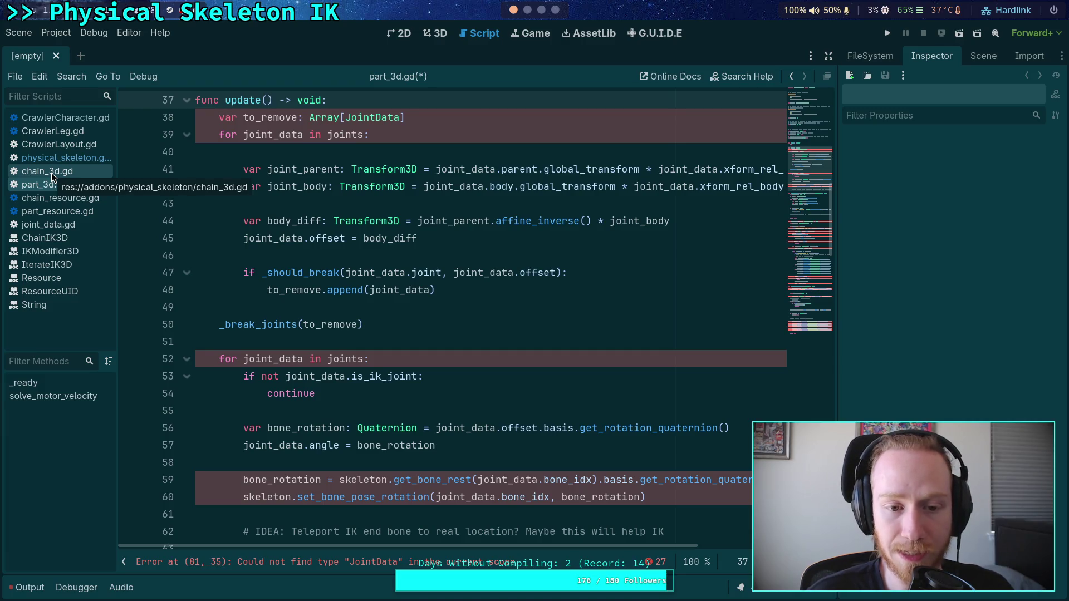
mouse_move(328, 169)
mouse_down()
mouse_move(685, 170)
mouse_move(616, 180)
mouse_up()
click(496, 186)
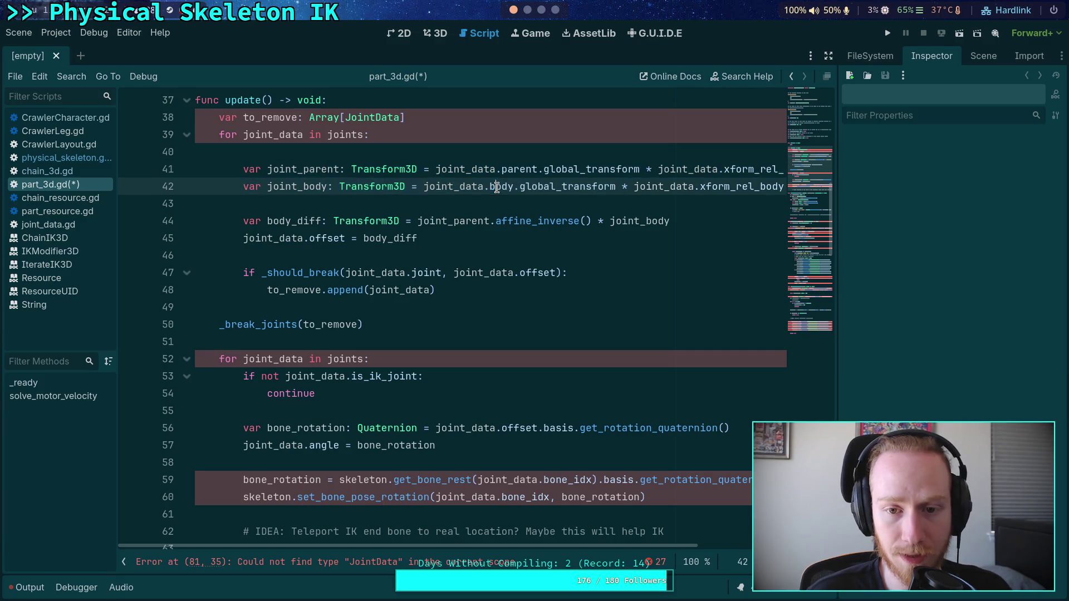
scroll(457, 203, down, 7)
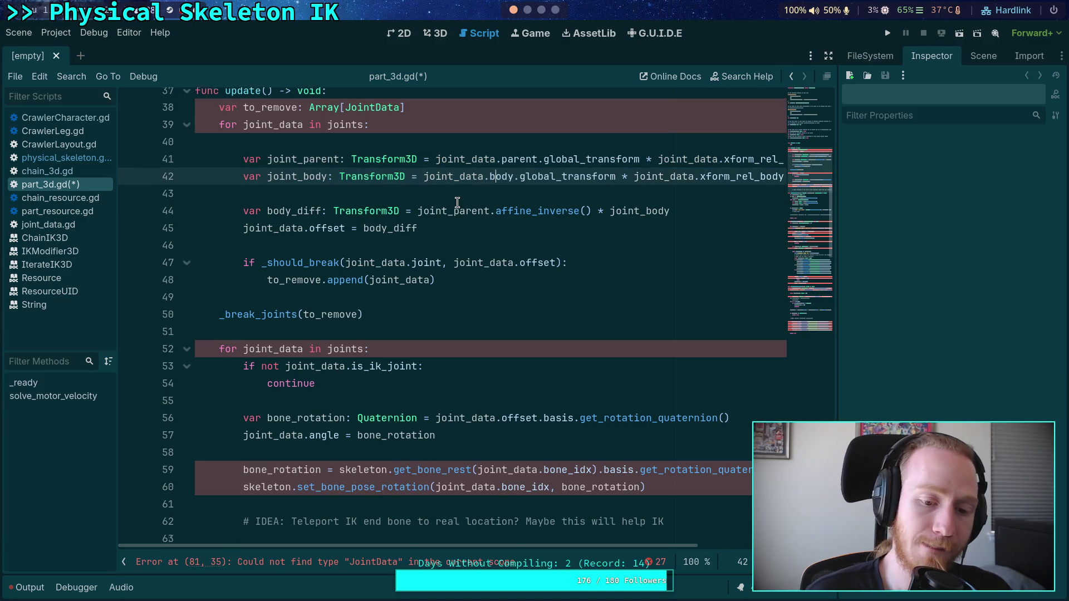
scroll(403, 314, down, 4)
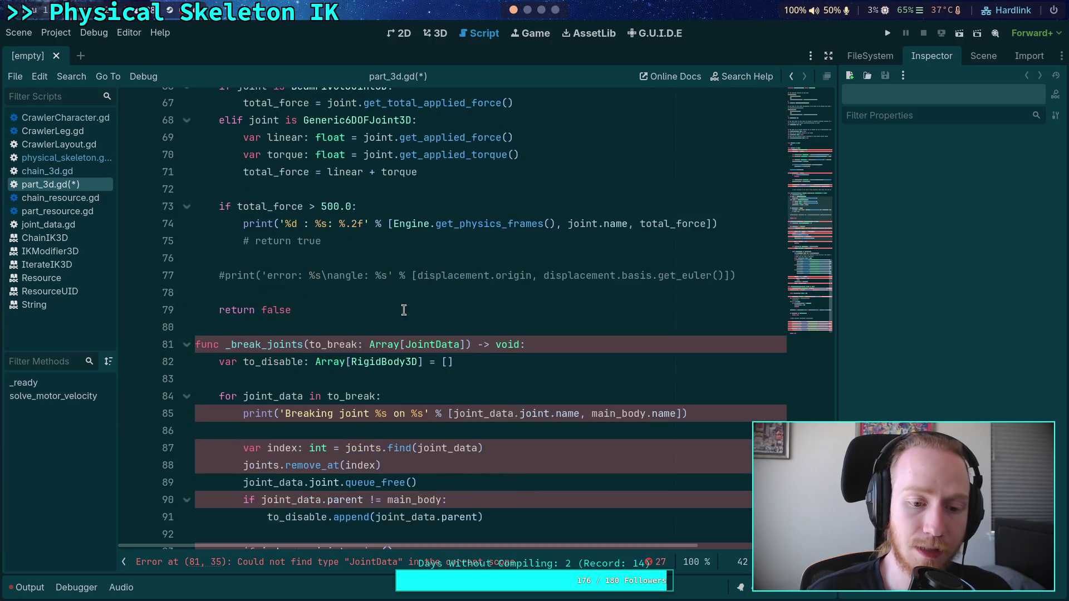
click(187, 290)
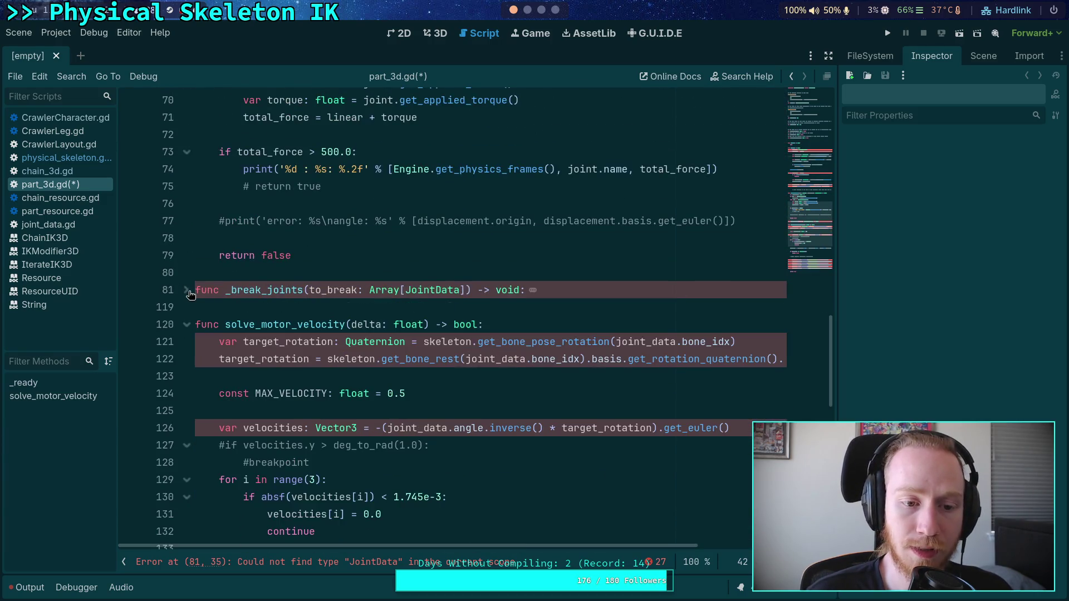
Inspect solve_motor_velocity's target_rotation lines and the pasted IK joint loop at lines 52–60
drag(260, 342, 588, 357)
drag(208, 342, 534, 357)
scroll(535, 357, up, 3)
scroll(535, 356, up, 8)
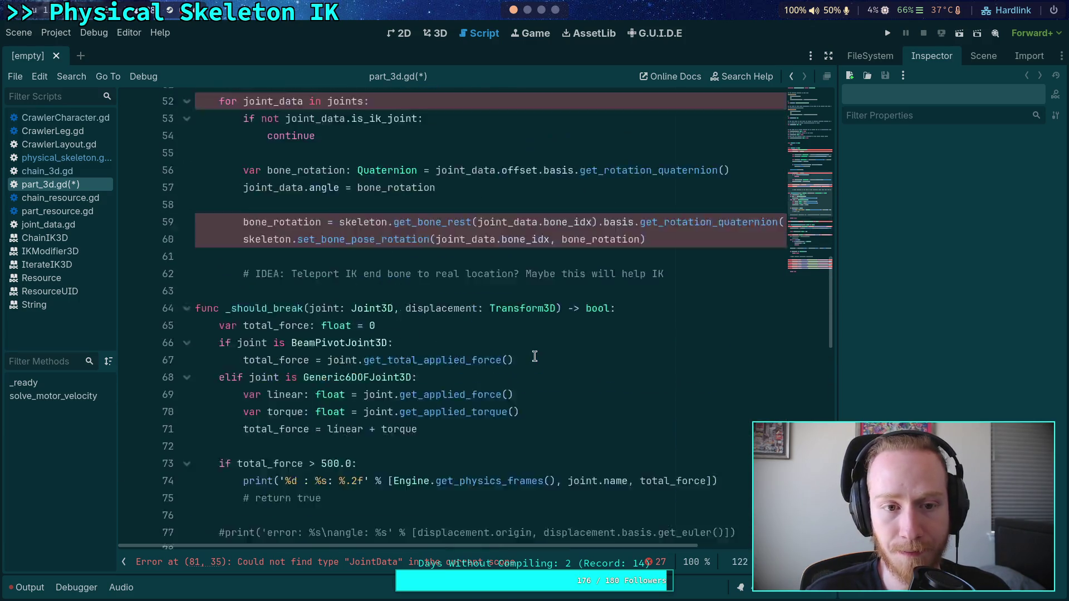
scroll(534, 357, up, 1)
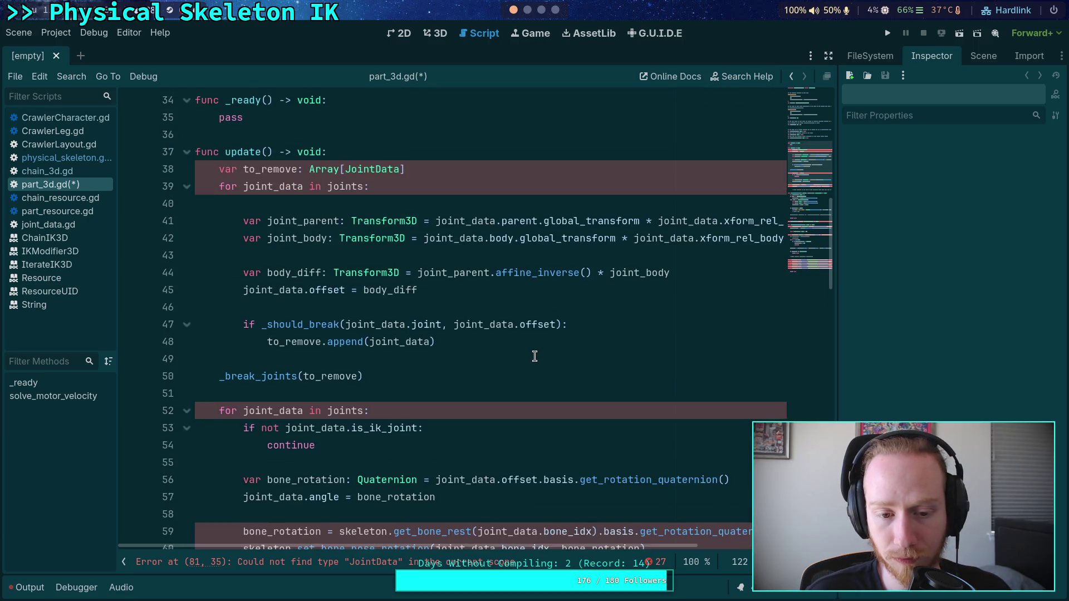
scroll(535, 356, down, 2)
mouse_move(646, 445)
mouse_down()
mouse_move(654, 440)
mouse_move(196, 310)
mouse_up()
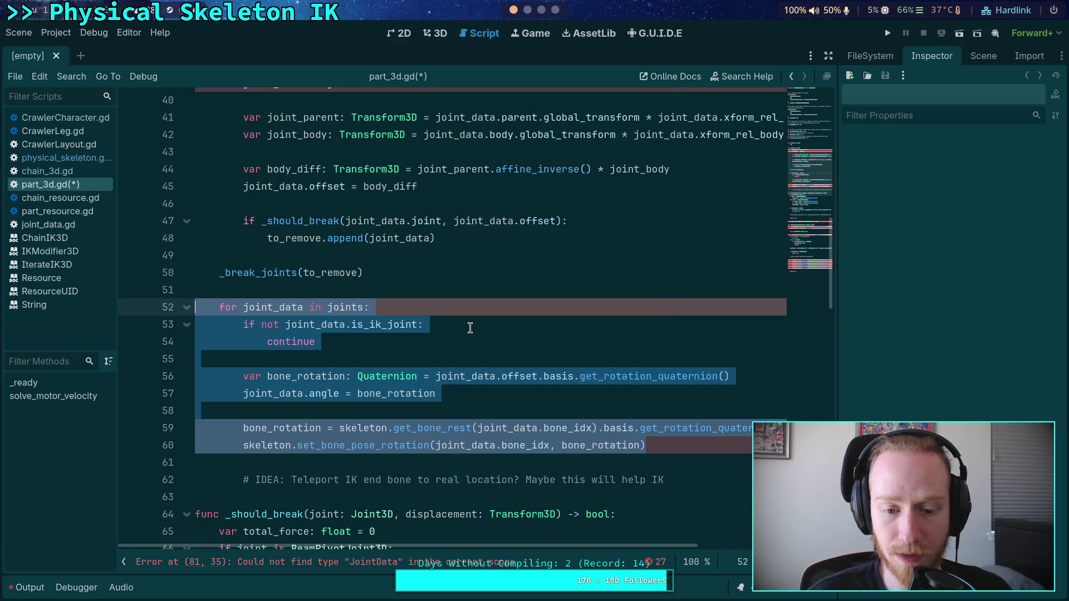
click(484, 289)
scroll(484, 286, up, 3)
scroll(485, 286, down, 2)
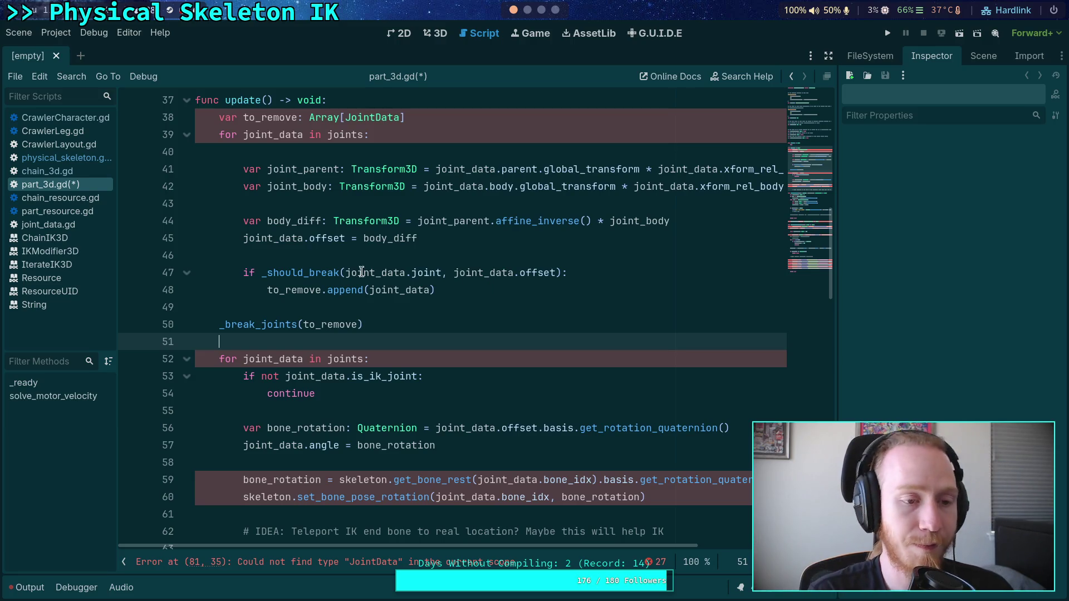
click(68, 172)
scroll(288, 267, up, 10)
scroll(288, 267, up, 5)
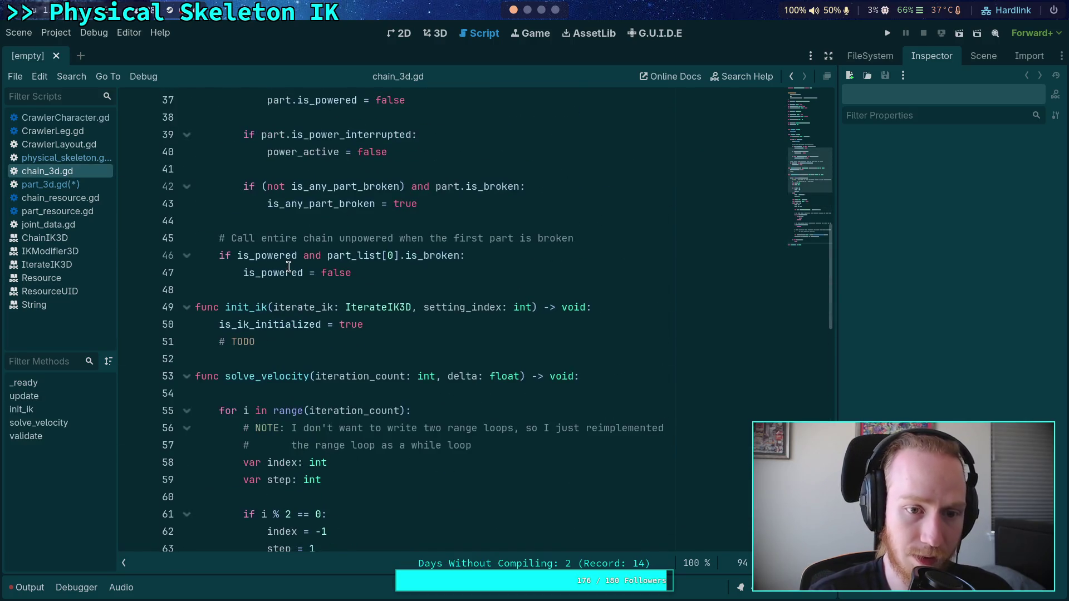
scroll(289, 266, up, 5)
scroll(273, 262, down, 1)
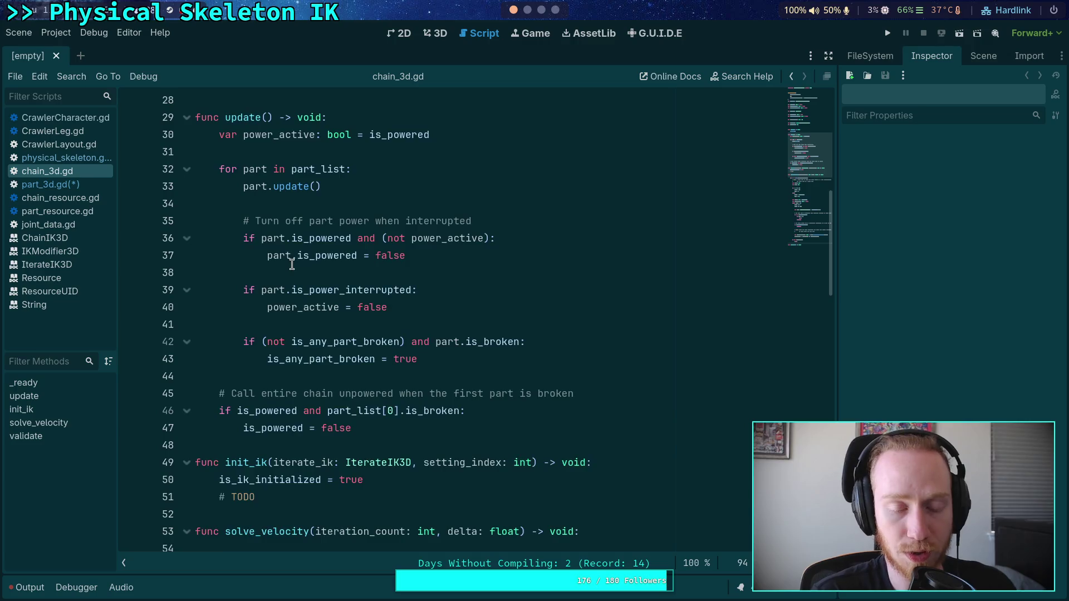
click(187, 169)
click(187, 169)
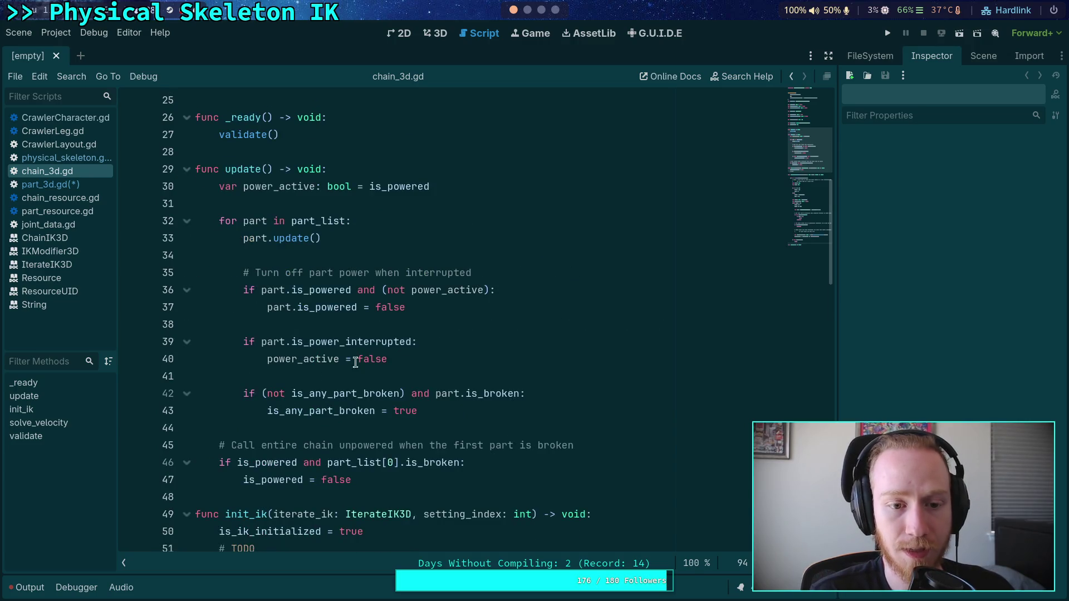
mouse_move(426, 412)
mouse_down()
mouse_move(217, 240)
mouse_move(185, 252)
mouse_up()
click(447, 348)
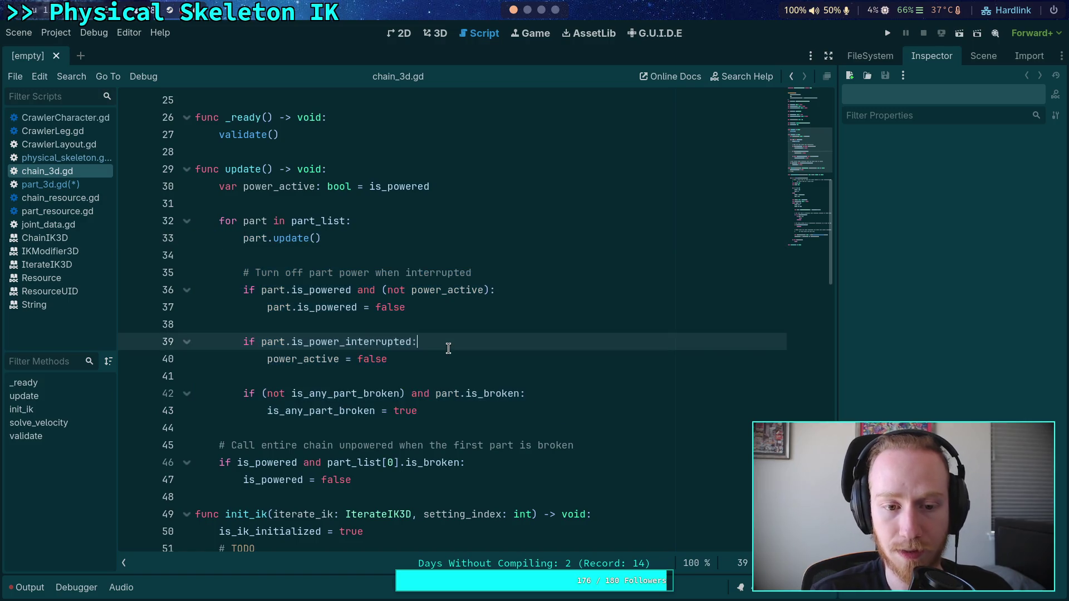
click(69, 185)
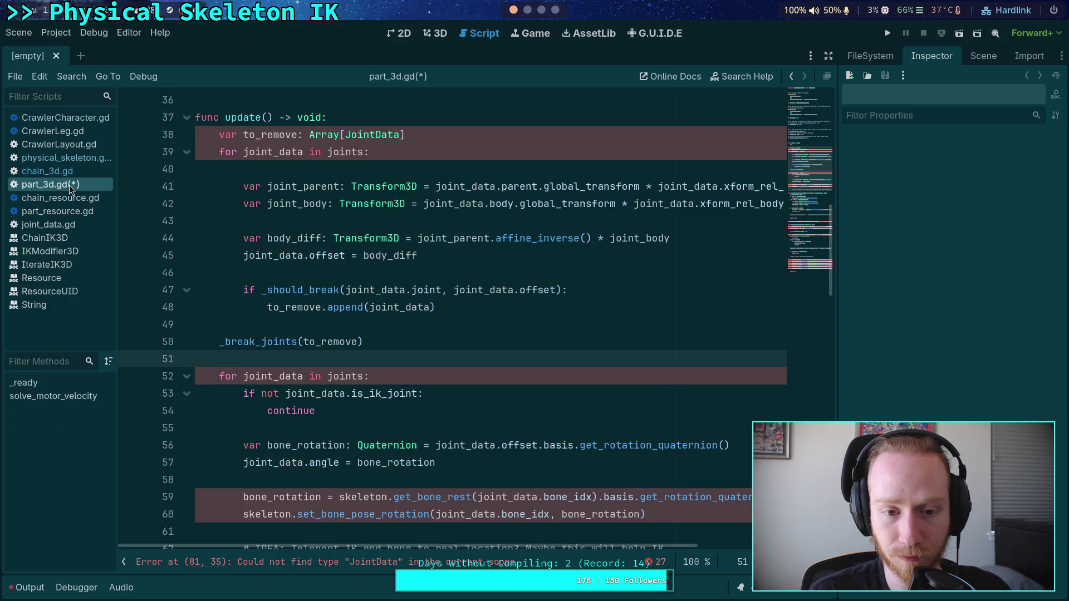
Examine the pasted IK joint loop and the skeleton bone-rest call on line 59
click(477, 324)
scroll(477, 323, up, 1)
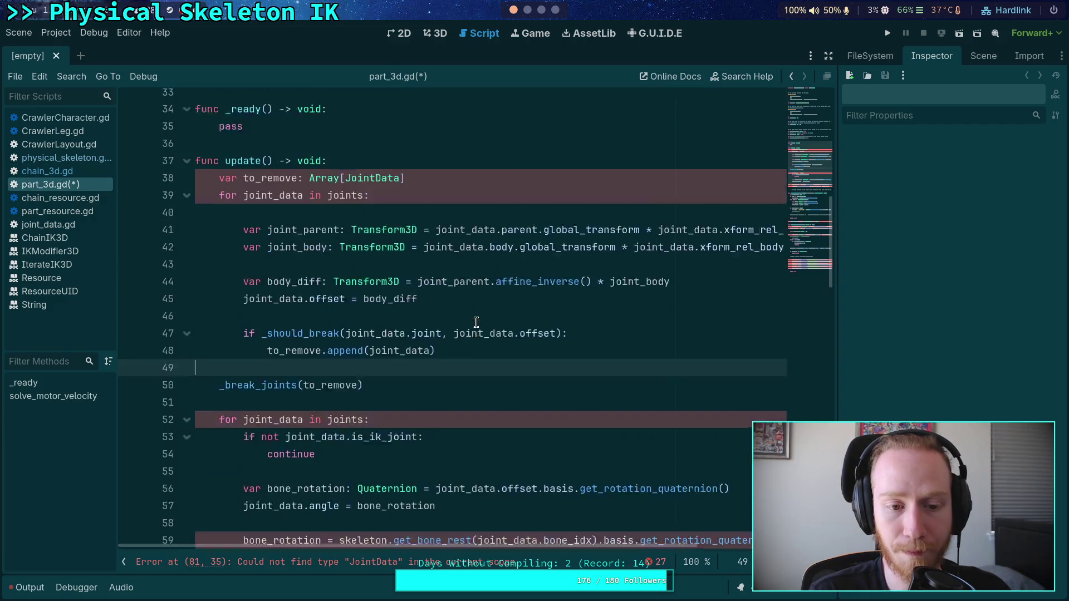
scroll(476, 323, down, 5)
scroll(477, 322, up, 2)
drag(679, 440, 271, 275)
click(315, 262)
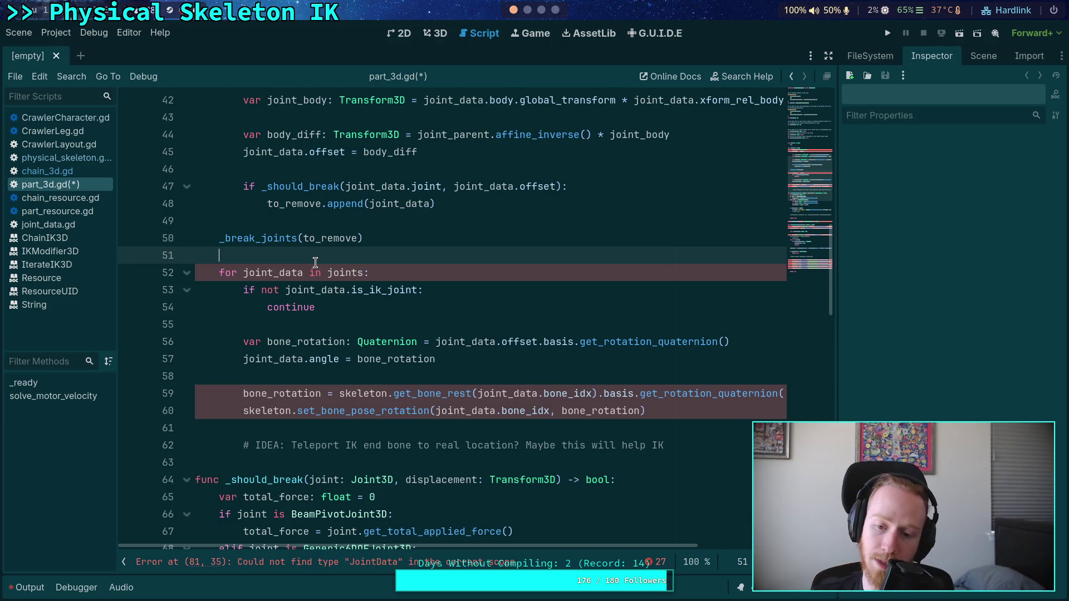
mouse_move(536, 547)
mouse_down()
mouse_move(729, 533)
mouse_move(419, 519)
mouse_up()
mouse_move(352, 393)
mouse_down()
mouse_move(716, 409)
mouse_move(815, 392)
mouse_up()
mouse_move(663, 393)
mouse_down()
mouse_move(223, 393)
mouse_move(339, 393)
mouse_up()
scroll(436, 540, down, 8)
scroll(479, 501, up, 15)
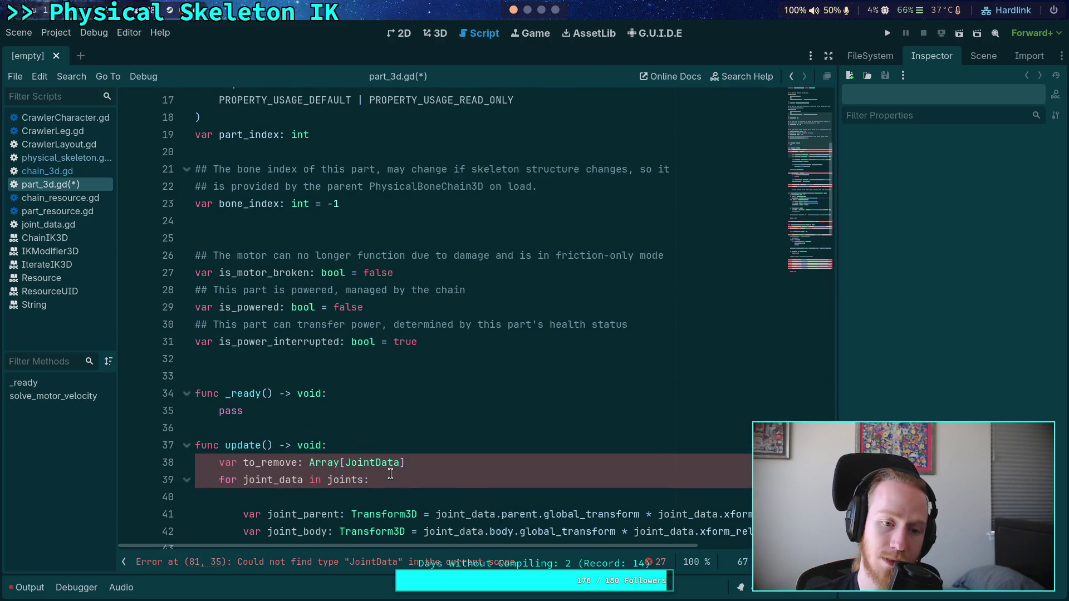
scroll(362, 443, up, 2)
Look up the bone_index variable near line 23, then go back to chain_3d.gd
double_click(248, 307)
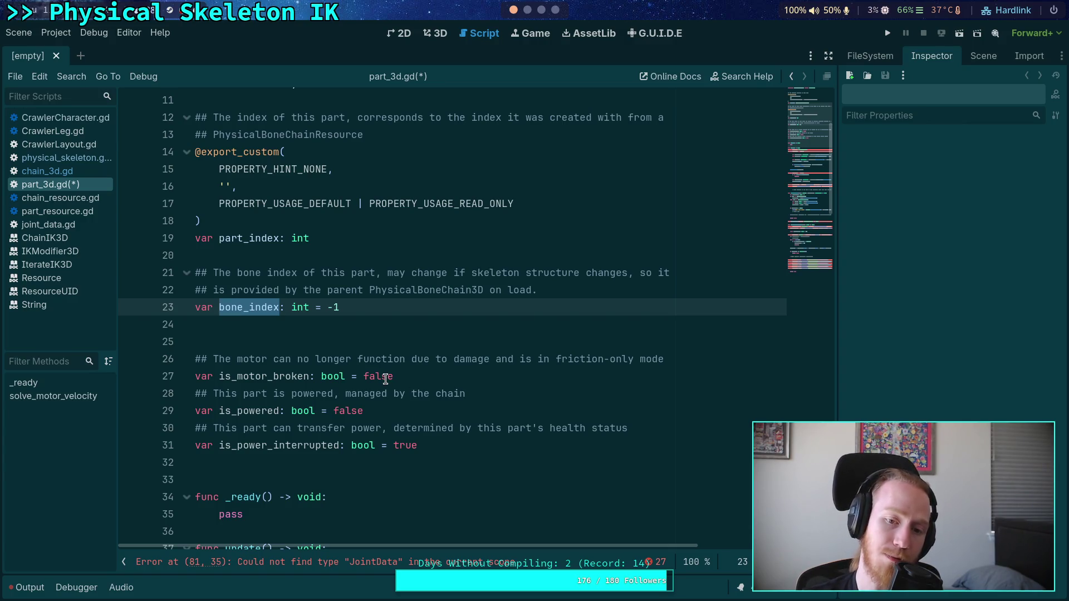
click(393, 255)
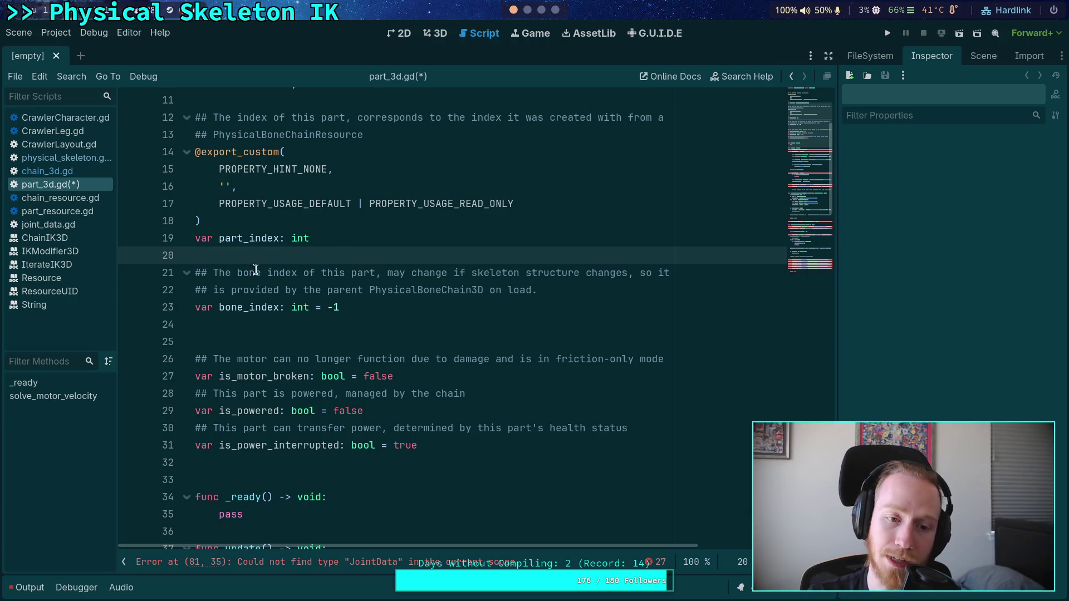
click(249, 240)
double_click(253, 304)
scroll(337, 343, down, 16)
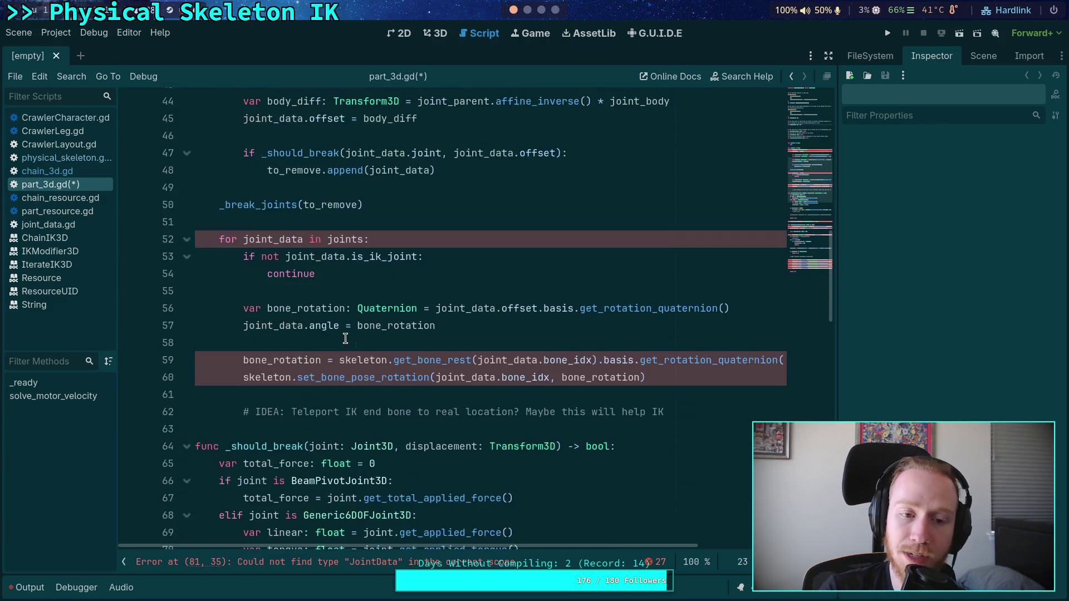
scroll(388, 362, up, 16)
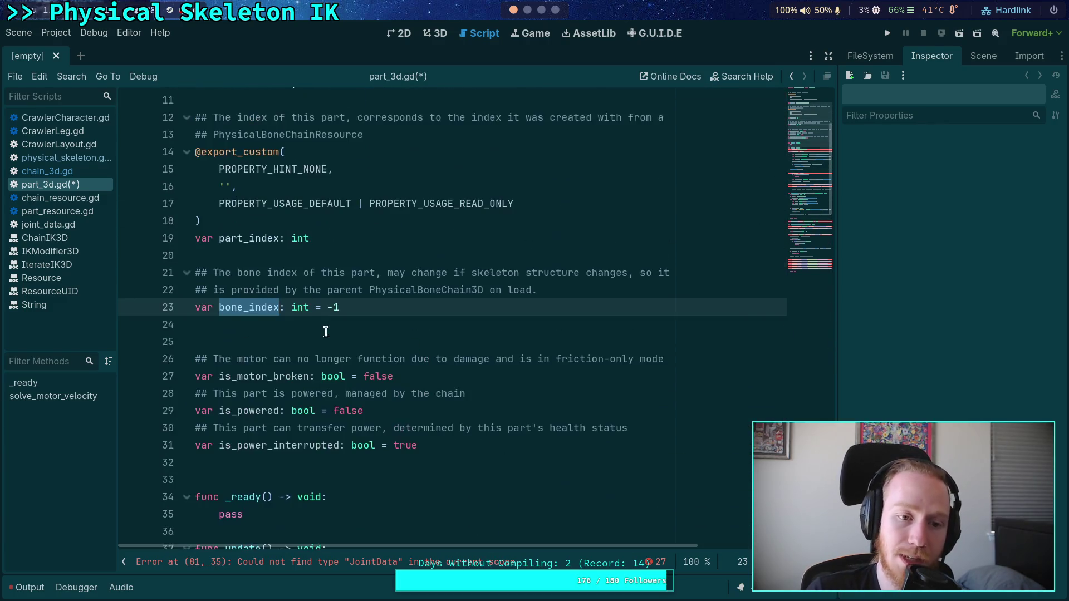
key(alt+Left)
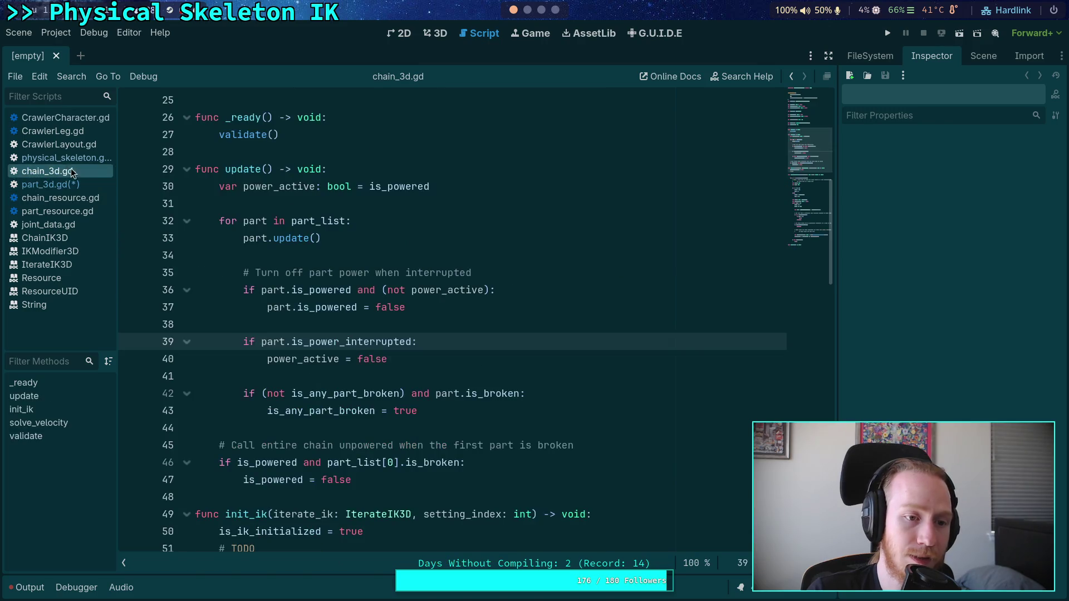
Declare var bone_list: PackedInt32Array on a new line above part_list
scroll(338, 340, down, 3)
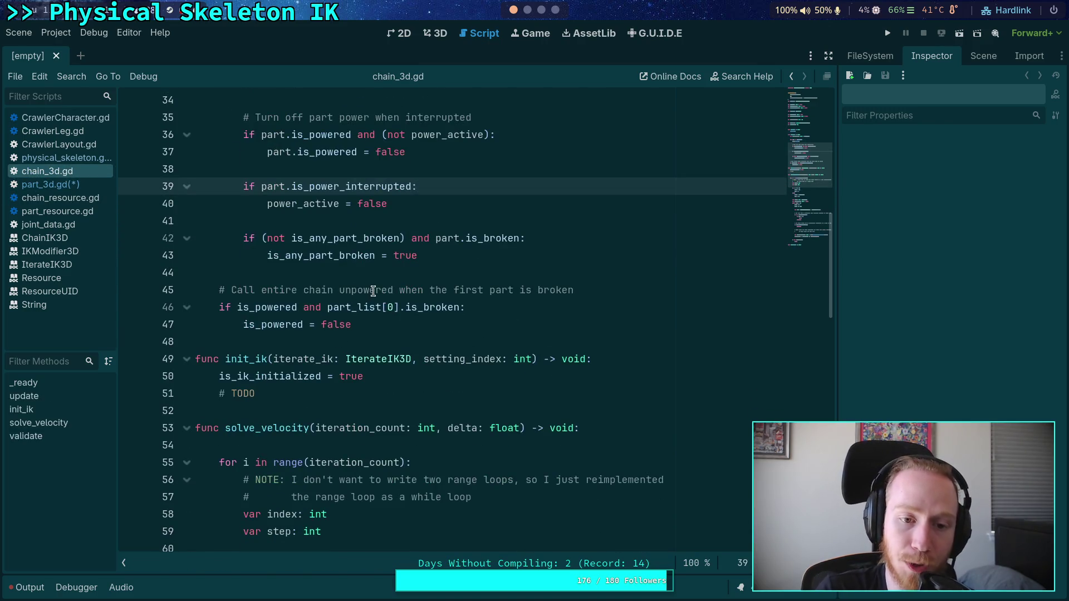
scroll(349, 295, down, 5)
scroll(346, 292, up, 5)
scroll(347, 292, up, 2)
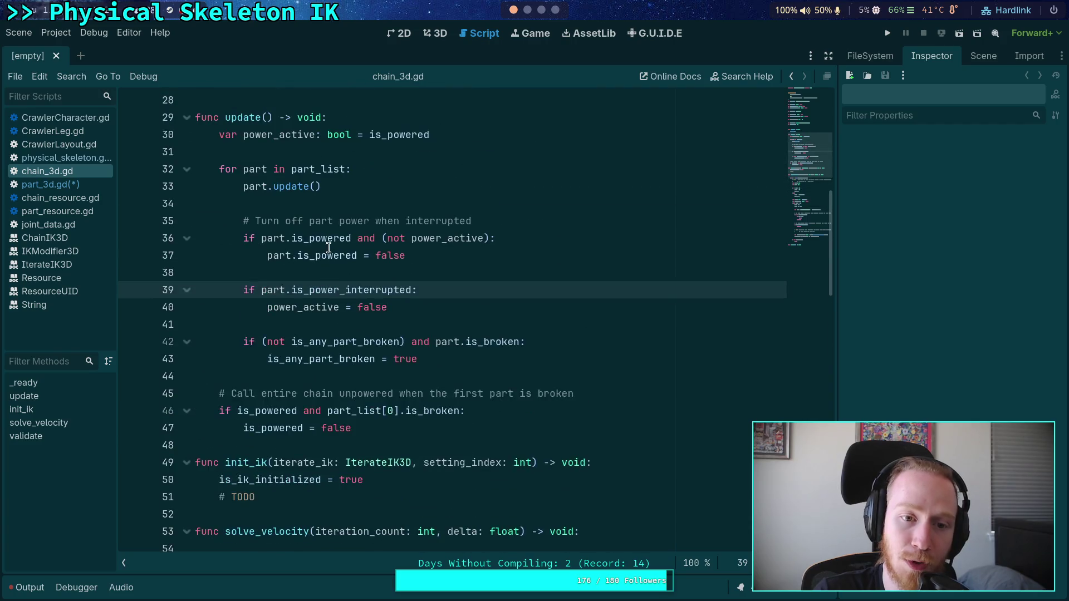
click(311, 181)
scroll(445, 239, up, 2)
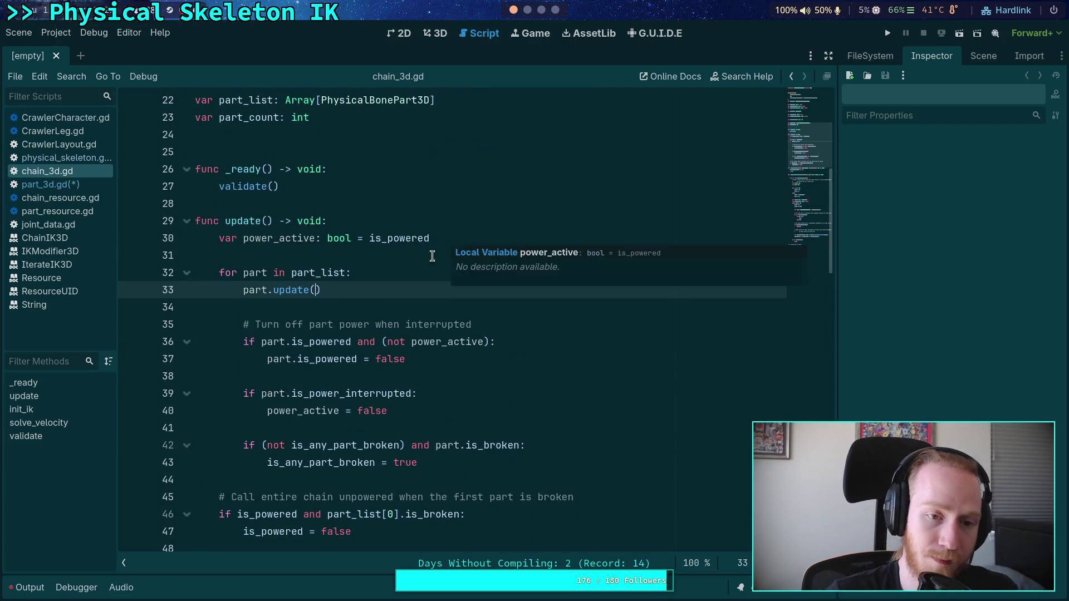
scroll(431, 262, up, 3)
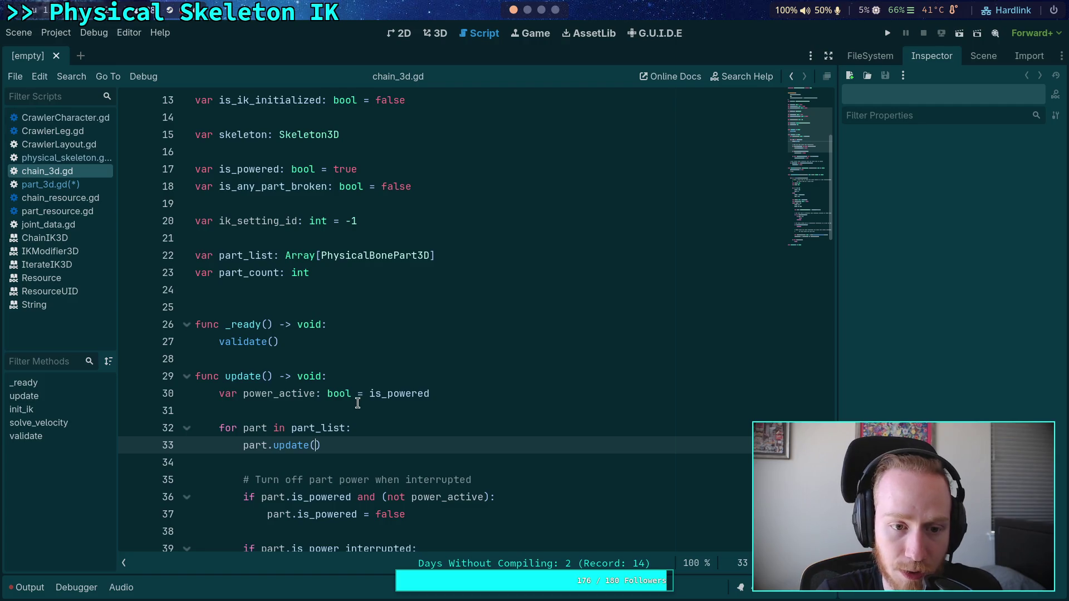
scroll(251, 271, up, 3)
scroll(271, 253, up, 1)
scroll(285, 262, down, 2)
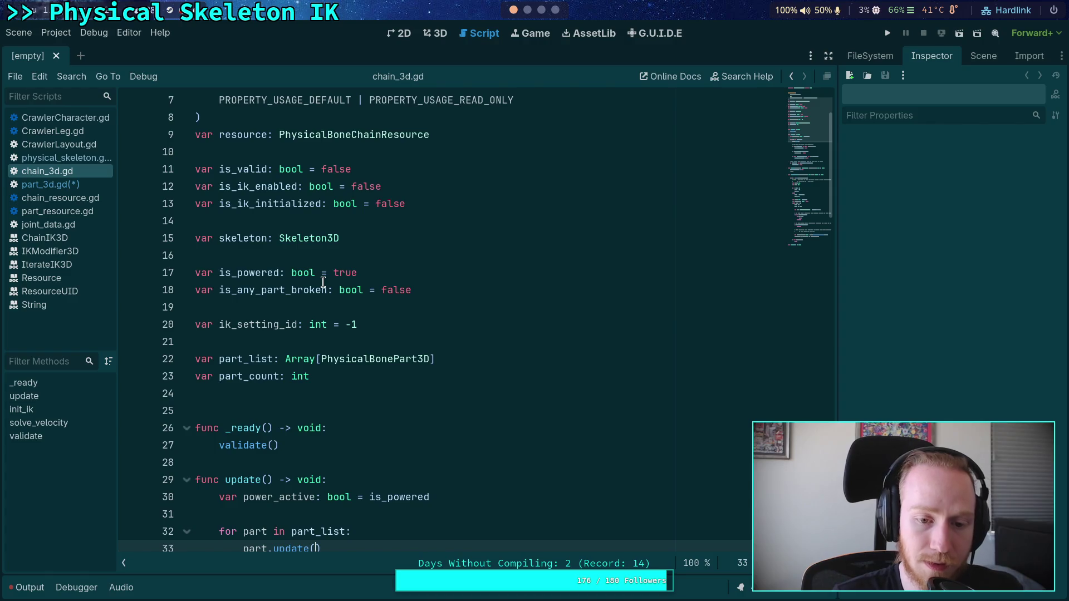
click(413, 343)
key(Return)
text(var bone_list: )
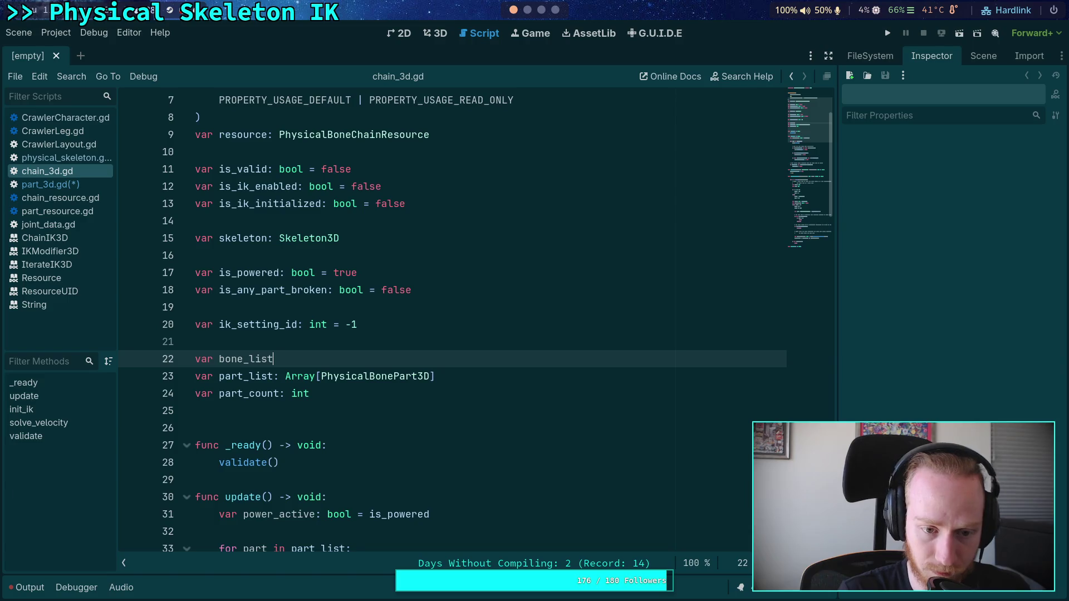
text(PackedInt)
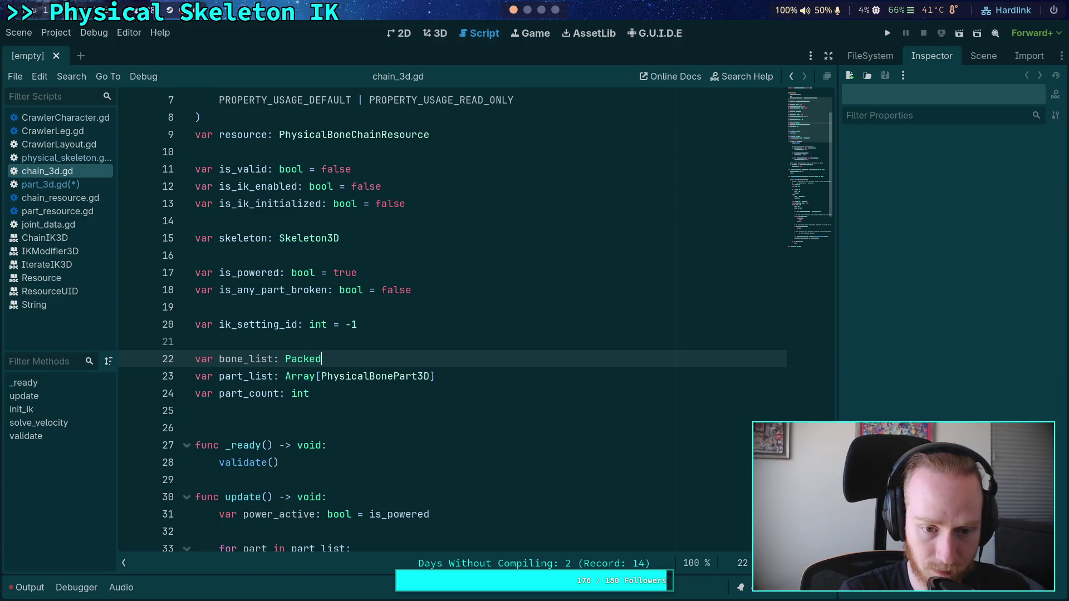
key(Return)
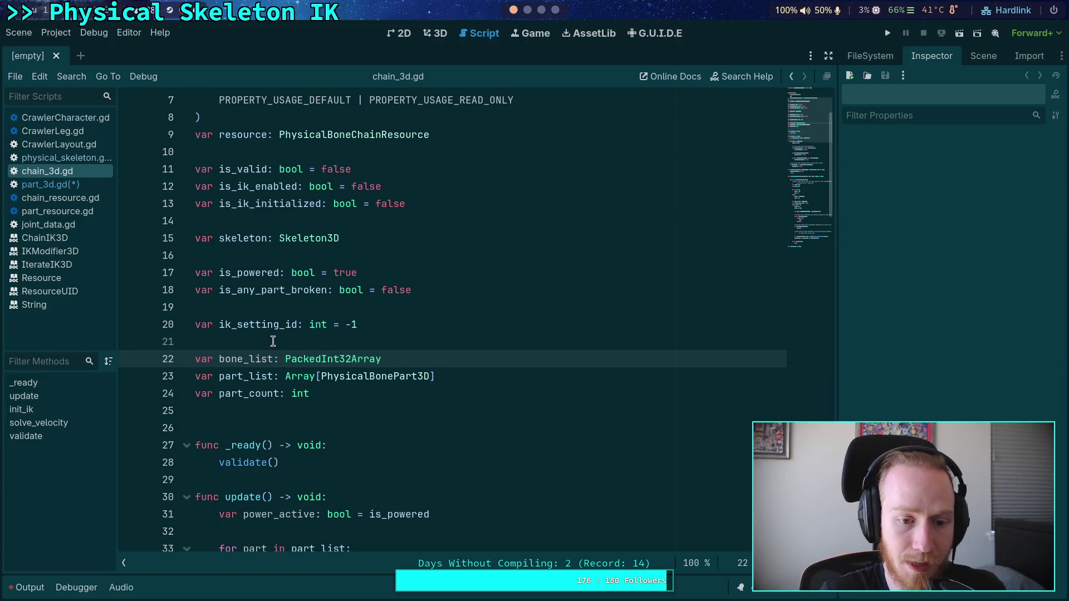
Compare the new bone_list declaration with the part_list variable
double_click(257, 373)
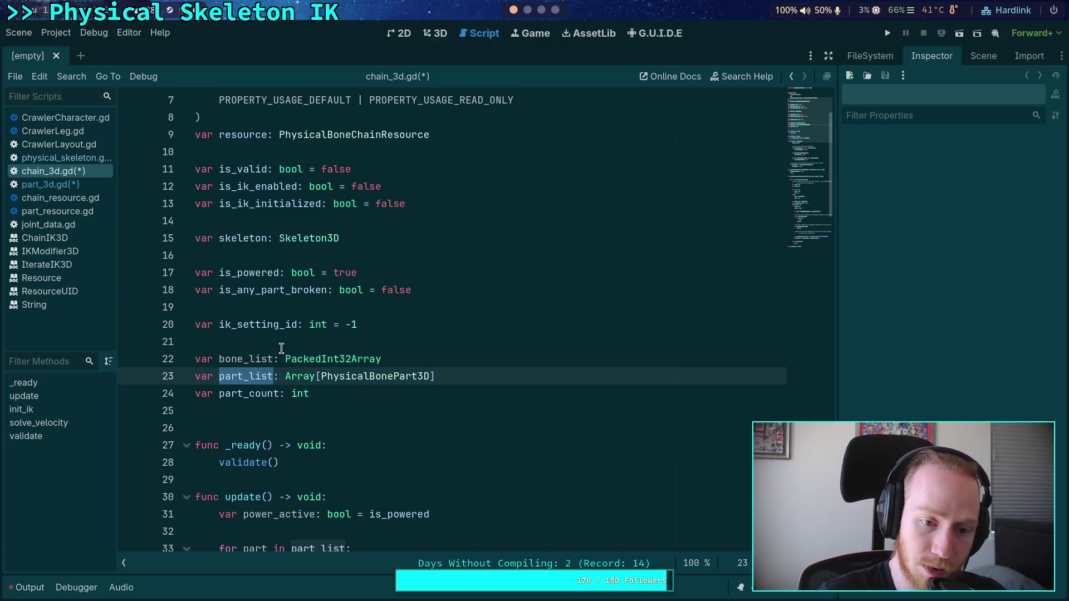
double_click(261, 359)
scroll(467, 400, down, 5)
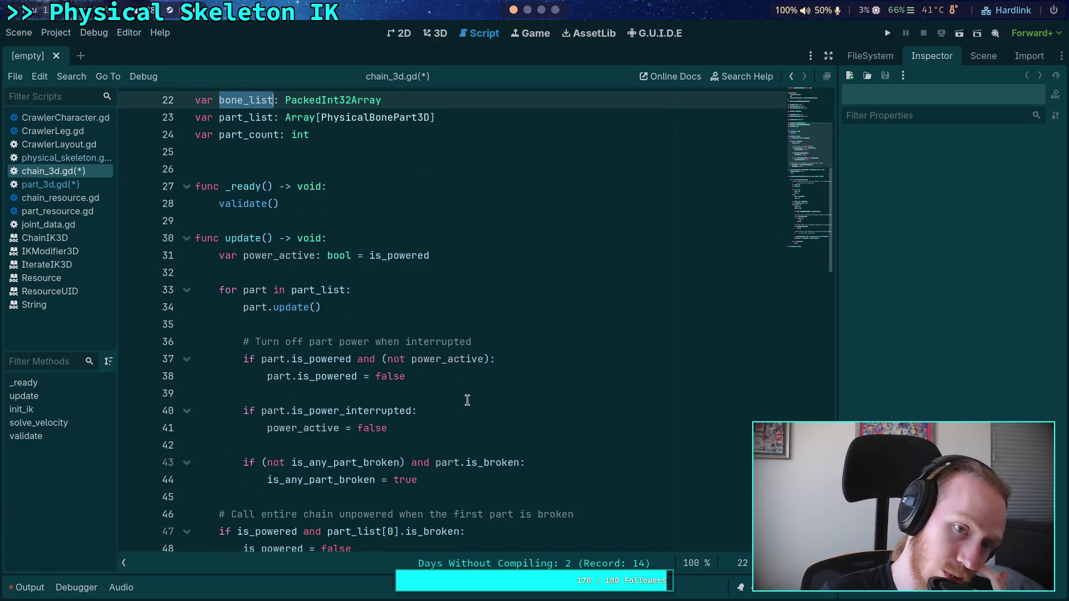
scroll(467, 401, down, 15)
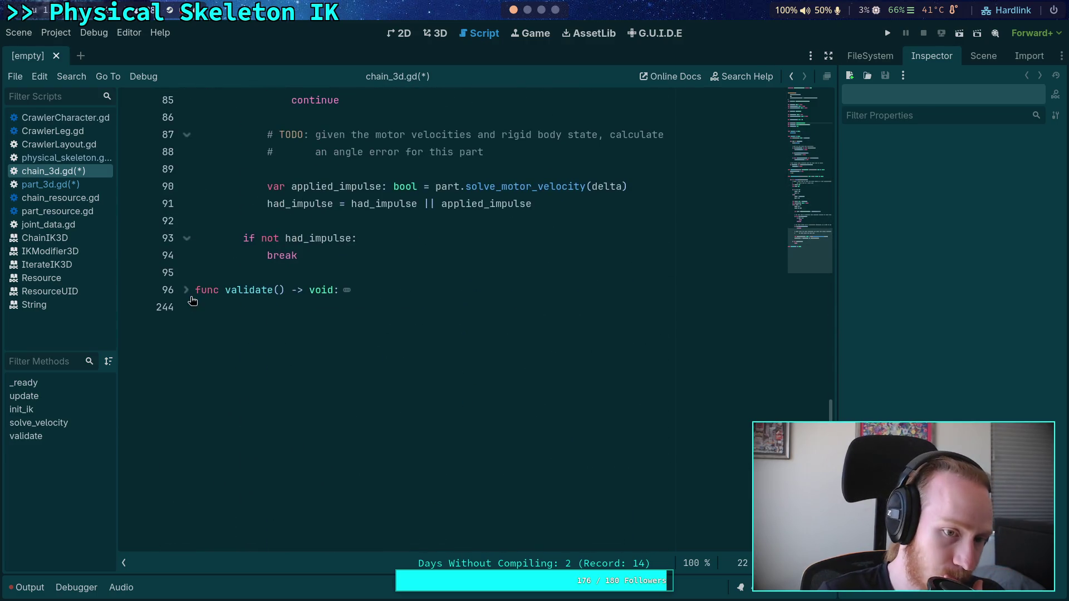
Expand validate() and add bone_list.clear() after part_list.clear()
click(189, 295)
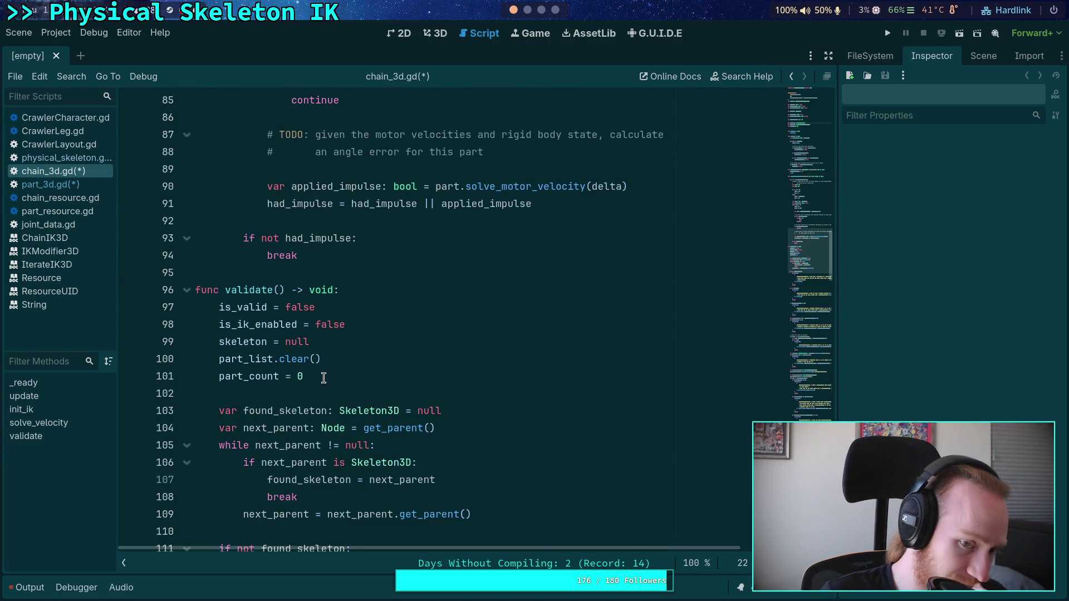
click(371, 343)
click(374, 357)
key(Return)
text(b)
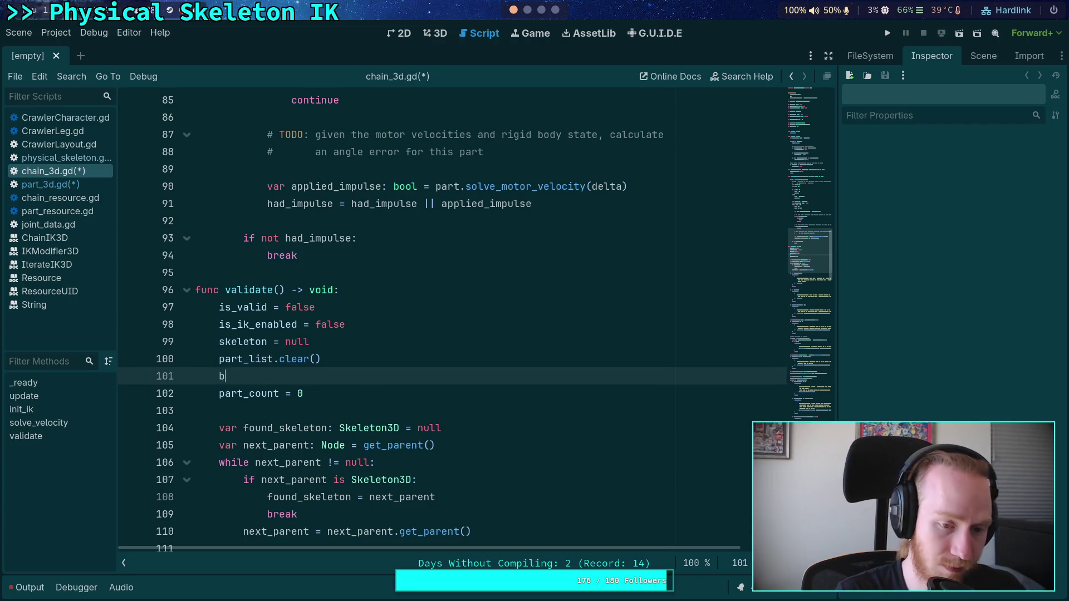
text(one_list.clear)
key(Return)
Rename bone_list to new_bone_list on lines 161 and 162
scroll(349, 356, down, 8)
scroll(349, 356, down, 15)
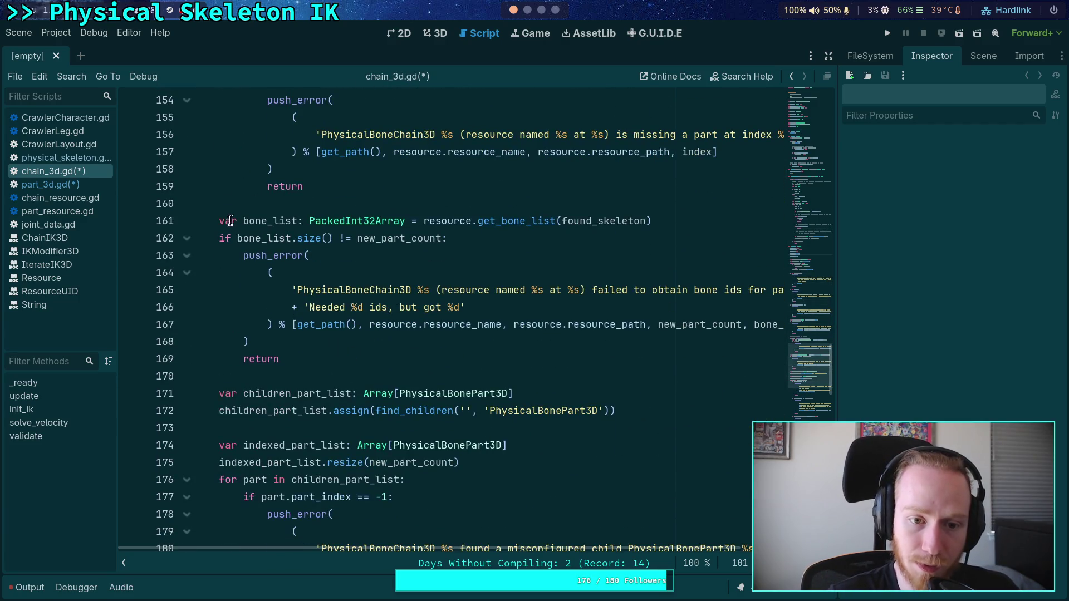
click(239, 218)
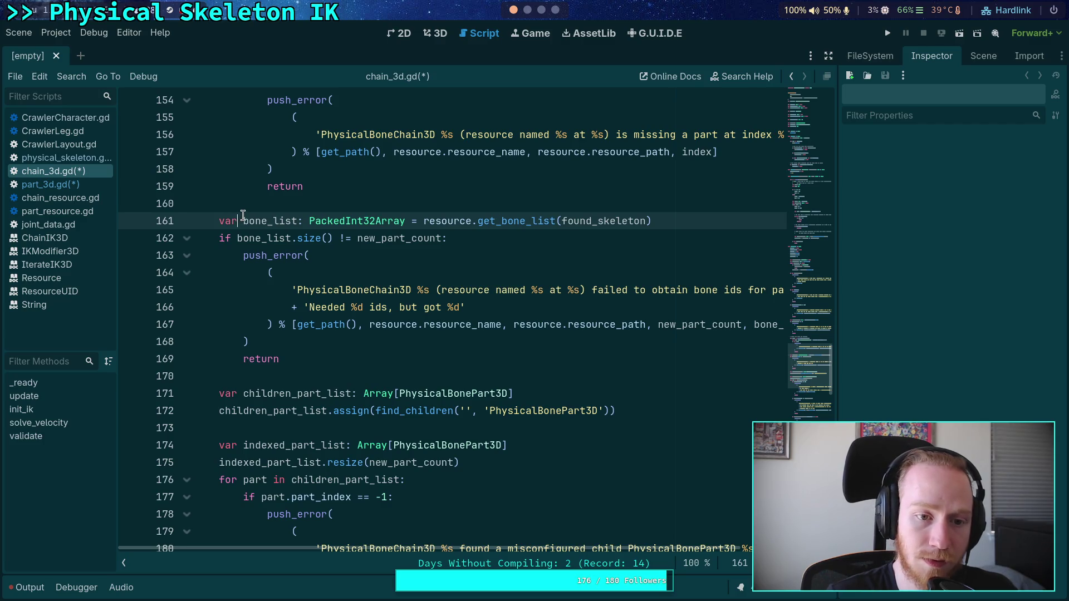
mouse_move(321, 225)
text(new_)
double_click(285, 221)
key(ctrl+c)
right_click(285, 221)
click(312, 280)
double_click(276, 239)
key(ctrl+v)
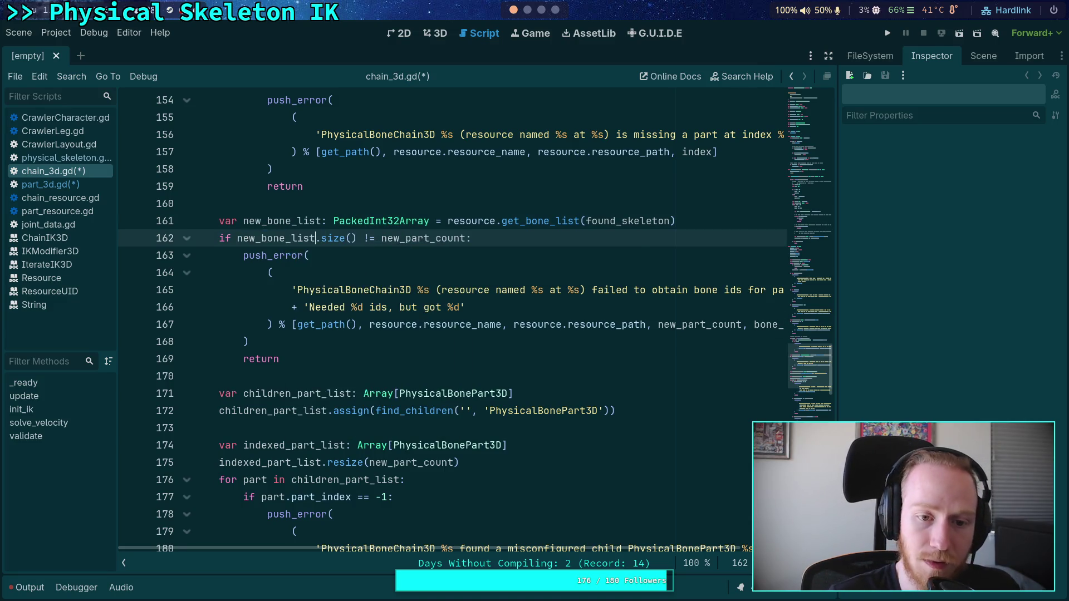
Rename the bone_list use on line 237 to new_bone_list, then remove line 237
scroll(589, 551, right, 3)
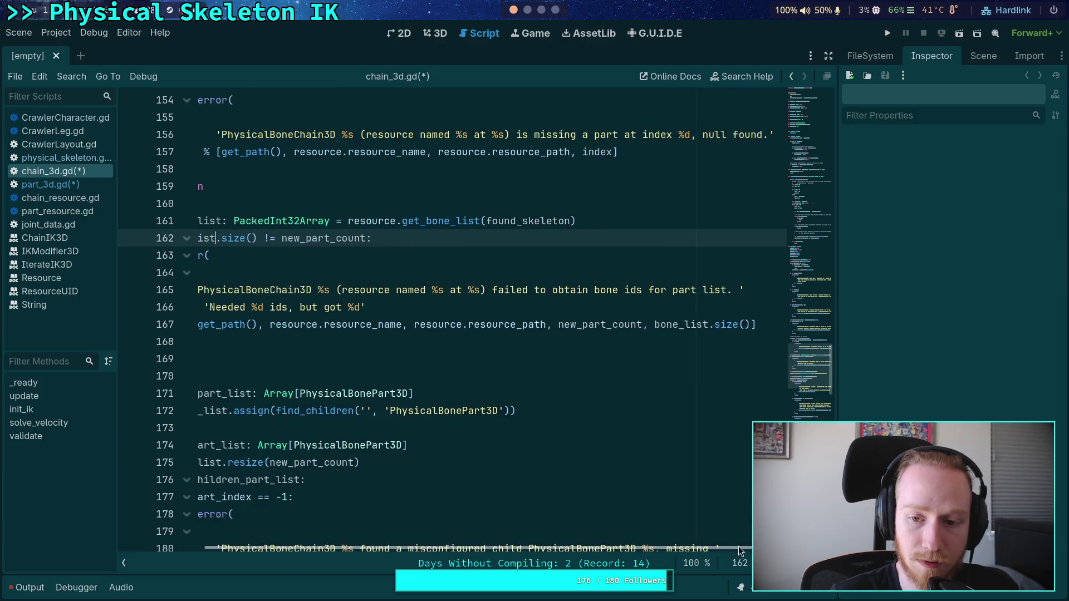
double_click(682, 324)
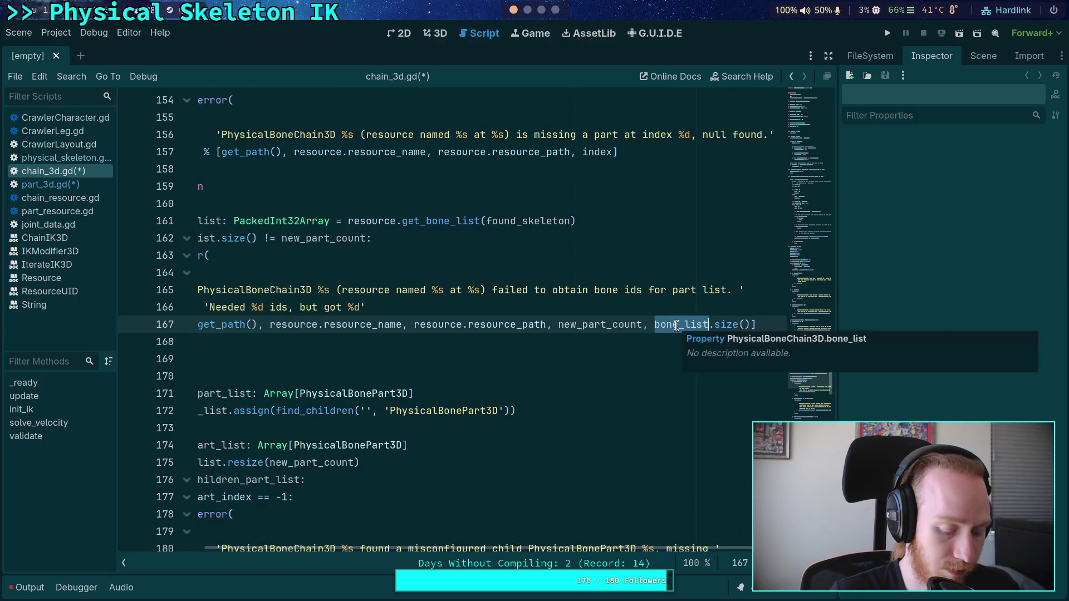
key(ctrl+f)
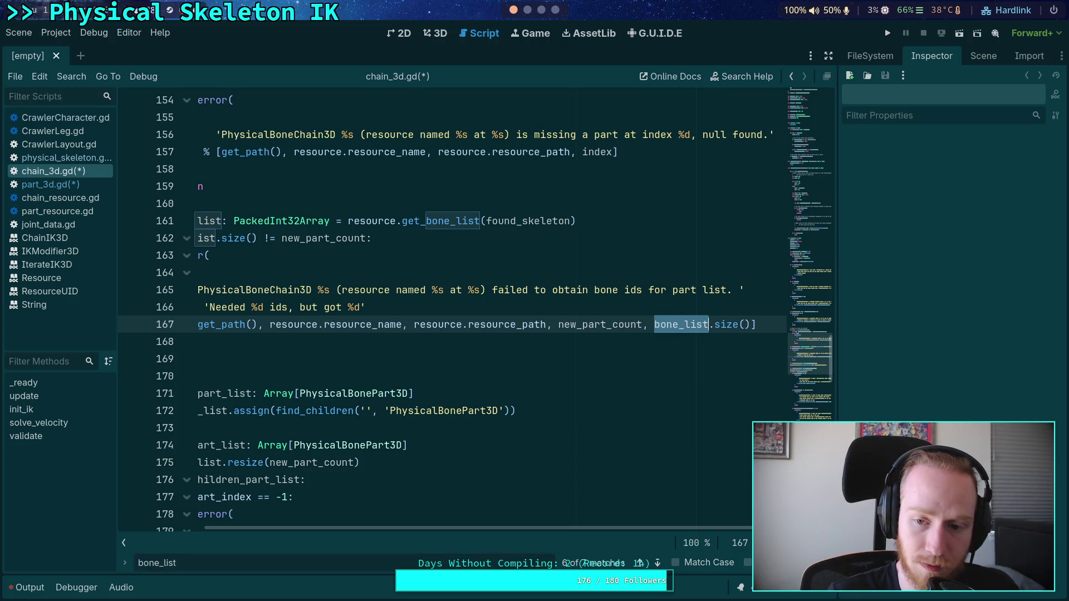
click(658, 563)
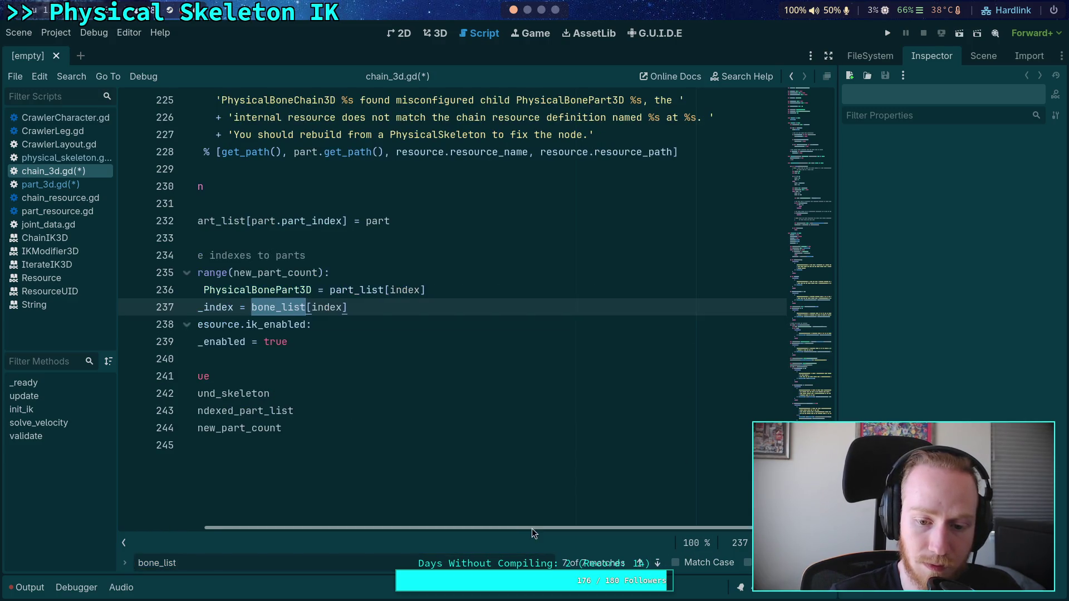
scroll(533, 529, left, 3)
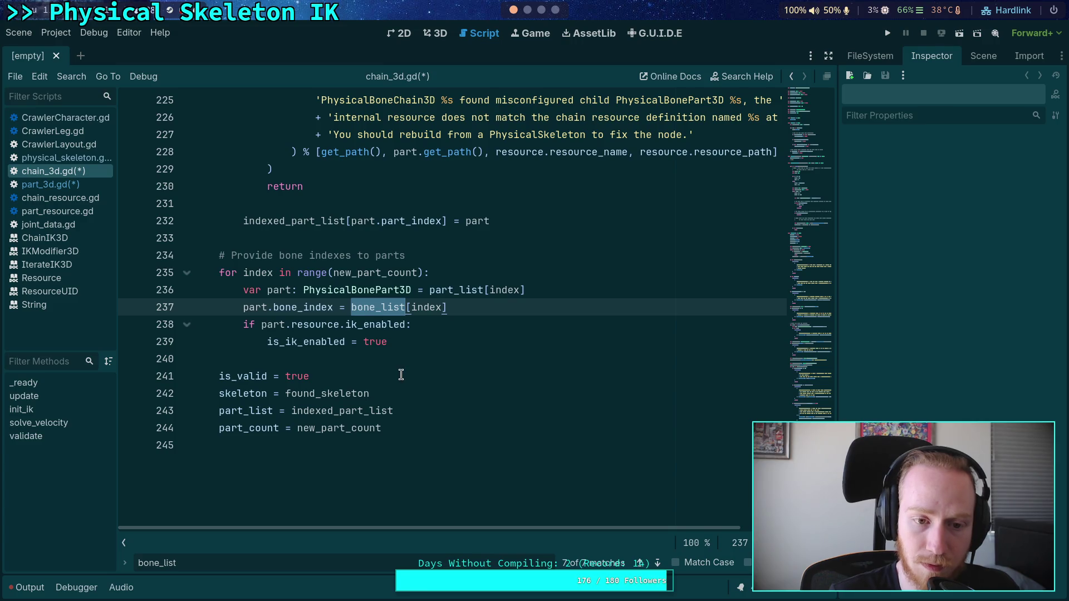
key(Left)
text(new_)
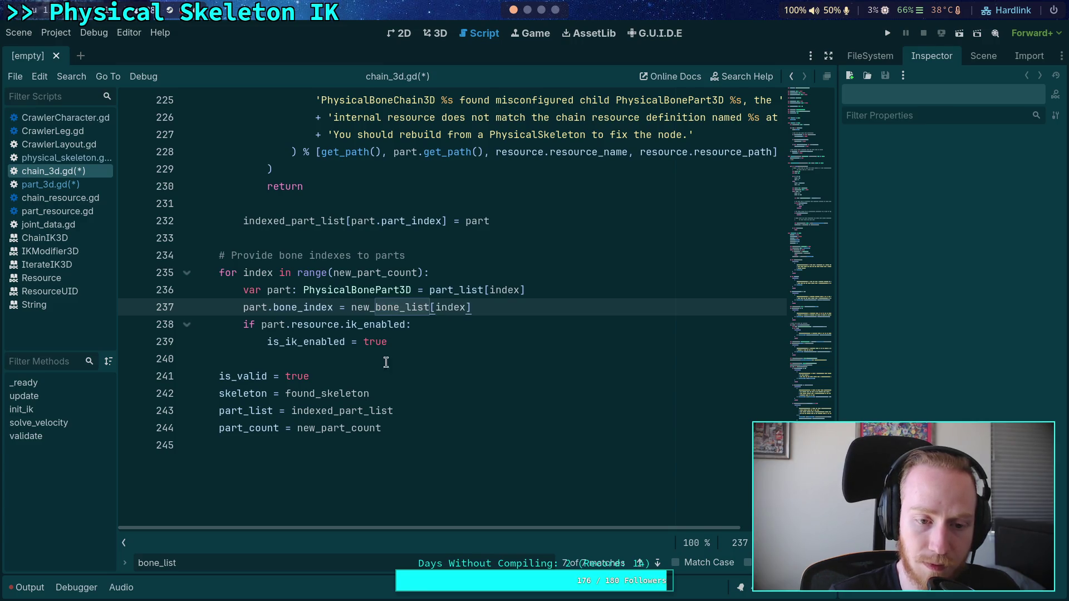
drag(512, 302, 605, 289)
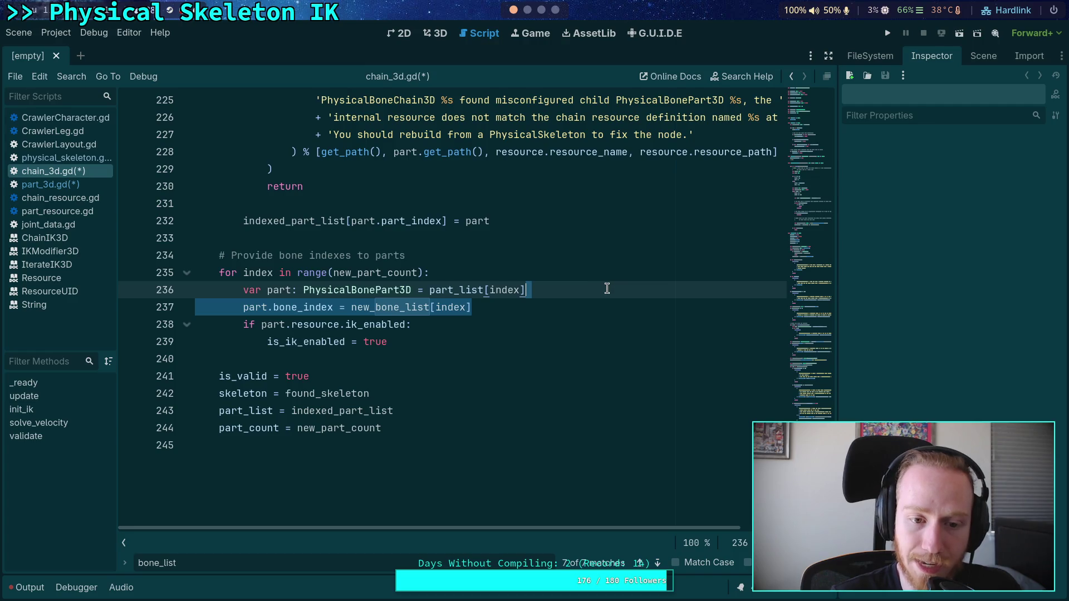
text(\)
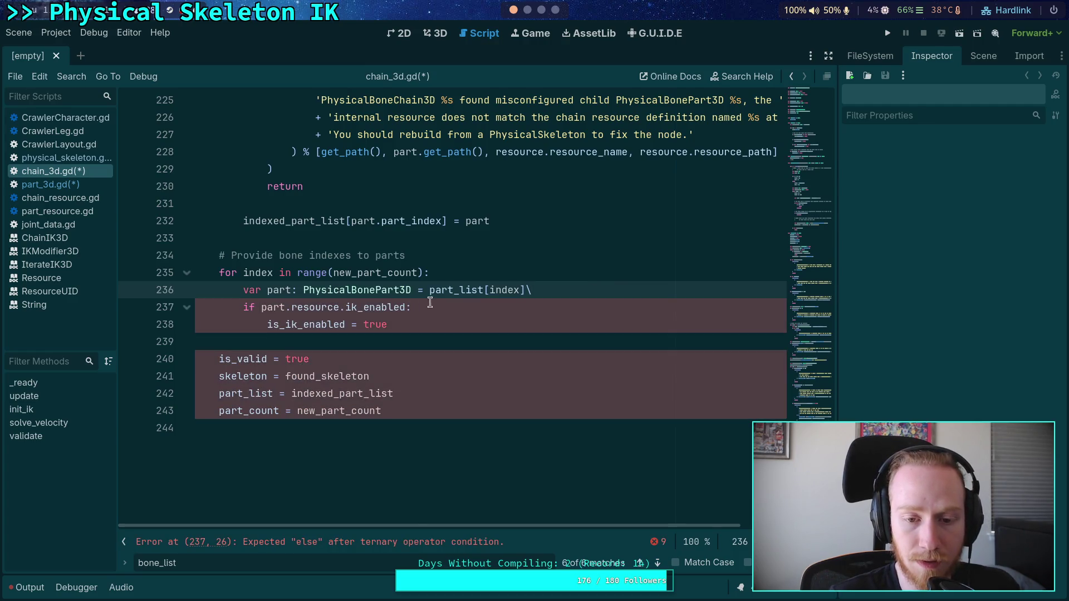
Remove the stray backslash and reword the comment to '# Check for ik enabled parts'
key(BackSpace)
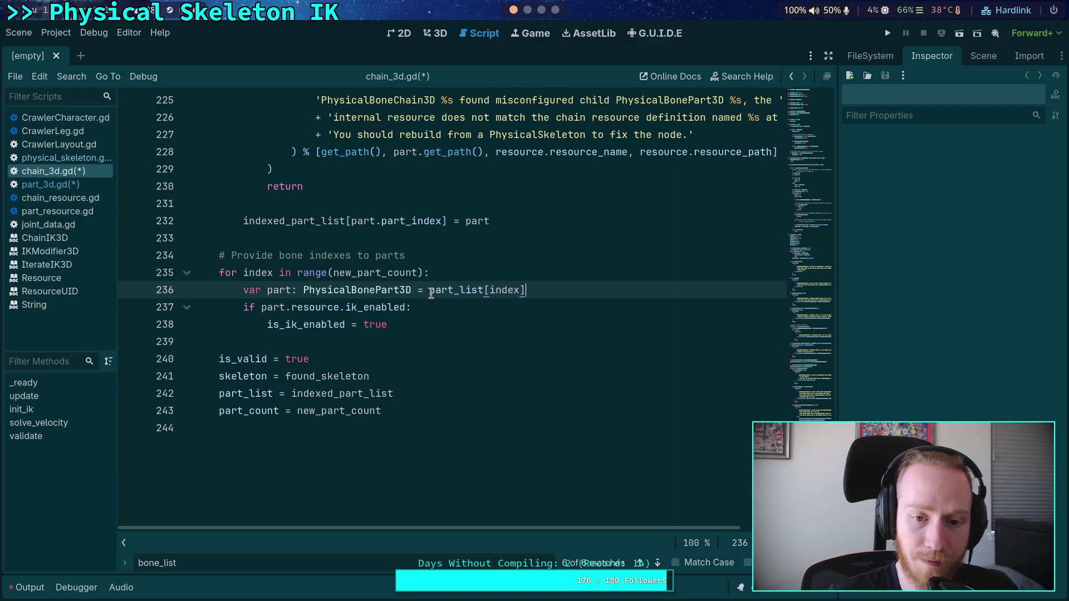
drag(429, 292, 541, 290)
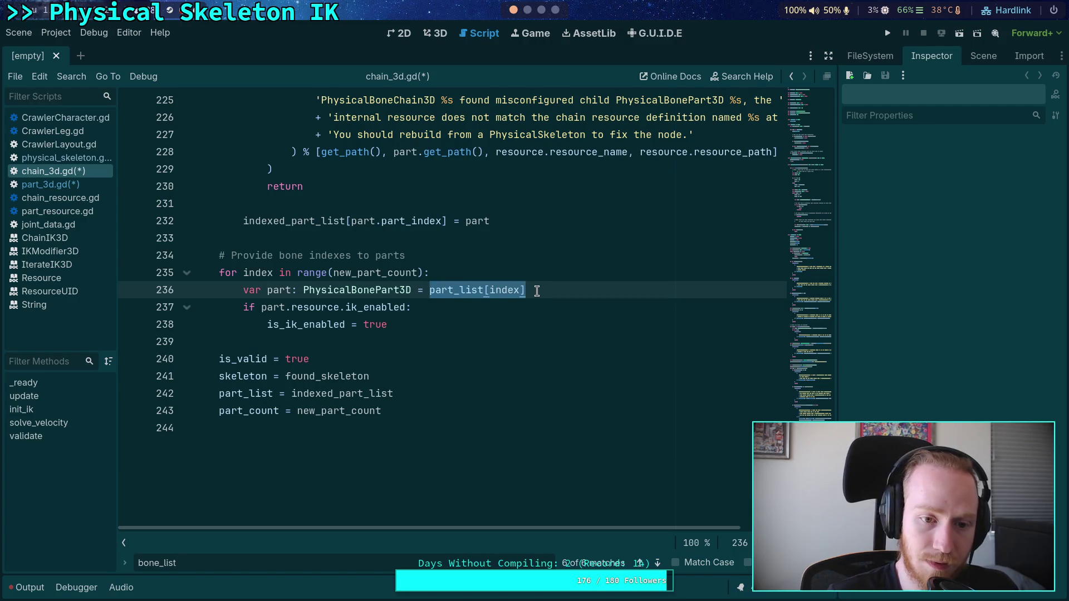
drag(405, 255, 231, 255)
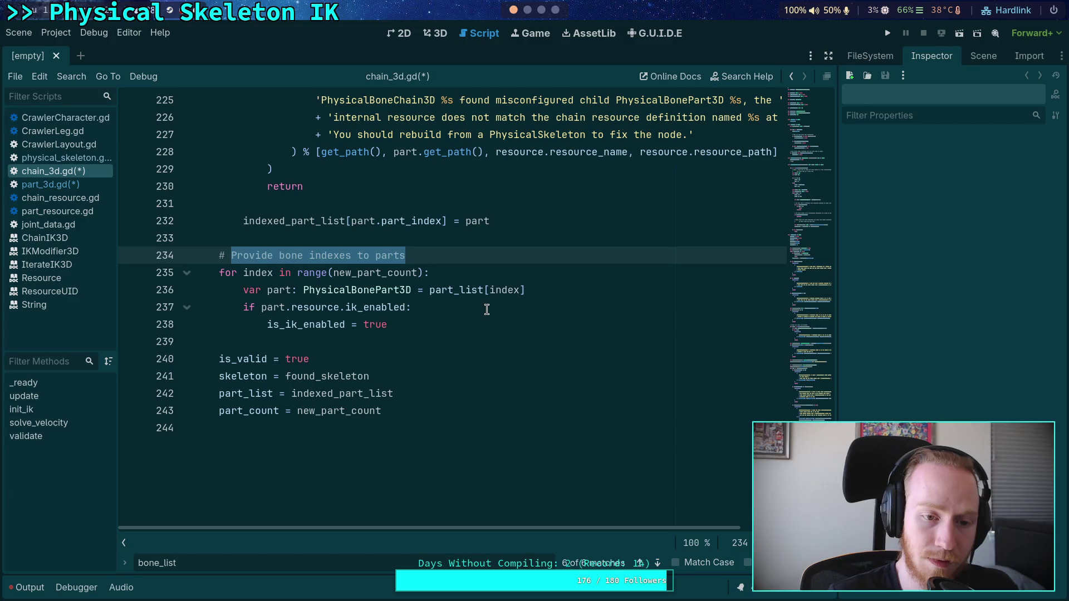
text(Chce)
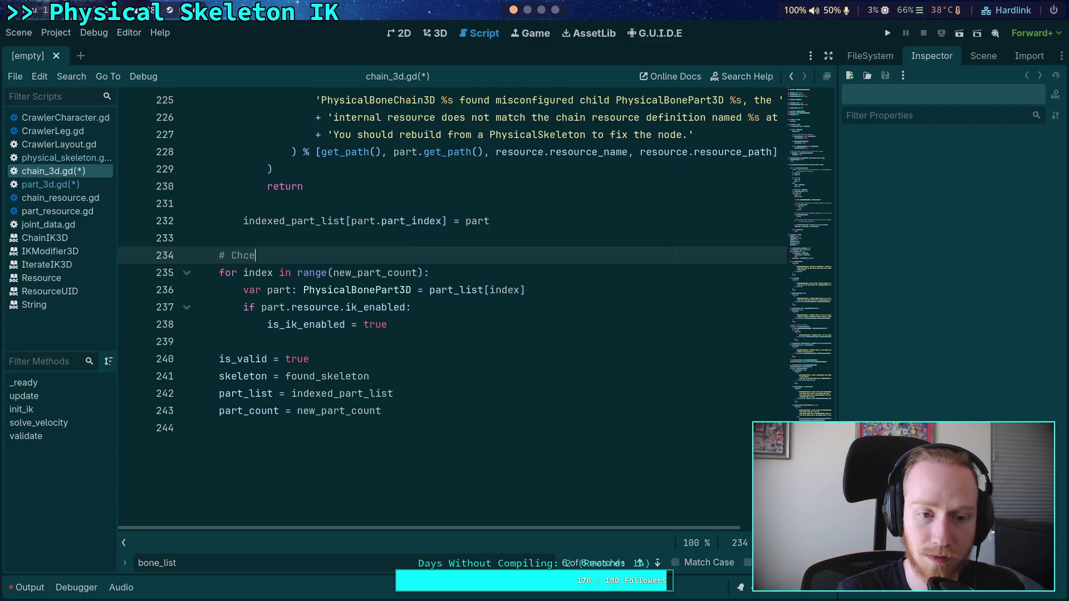
key(BackSpace)
key(BackSpace)
text(eck for ik e)
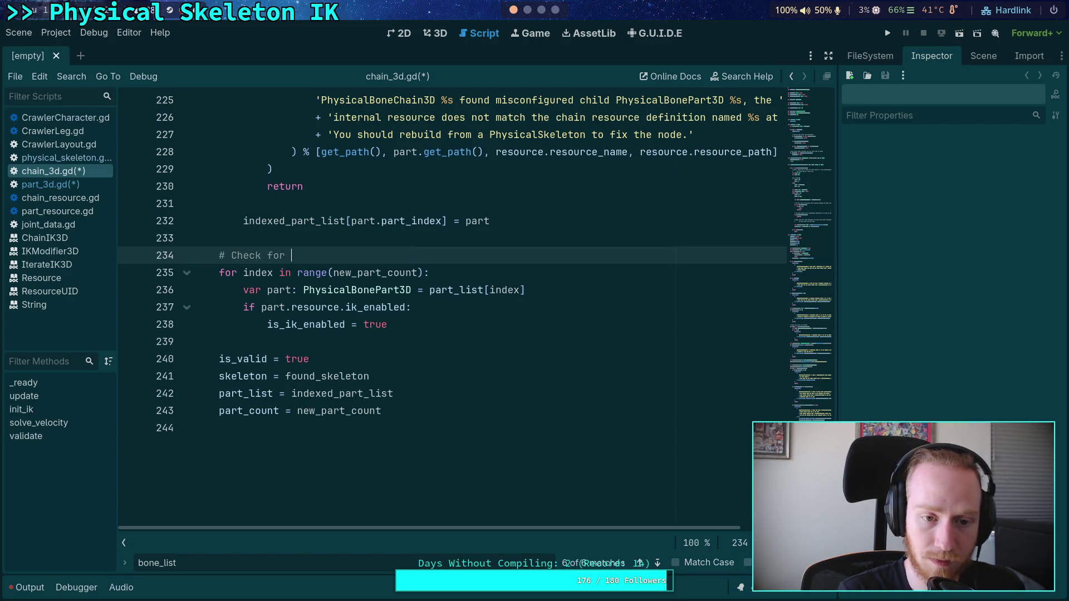
text(nabled parts)
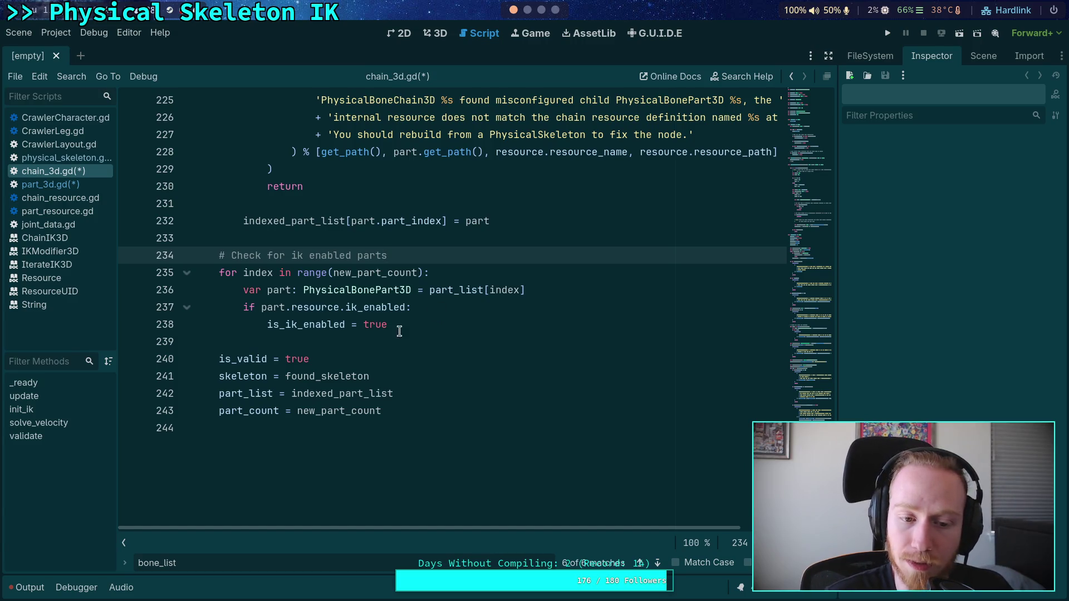
Add bone_list = new_bone_list among the final assignments in validate()
click(420, 413)
key(Return)
text(bone_list = ne)
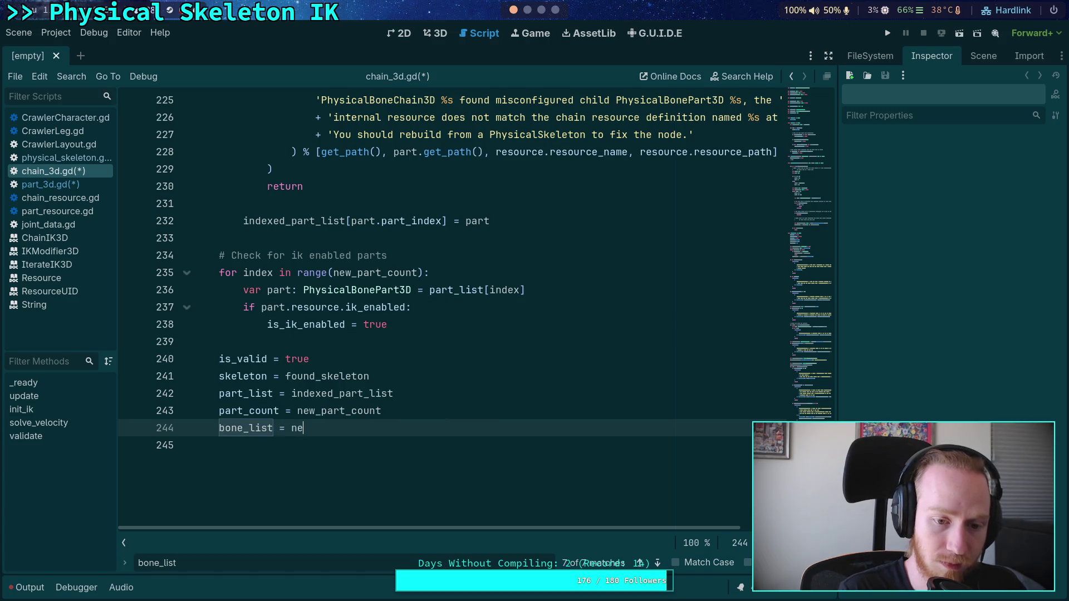
key(Return)
key(alt+Up)
key(alt+Up)
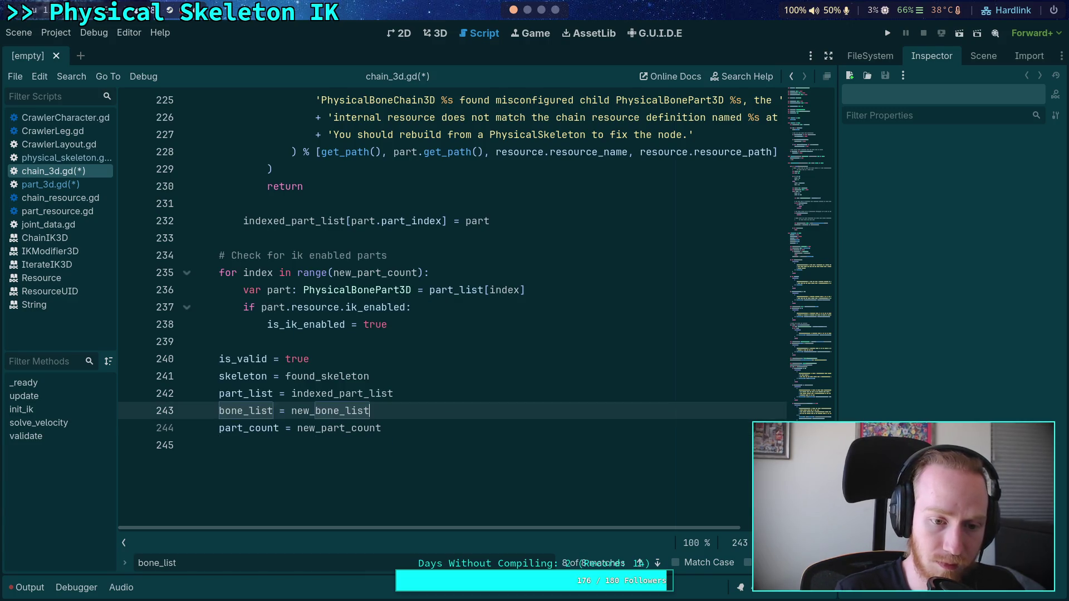
click(409, 417)
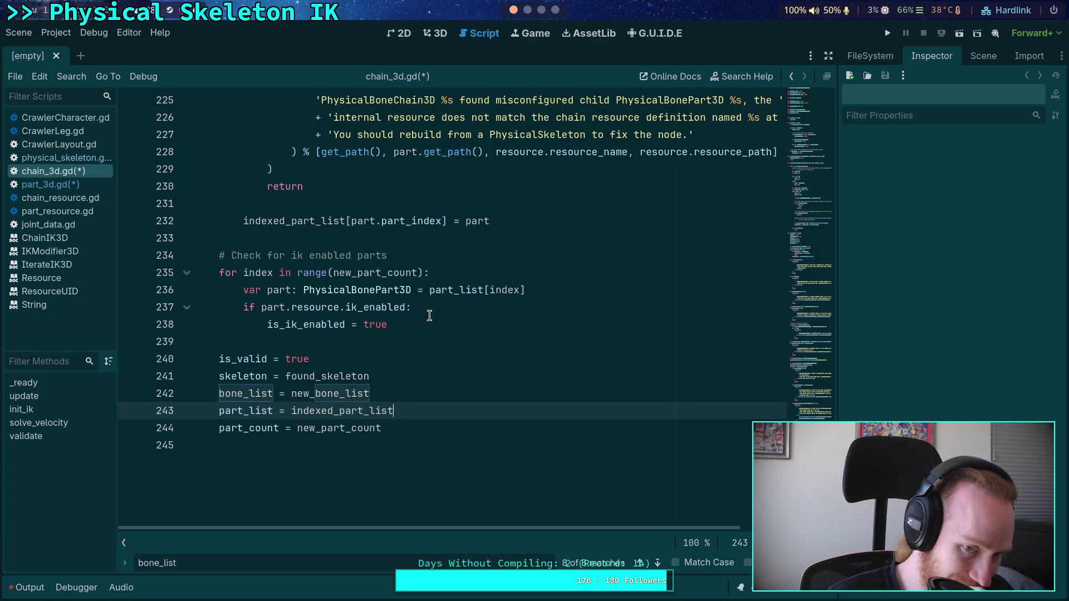
Check part_list[index].ik_enabled directly, add break after is_ik_enabled = true, and delete the var part line
drag(428, 290, 554, 286)
key(ctrl+c)
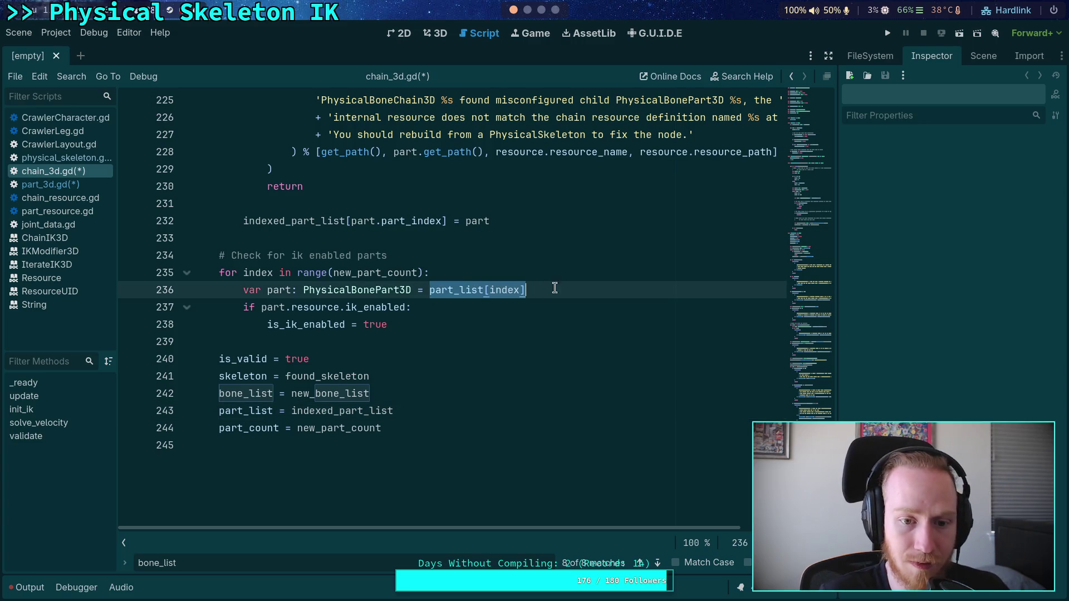
key(BackSpace)
double_click(279, 309)
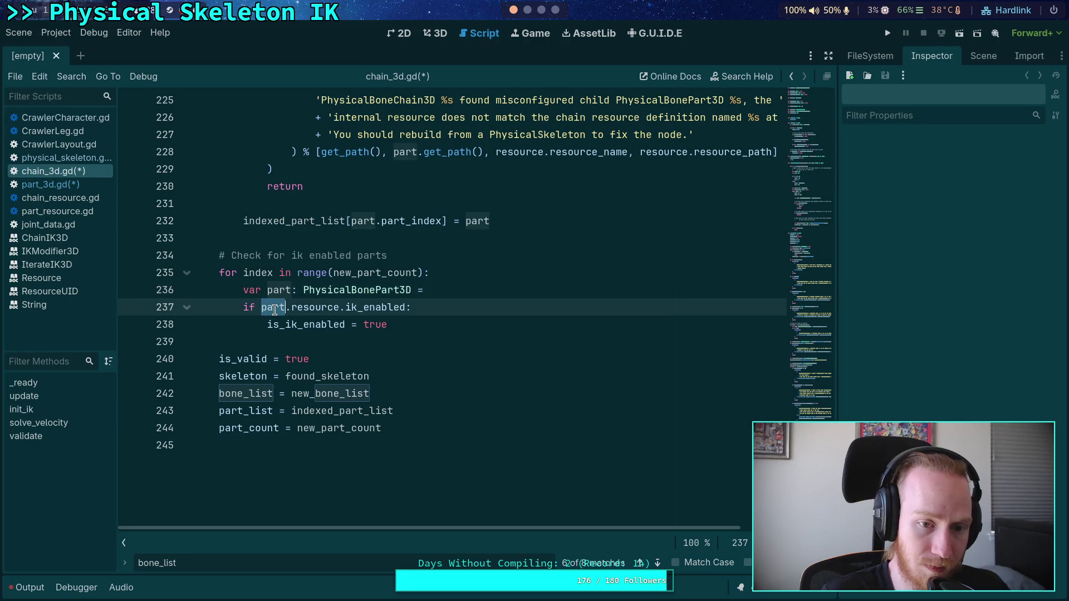
key(ctrl+v)
click(470, 326)
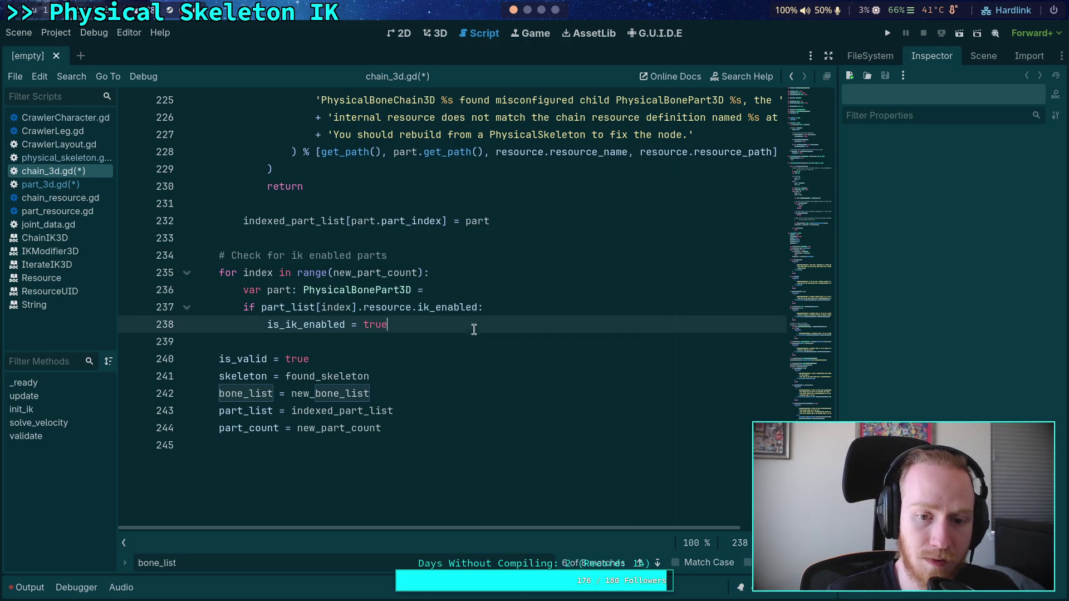
key(Return)
text(break)
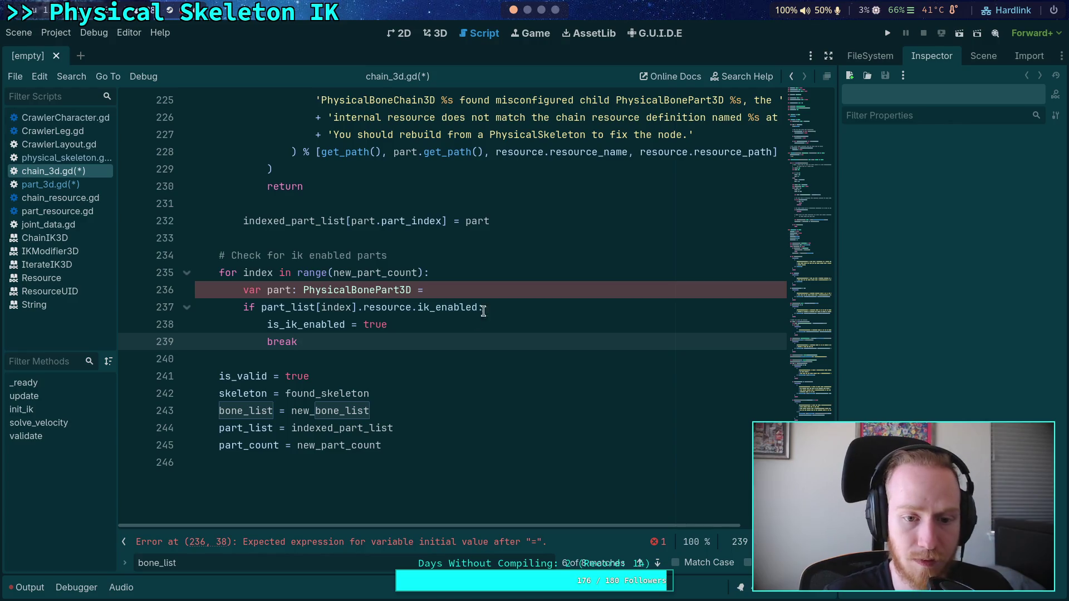
drag(493, 290, 490, 279)
key(BackSpace)
Review the rewritten IK-enabled check loop and its surrounding blank lines
click(478, 311)
key(Down)
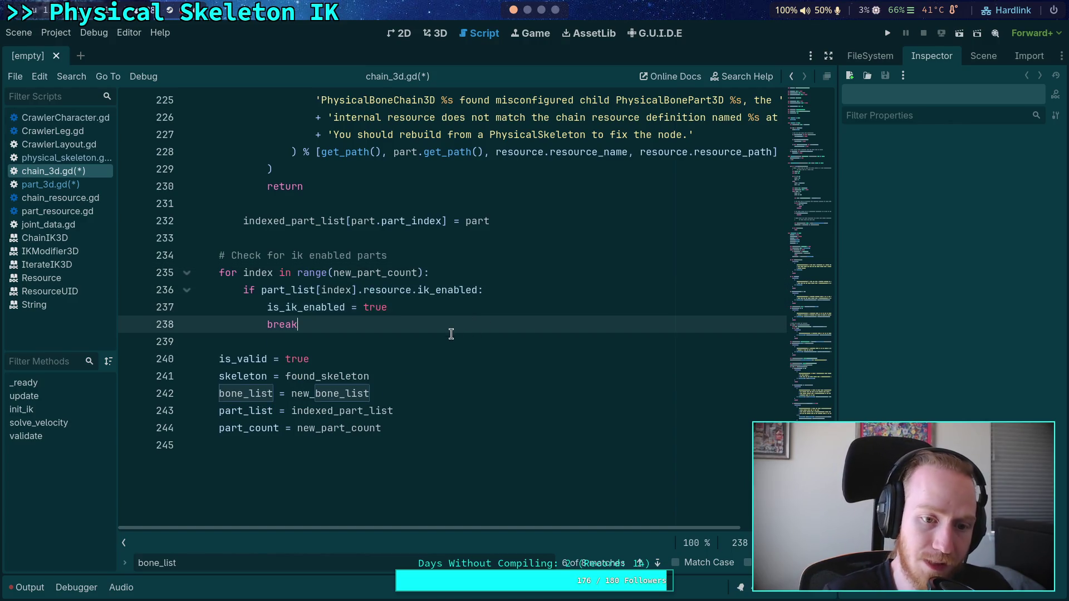
mouse_move(330, 325)
mouse_down()
mouse_move(245, 291)
mouse_move(218, 265)
mouse_up()
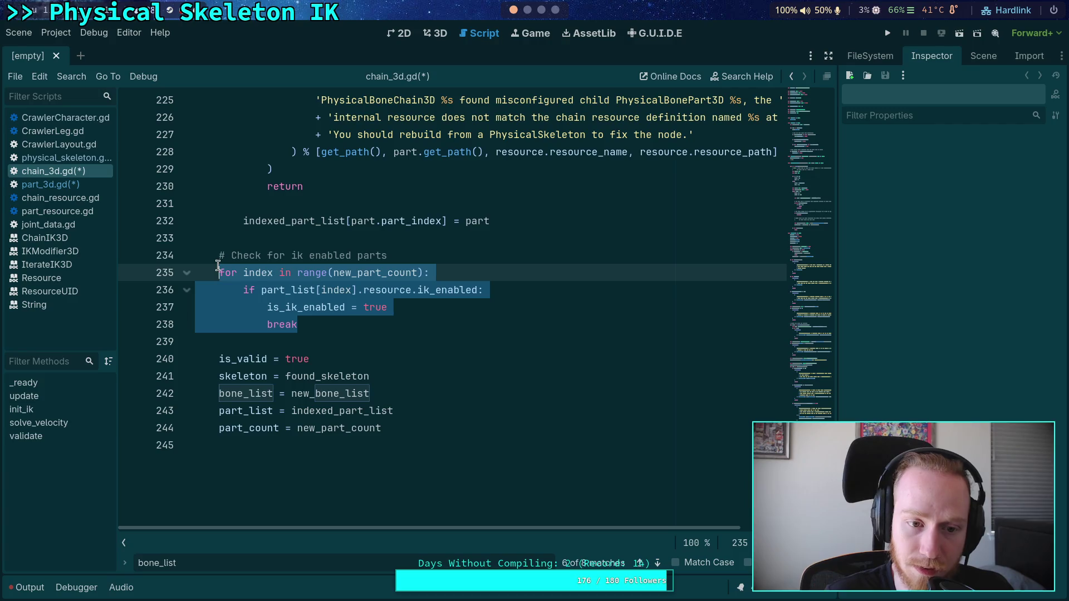
click(339, 308)
click(300, 243)
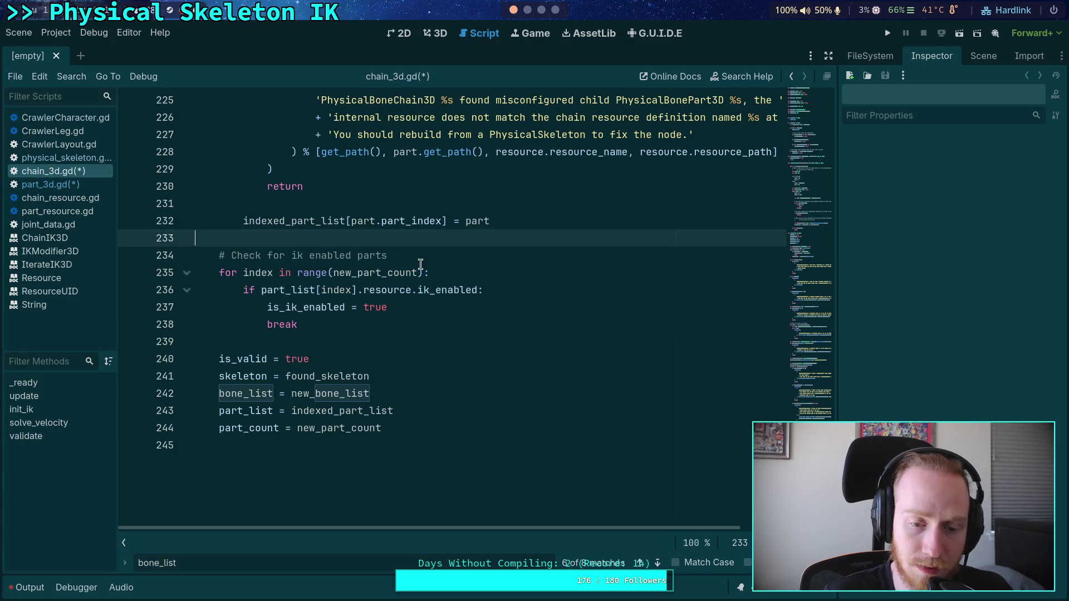
click(335, 310)
click(330, 331)
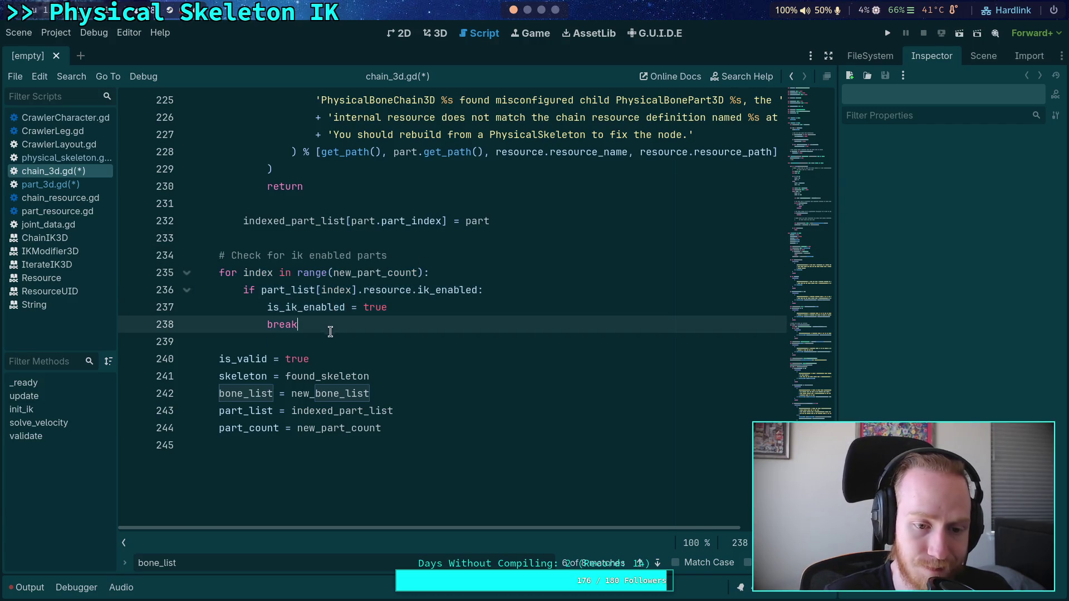
click(328, 337)
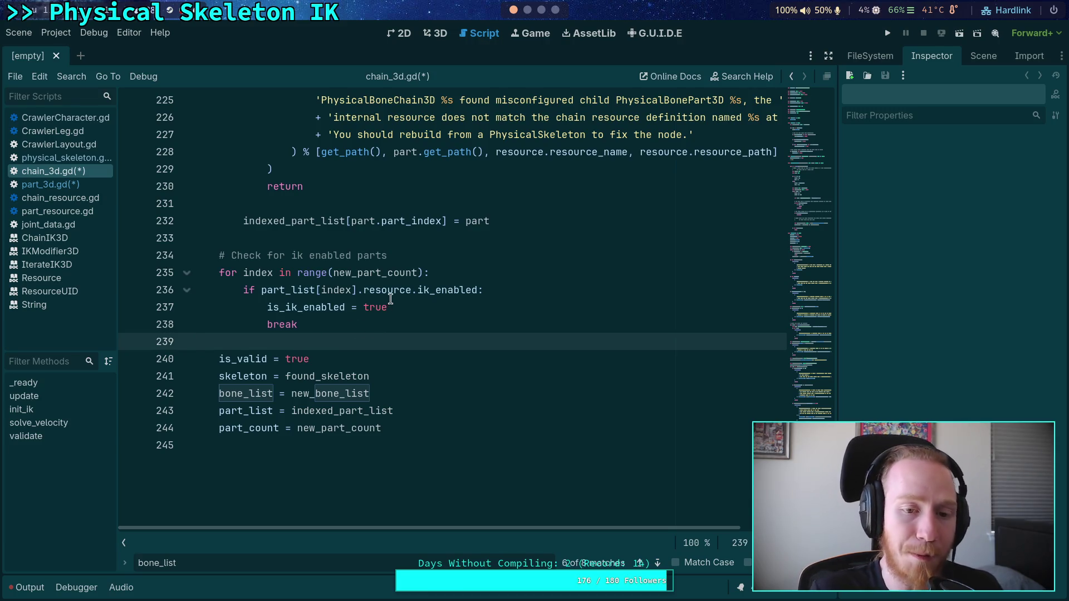
scroll(386, 285, up, 4)
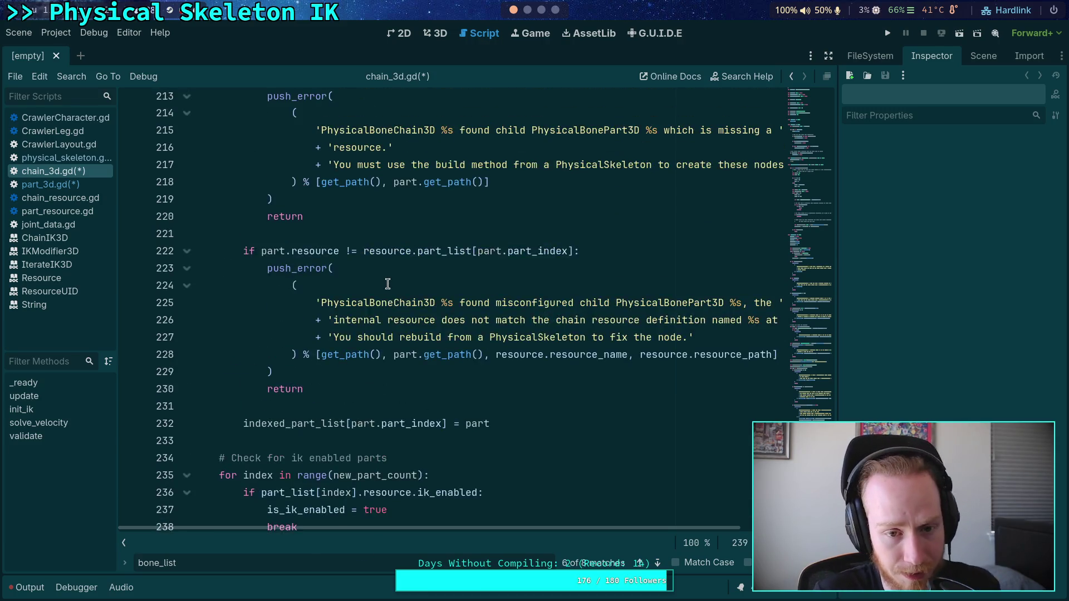
Review validate()'s final assignments and the is_ik_enabled line
scroll(386, 286, down, 4)
scroll(385, 286, down, 1)
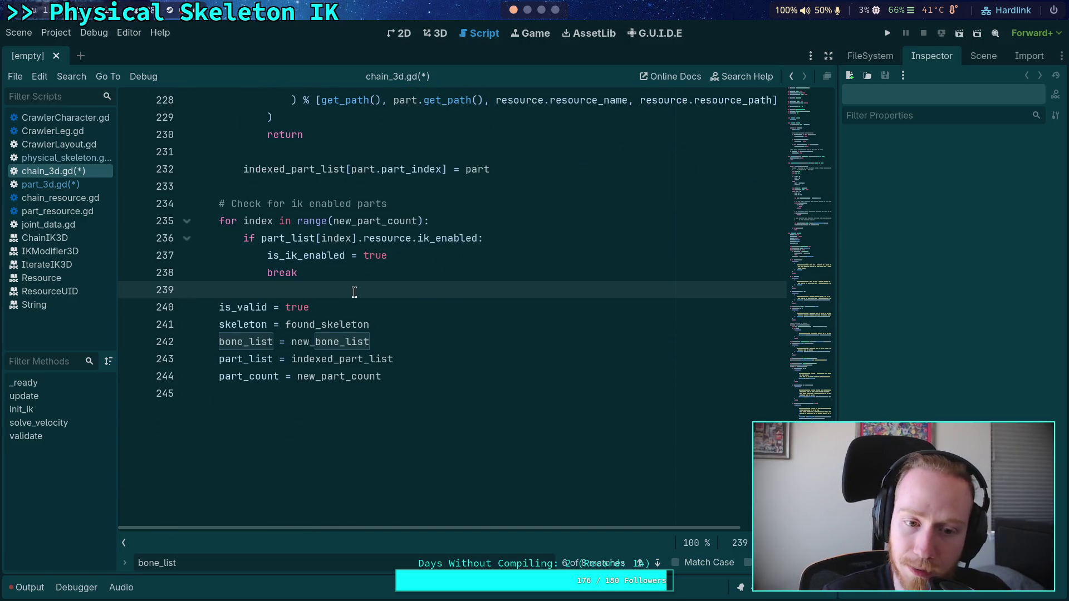
scroll(354, 291, up, 14)
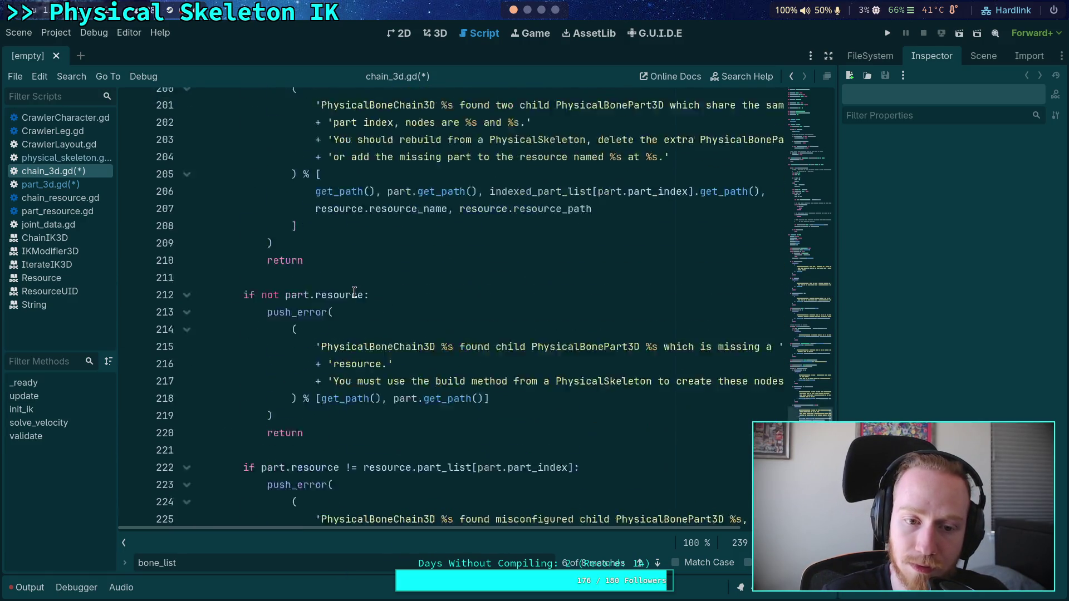
scroll(354, 292, up, 8)
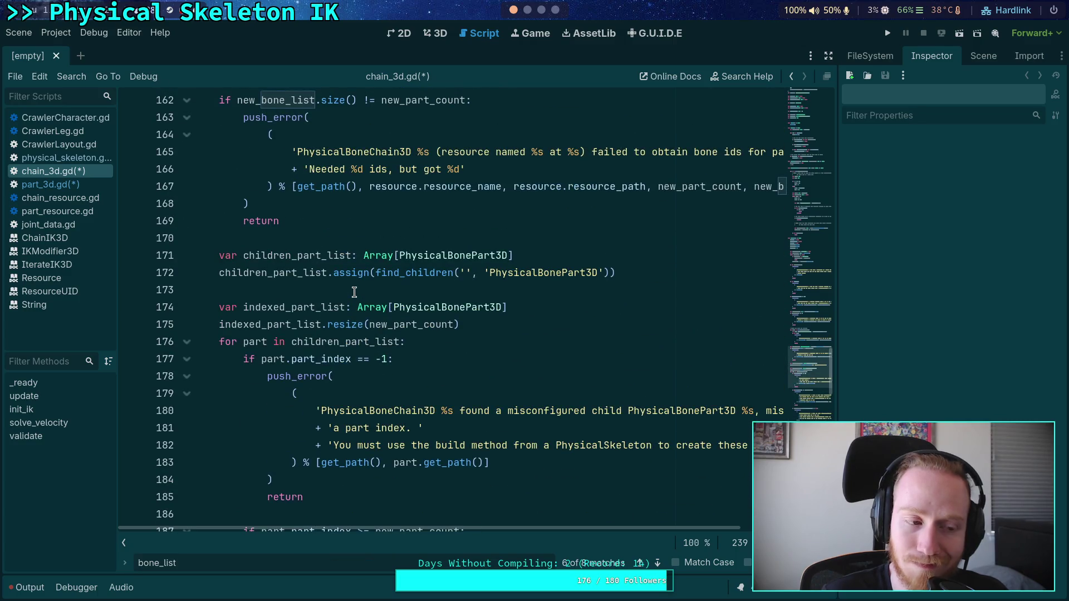
scroll(355, 292, down, 19)
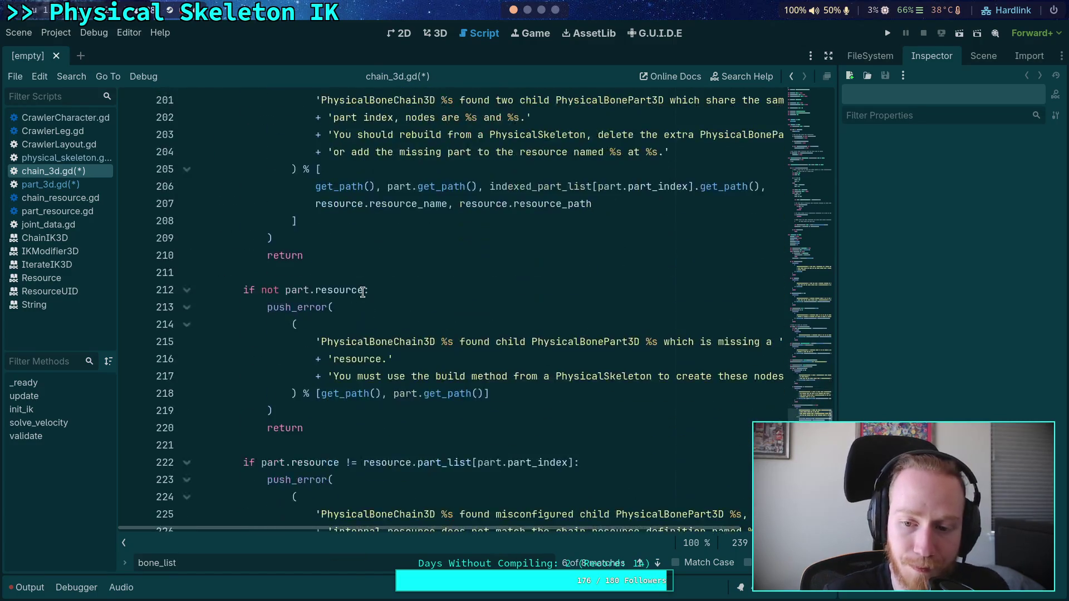
scroll(364, 288, down, 3)
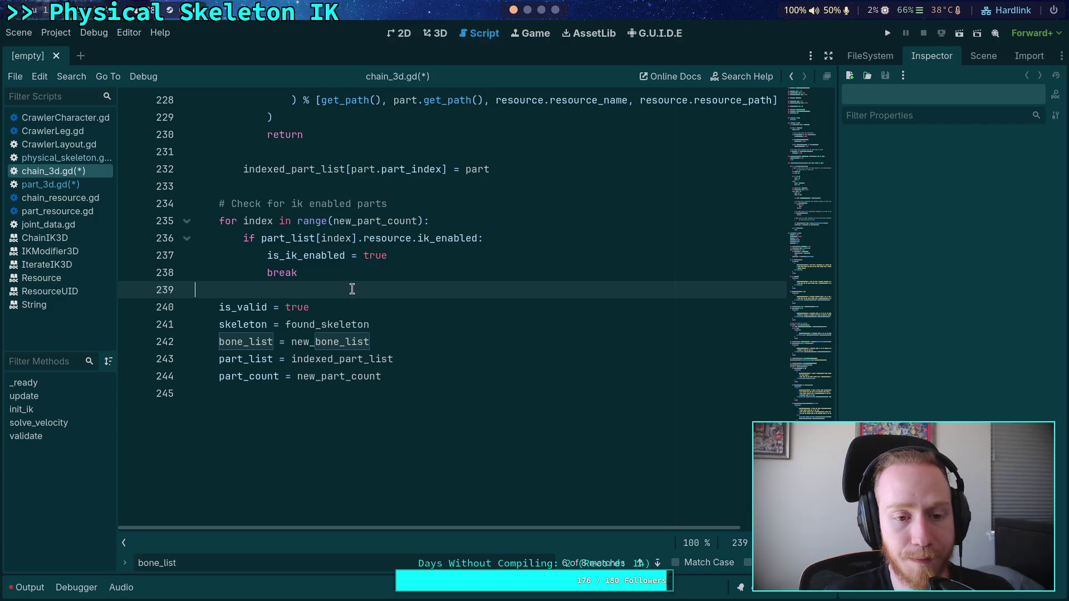
scroll(353, 287, up, 3)
drag(396, 307, 267, 308)
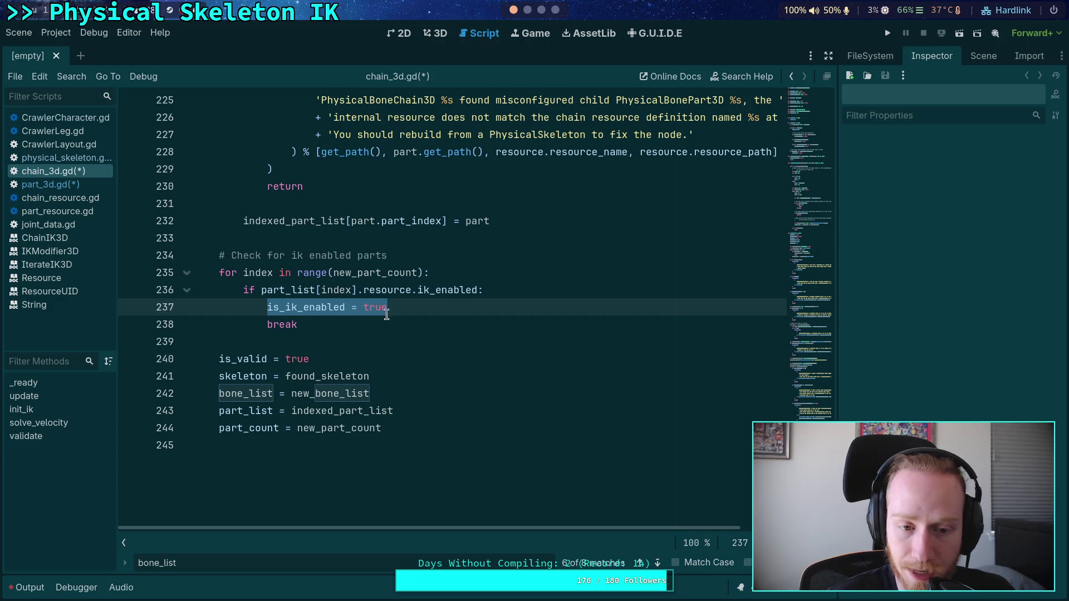
click(291, 322)
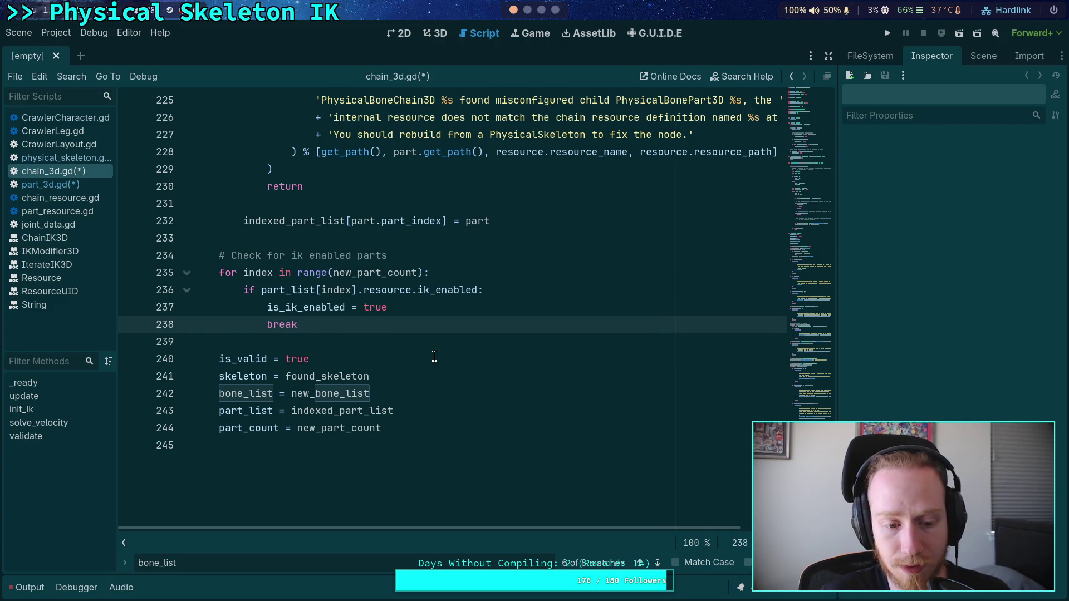
Search the script for bone_list from after the part_count assignment
click(535, 430)
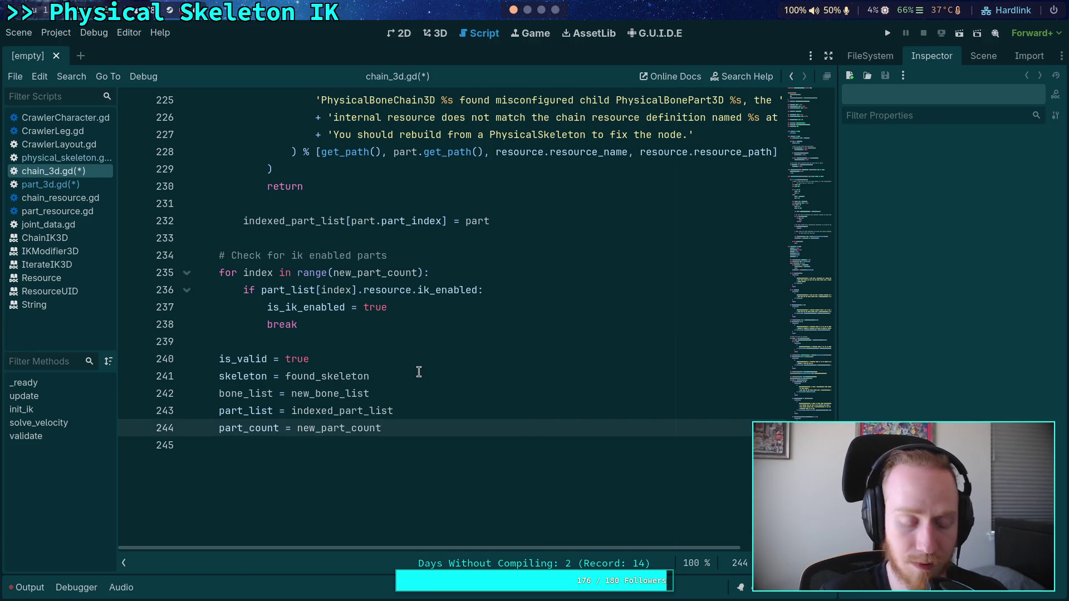
key(ctrl+f)
text(bone)
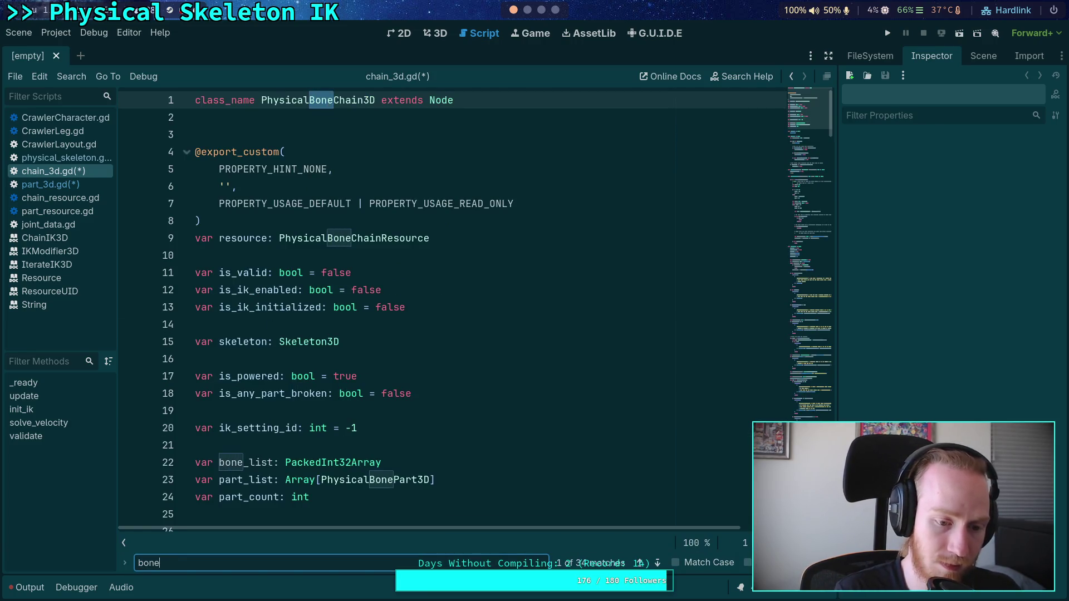
text(_list)
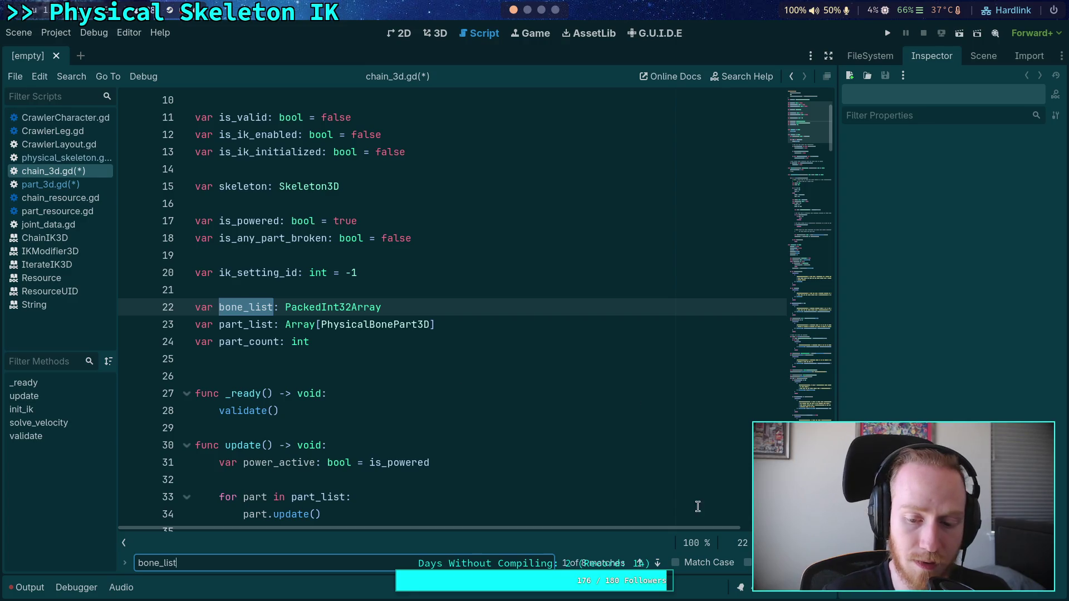
click(657, 563)
click(657, 563)
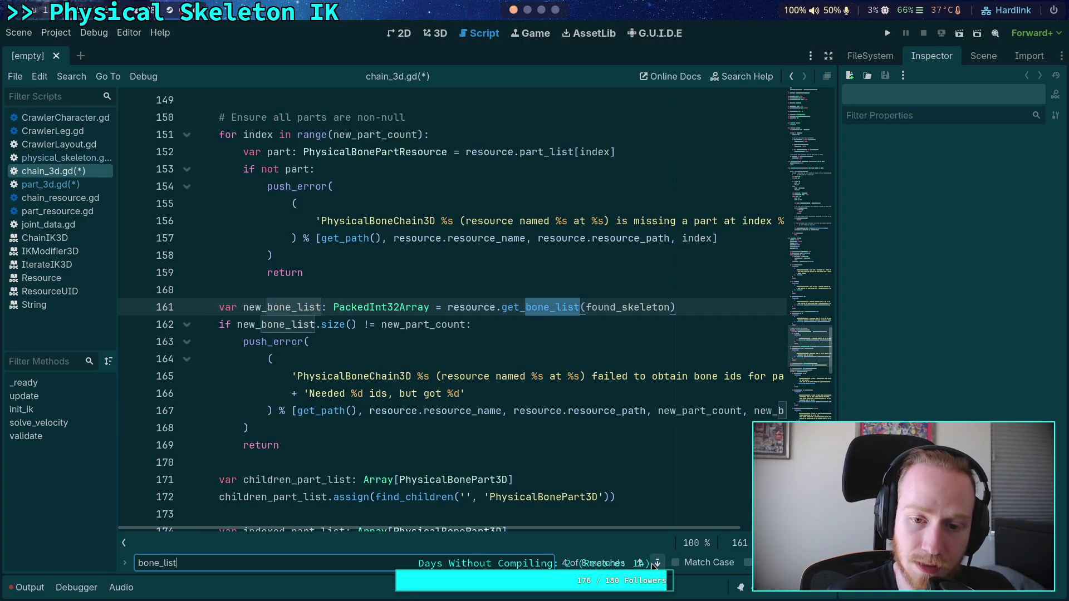
click(657, 563)
click(657, 563)
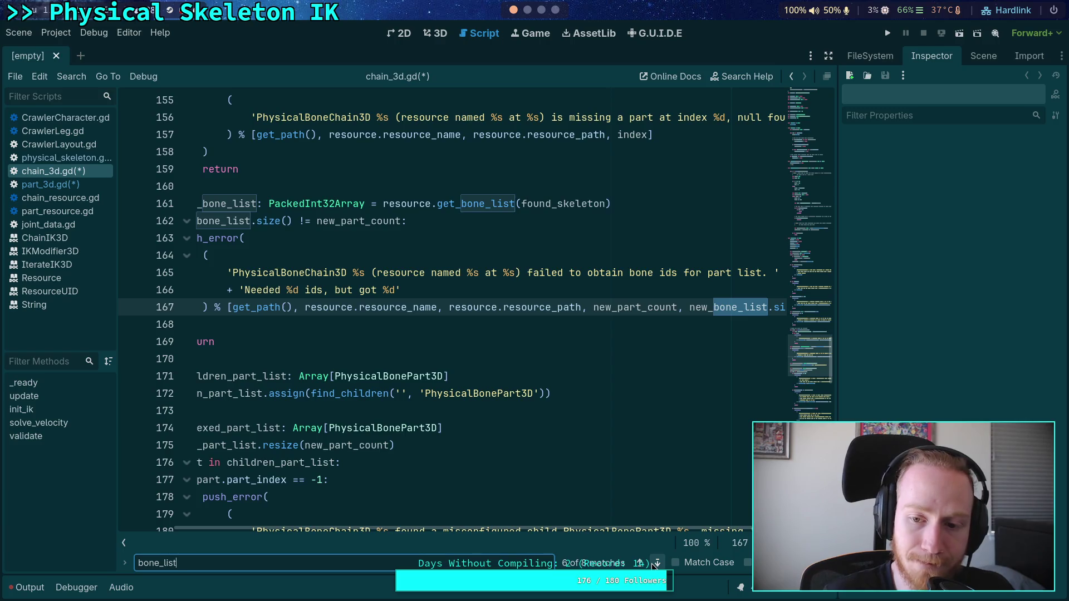
click(657, 563)
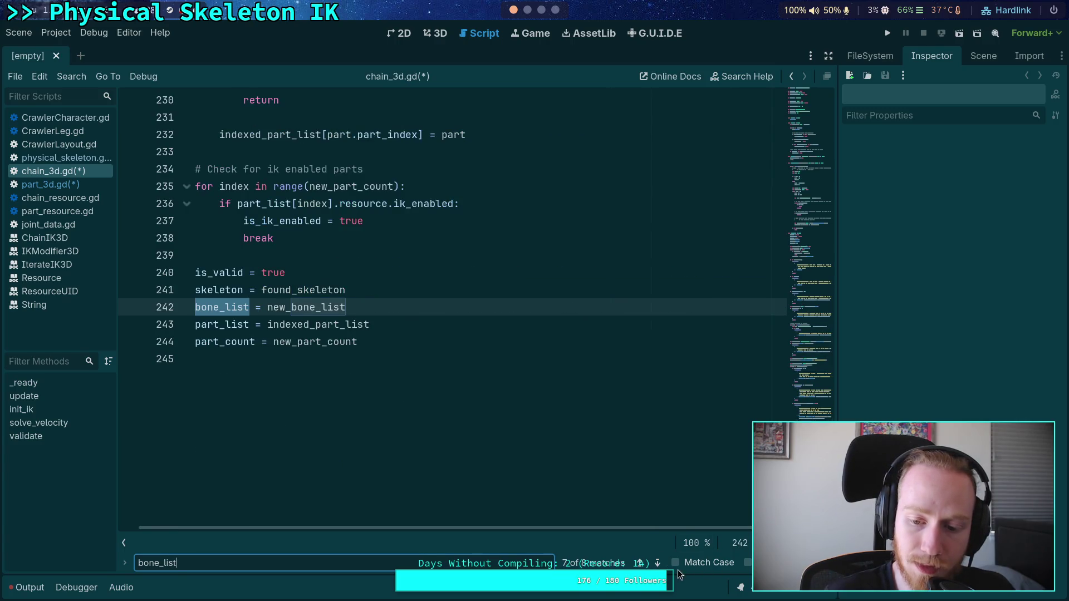
click(658, 563)
click(657, 563)
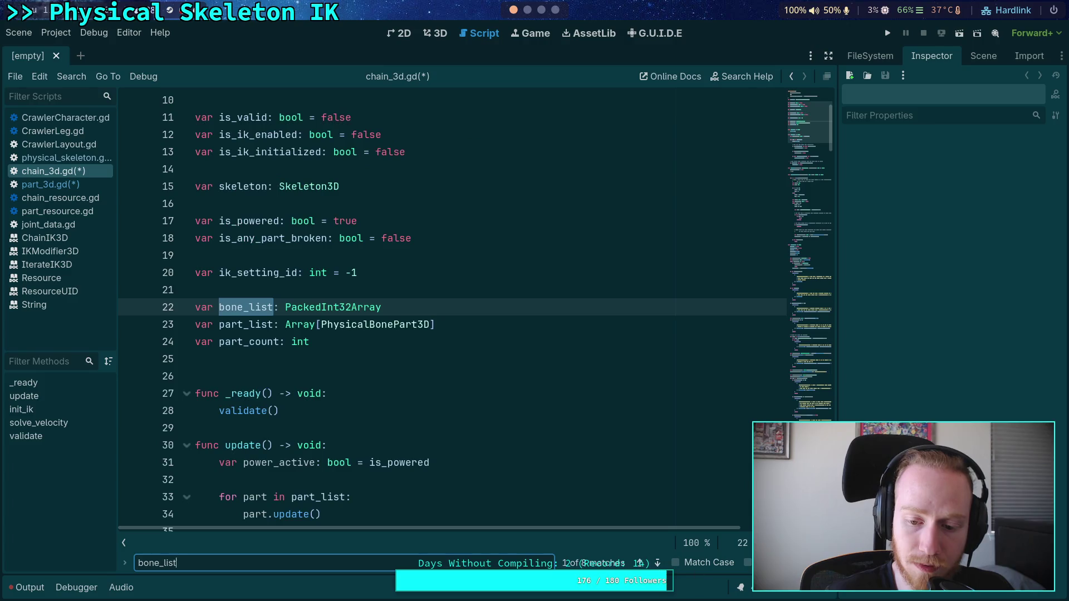
scroll(731, 521, down, 6)
key(Escape)
scroll(290, 240, down, 3)
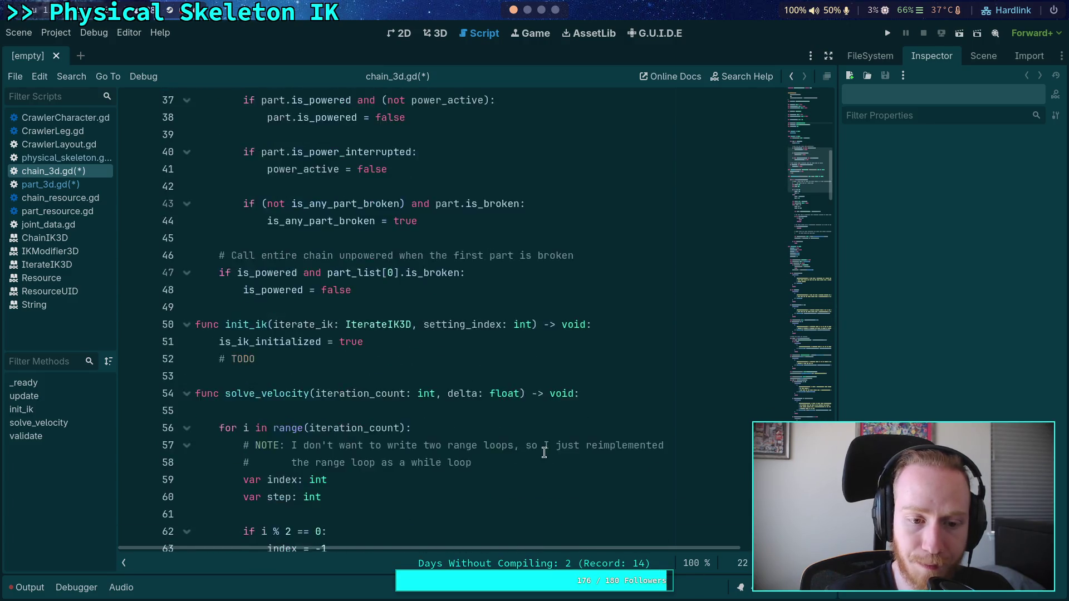
scroll(289, 239, up, 4)
click(244, 238)
scroll(244, 238, up, 3)
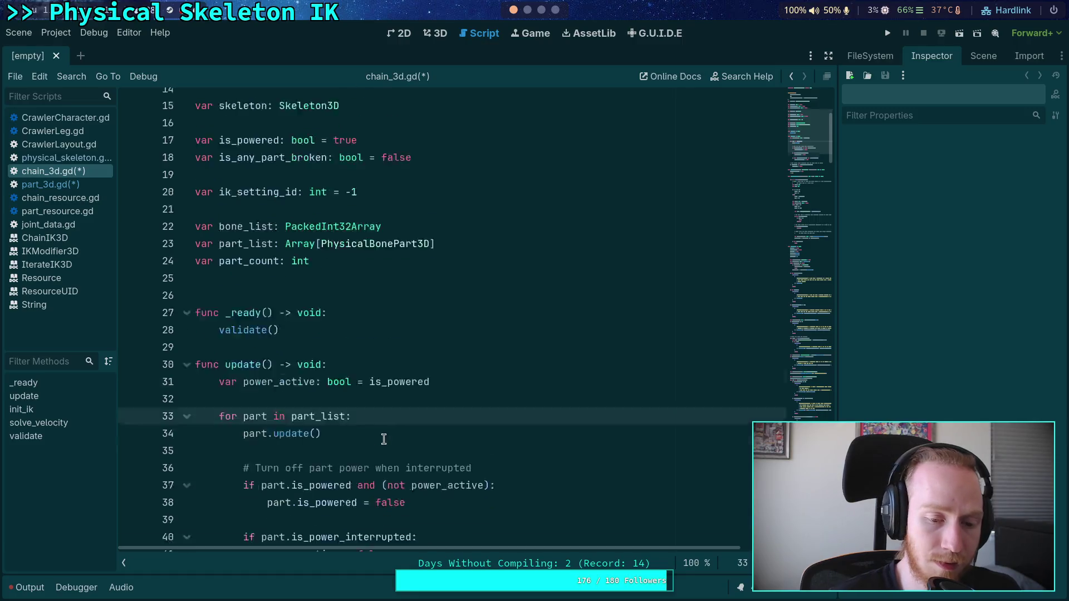
scroll(250, 341, down, 1)
double_click(250, 342)
Loop over range(part_count) and declare var part: PhysicalBonePart3D = part_list[index]
text(index in )
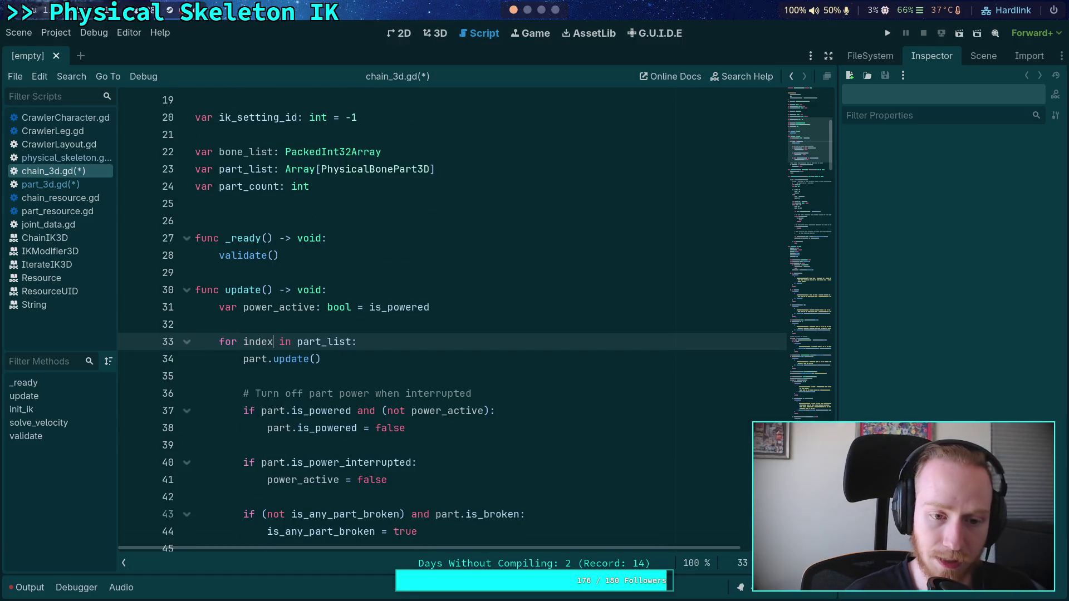
text(range(pa)
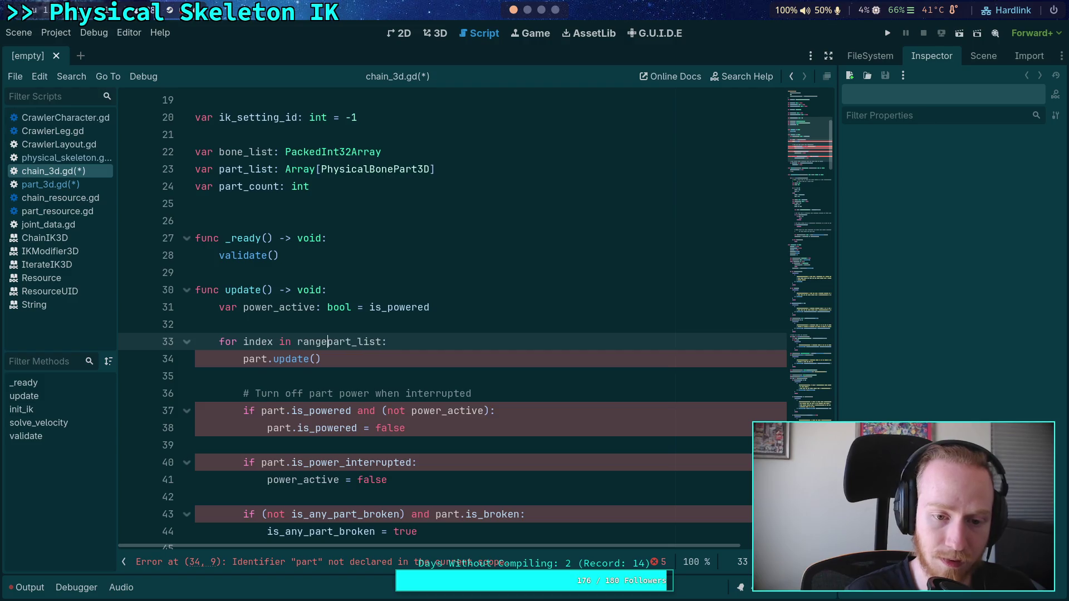
text(rt_count))
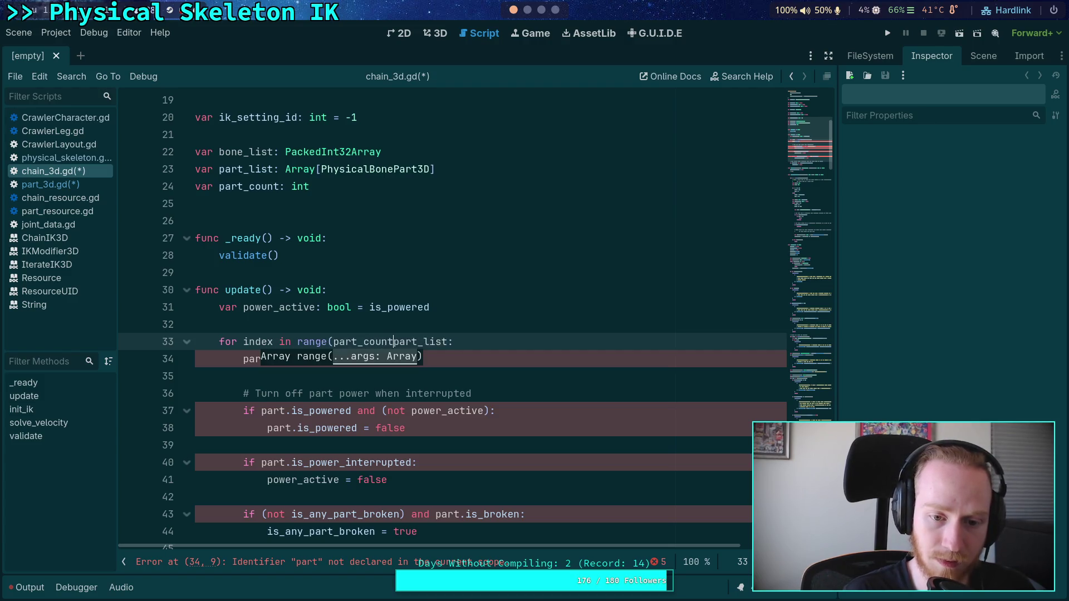
key(Return)
key(BackSpace)
key(BackSpace)
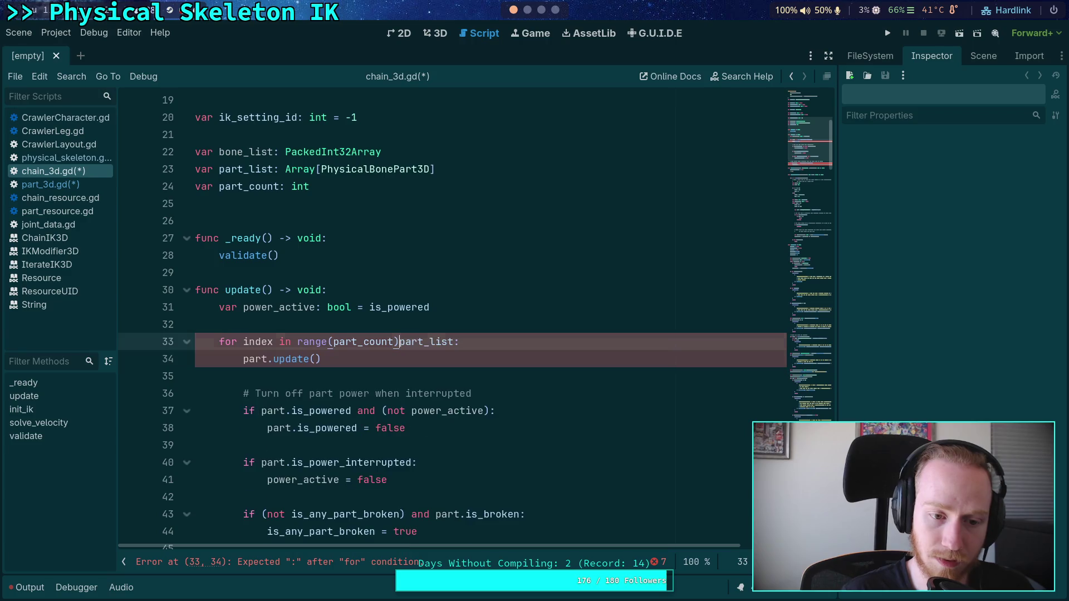
text(:)
key(Return)
text(var part)
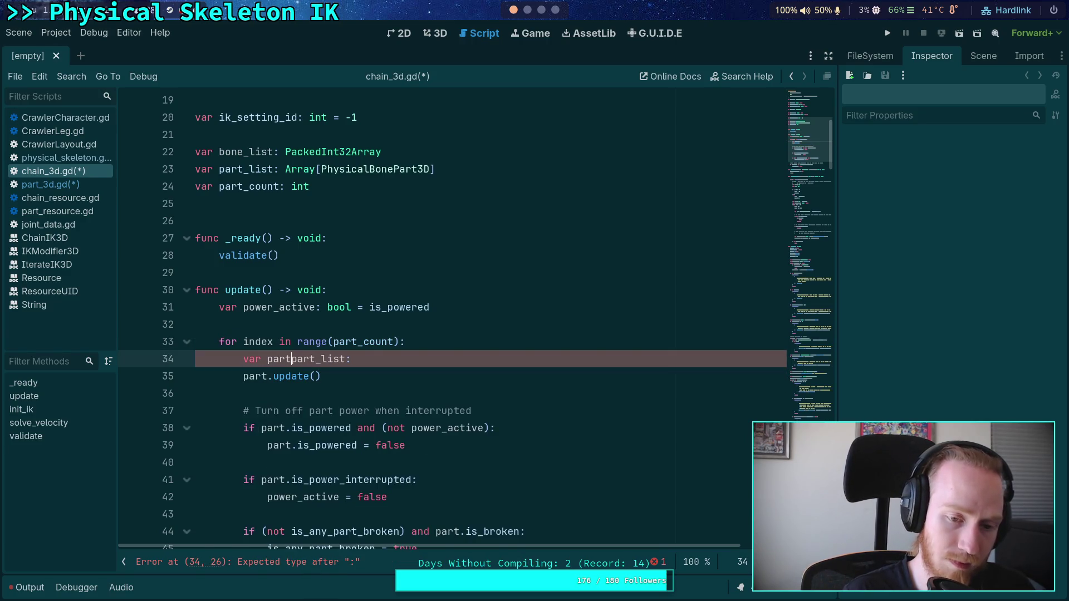
text(:  )
text(Phys)
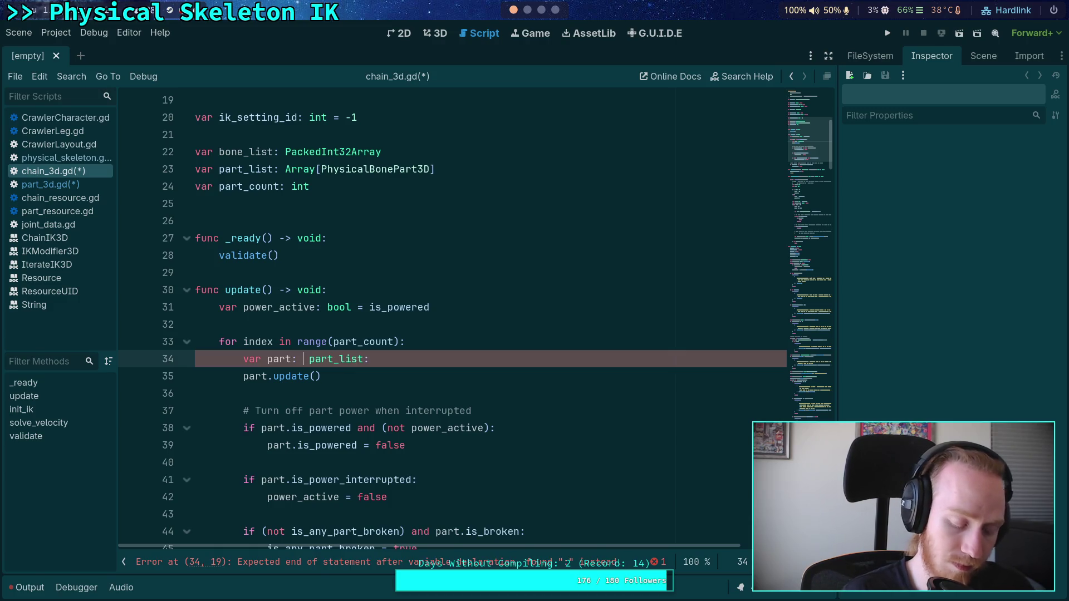
key(Down)
key(Down)
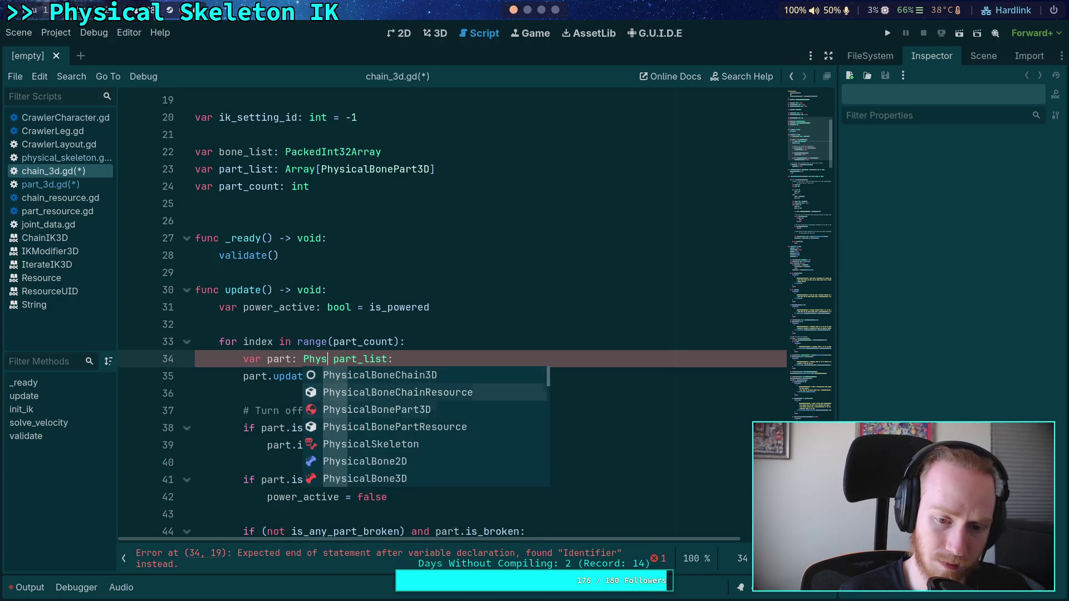
key(Return)
text(=)
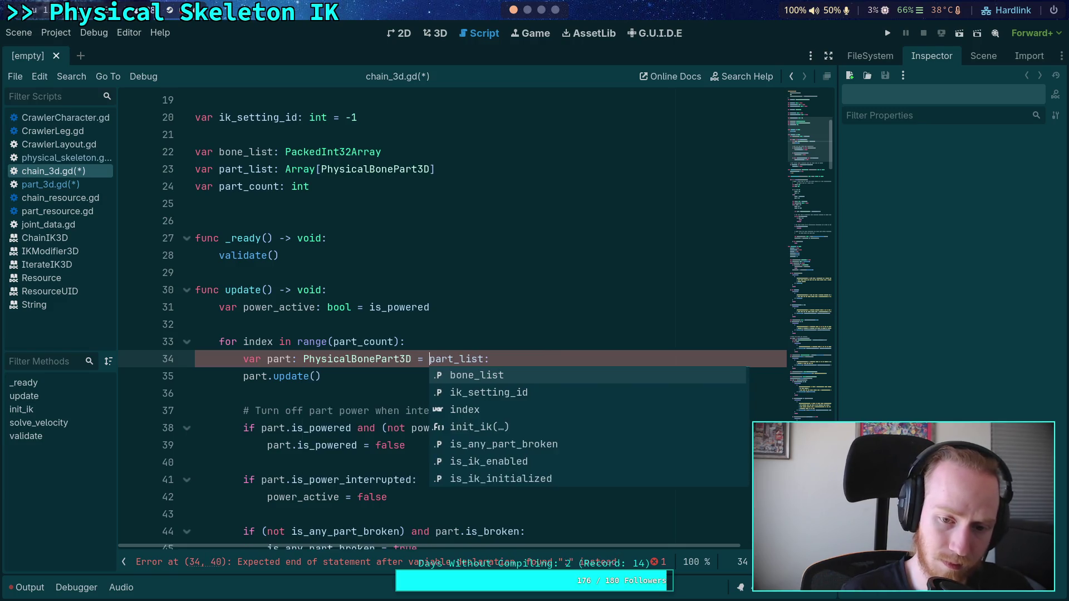
key(End)
text([index)
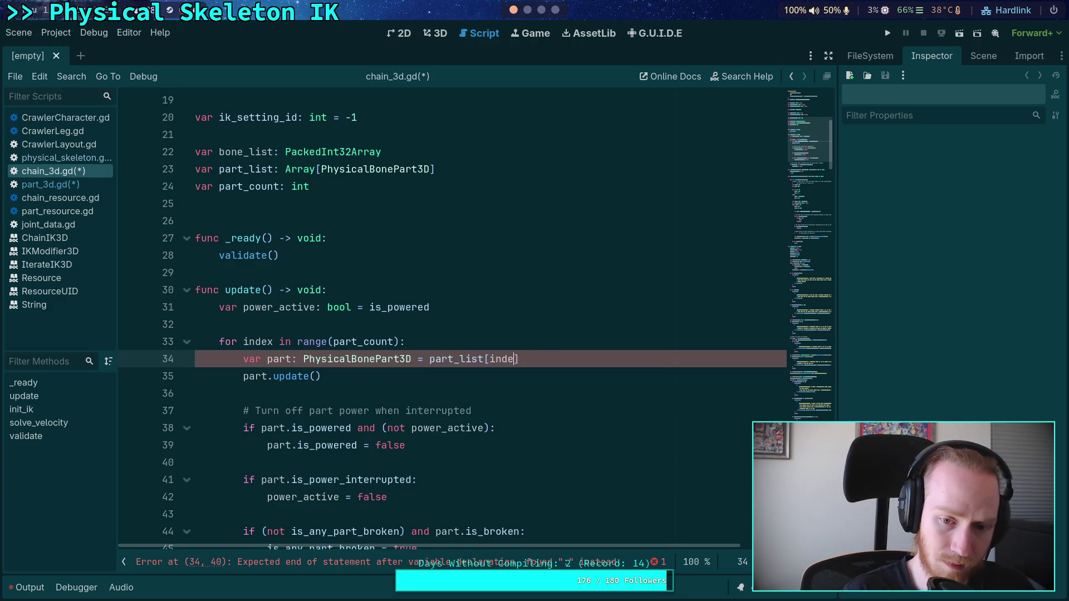
key(Escape)
Call part.update(skeleton, bone_list[index]) and save the script
click(315, 376)
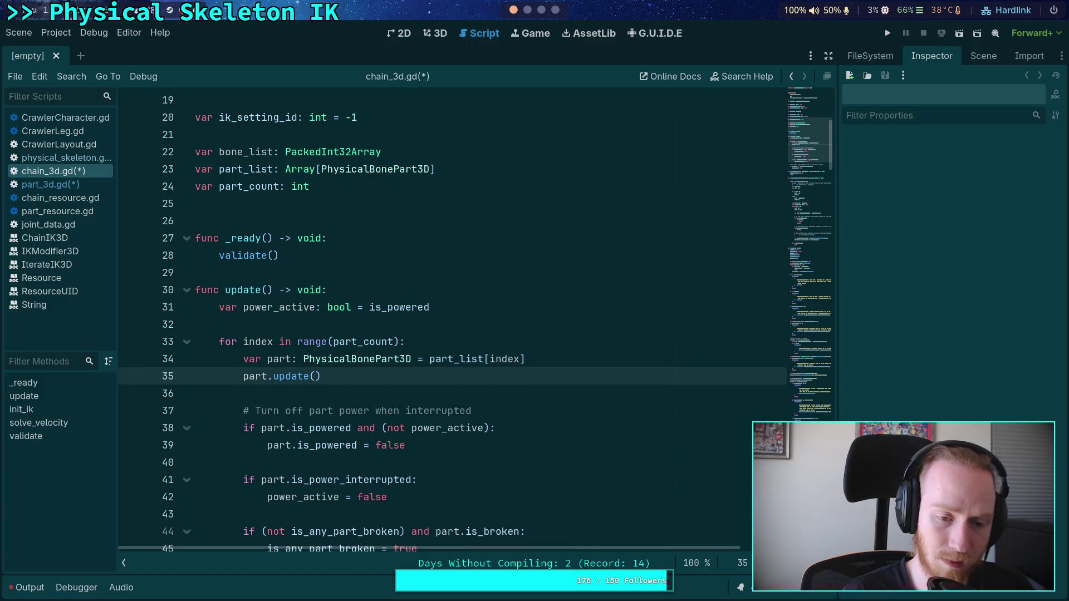
text(skeleton, )
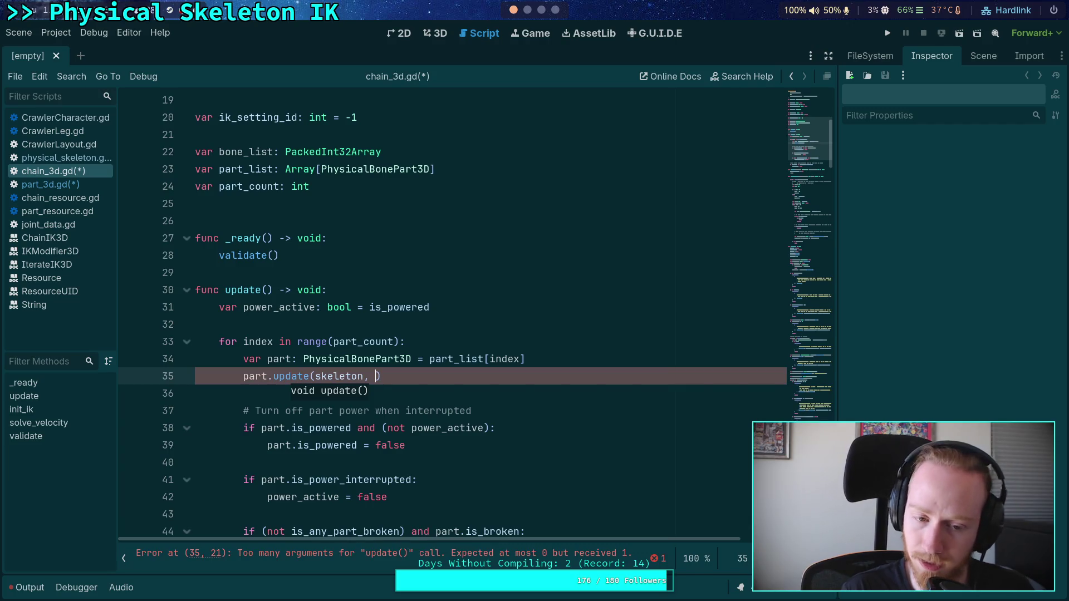
text(bone_list0)
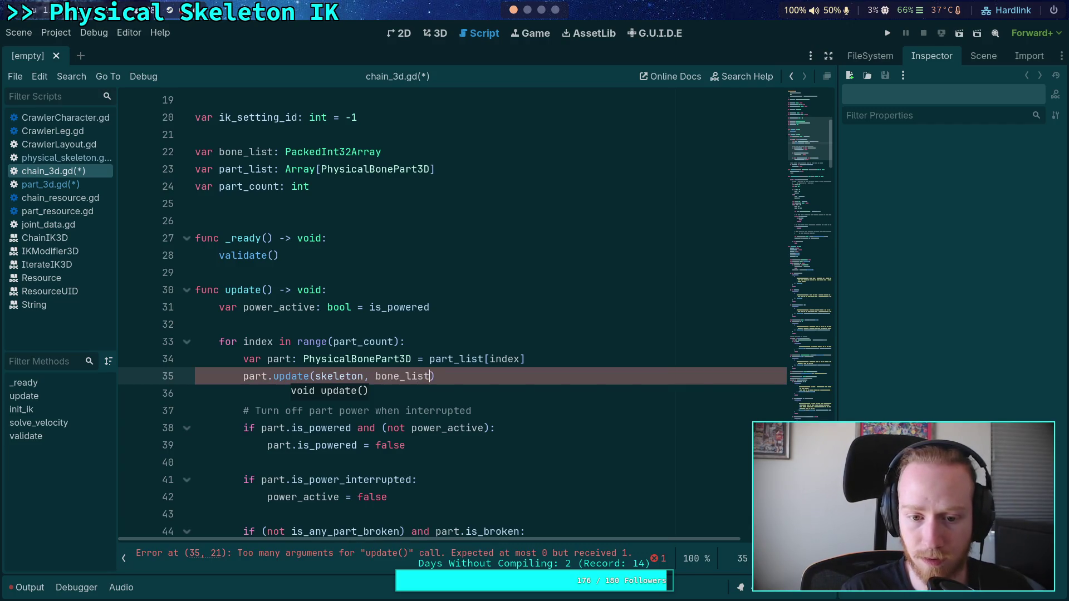
key(BackSpace)
text([index])
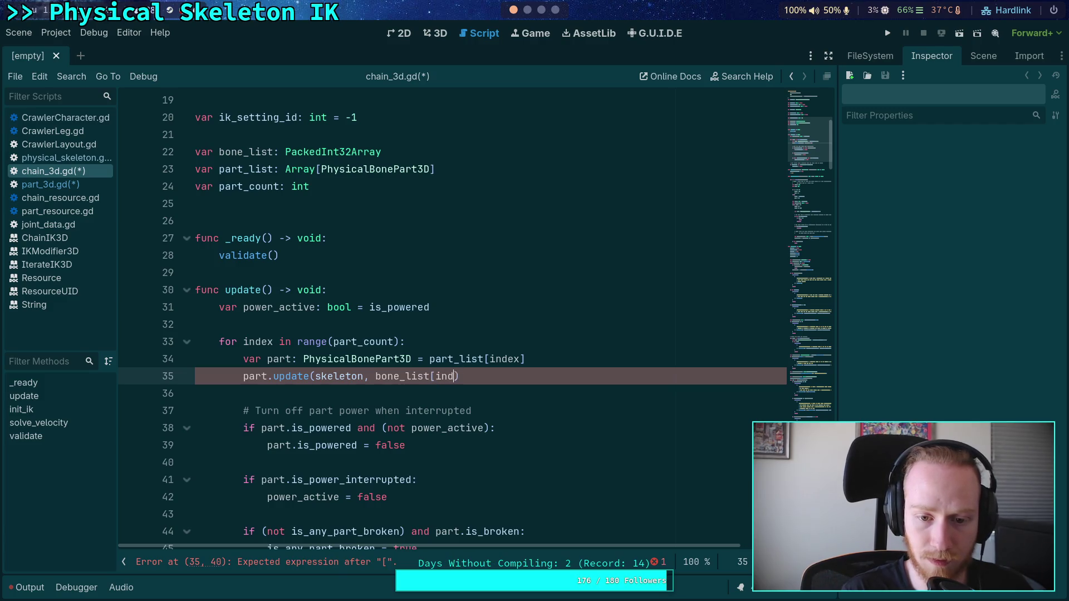
key(ctrl+s)
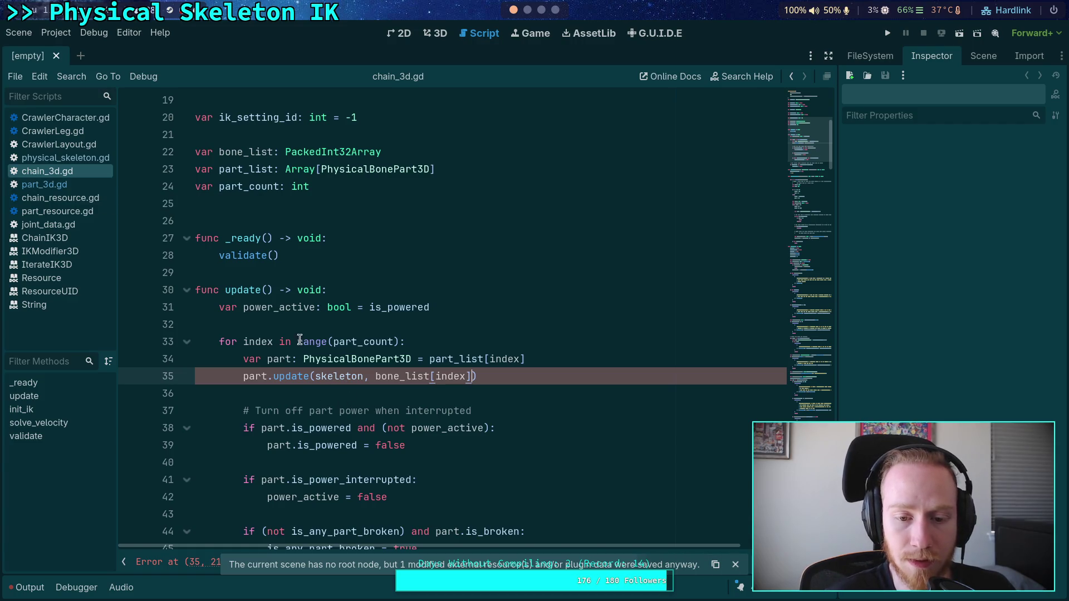
click(80, 184)
click(384, 326)
key(shift+Up)
key(shift+Up)
key(shift+Up)
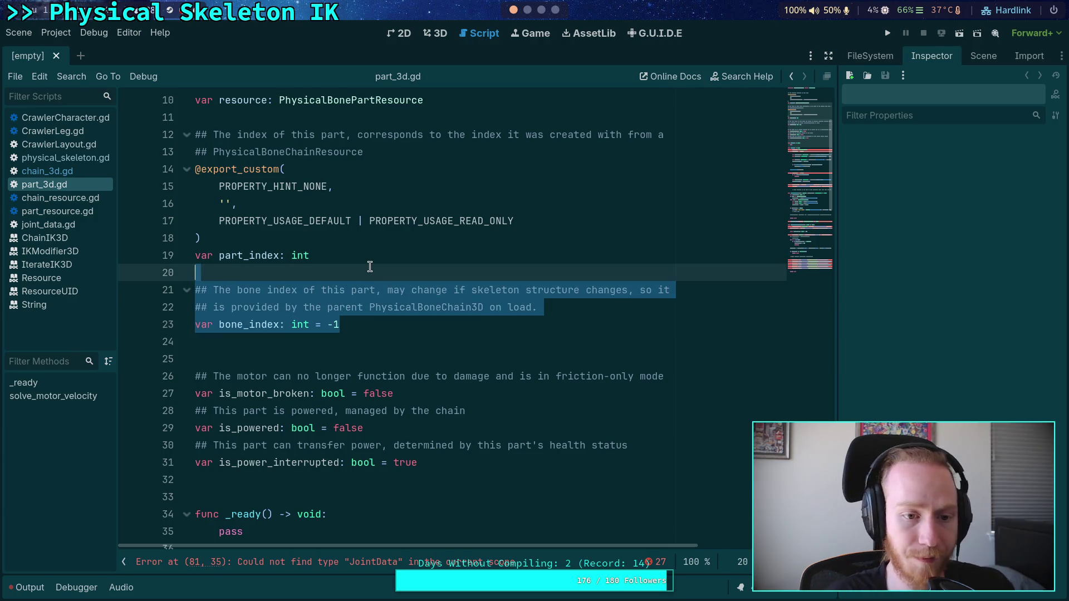
key(BackSpace)
click(282, 295)
key(BackSpace)
click(307, 295)
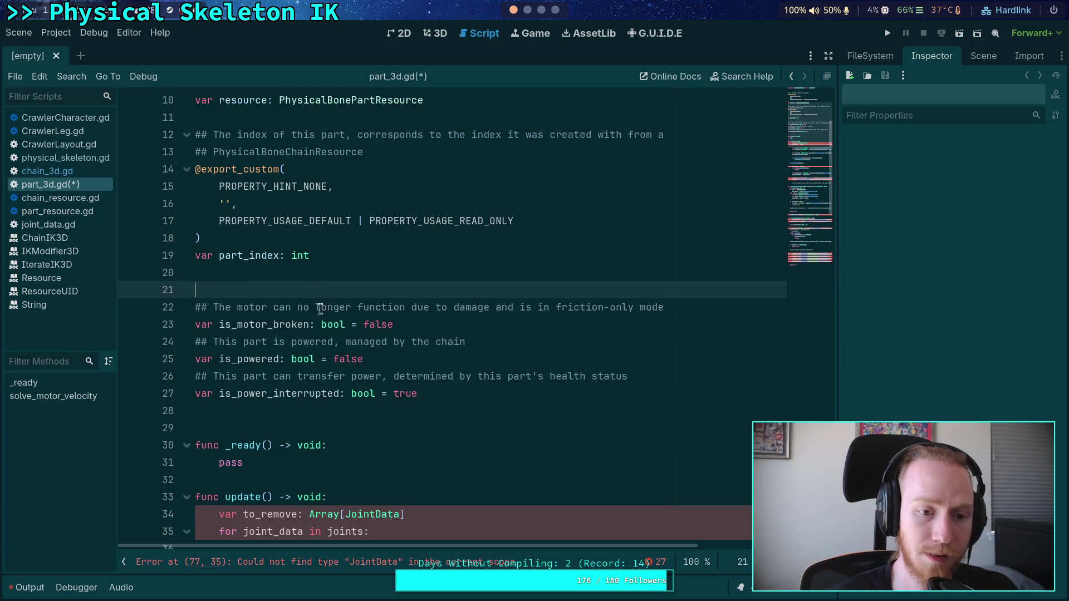
scroll(336, 344, down, 3)
click(268, 342)
text(skeleton: Skeleton3D, )
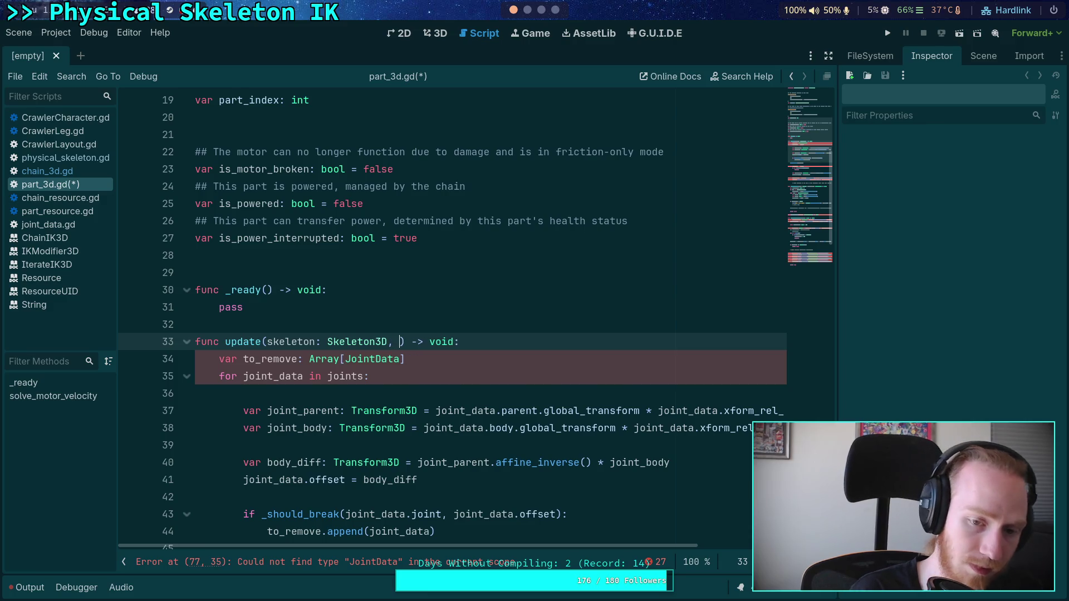
text(bone_i)
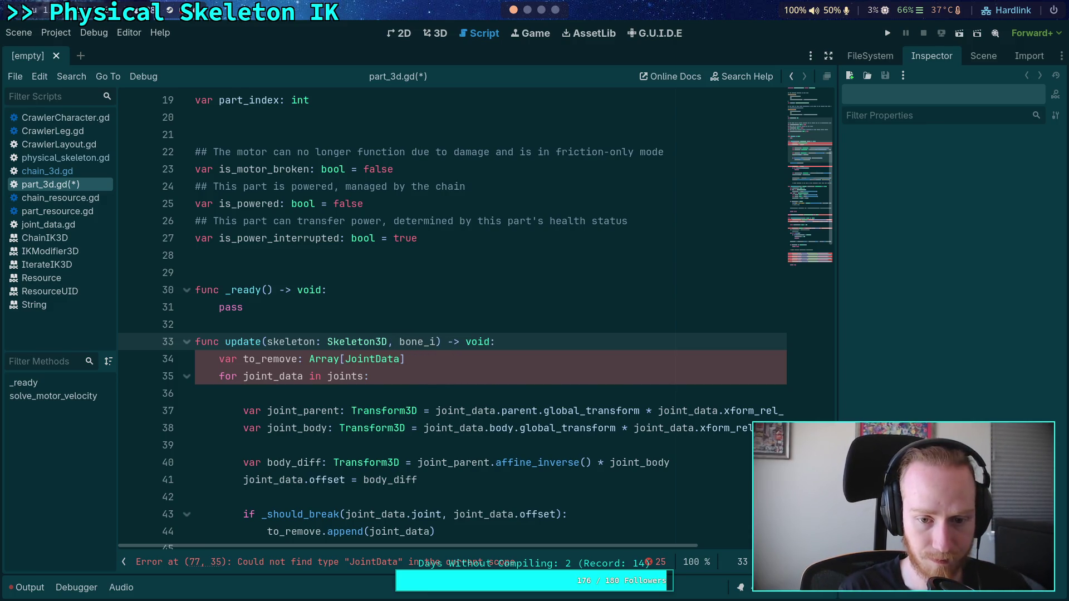
text(dx: )
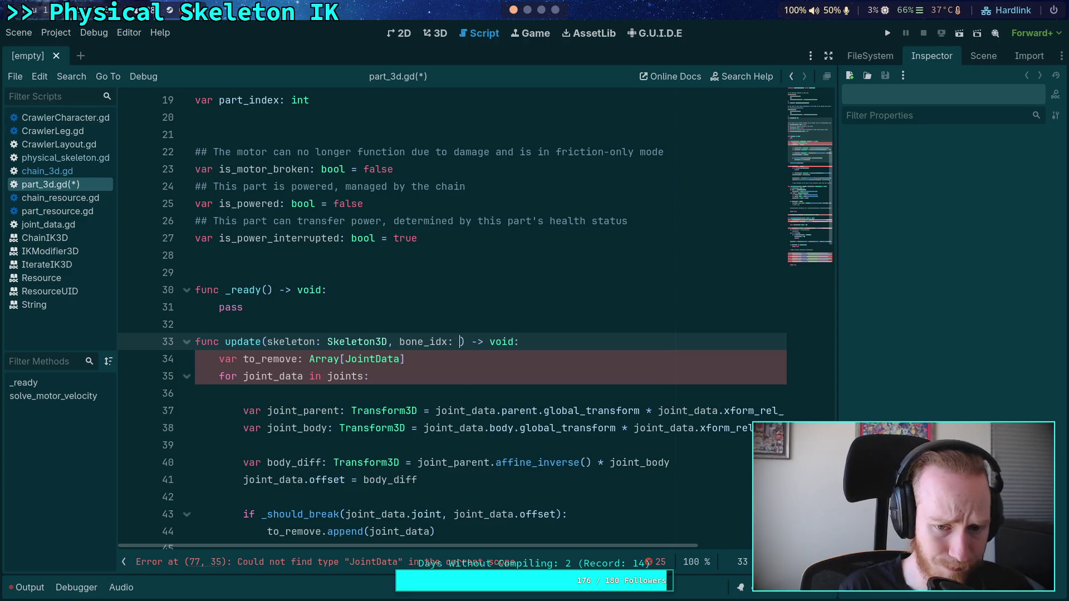
text(int)
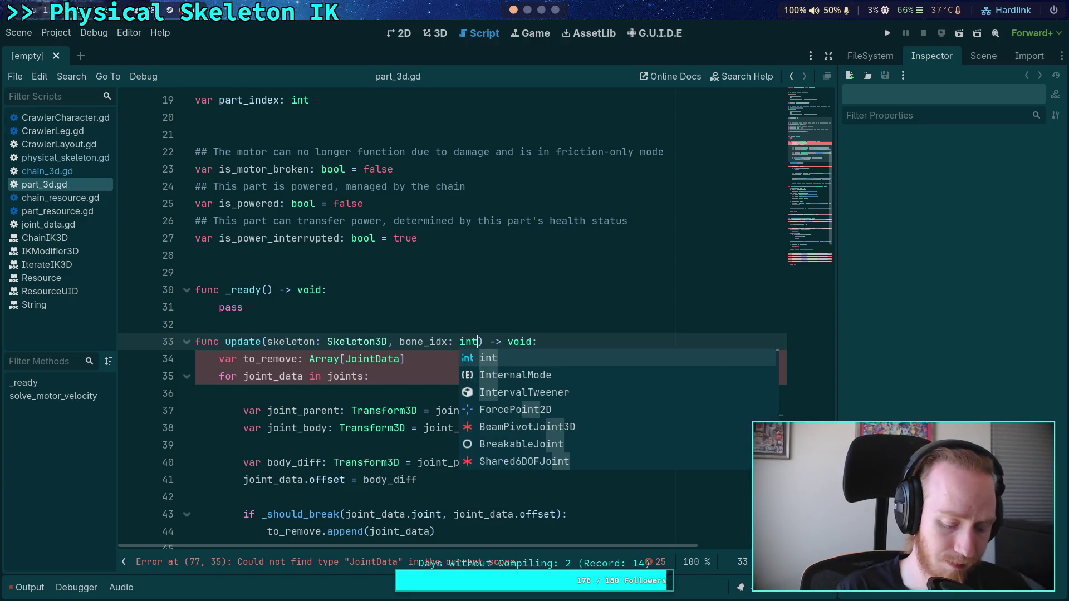
click(245, 393)
scroll(339, 326, down, 5)
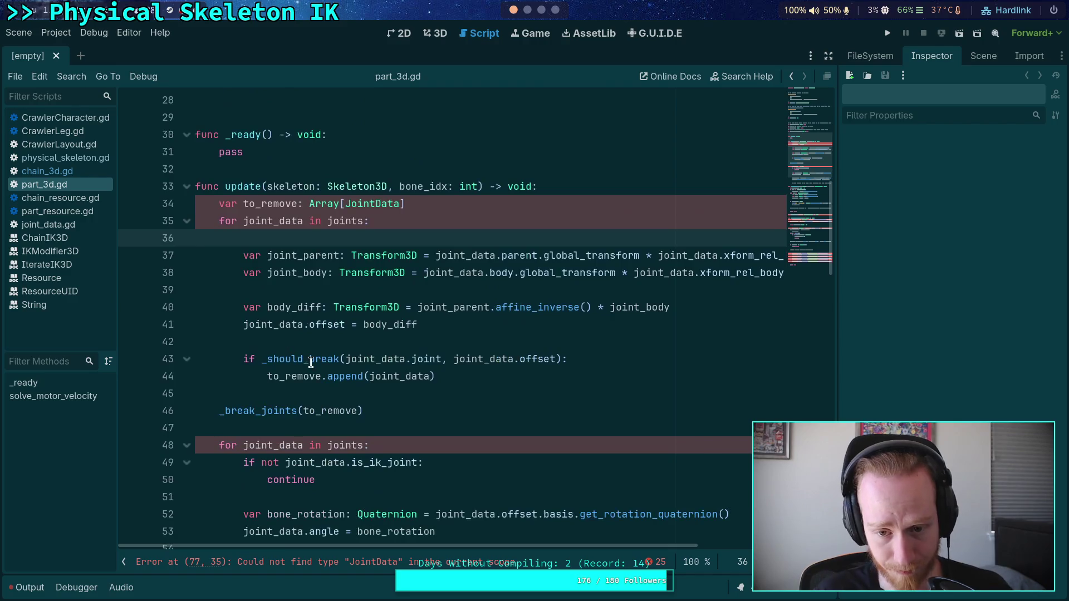
scroll(339, 325, down, 2)
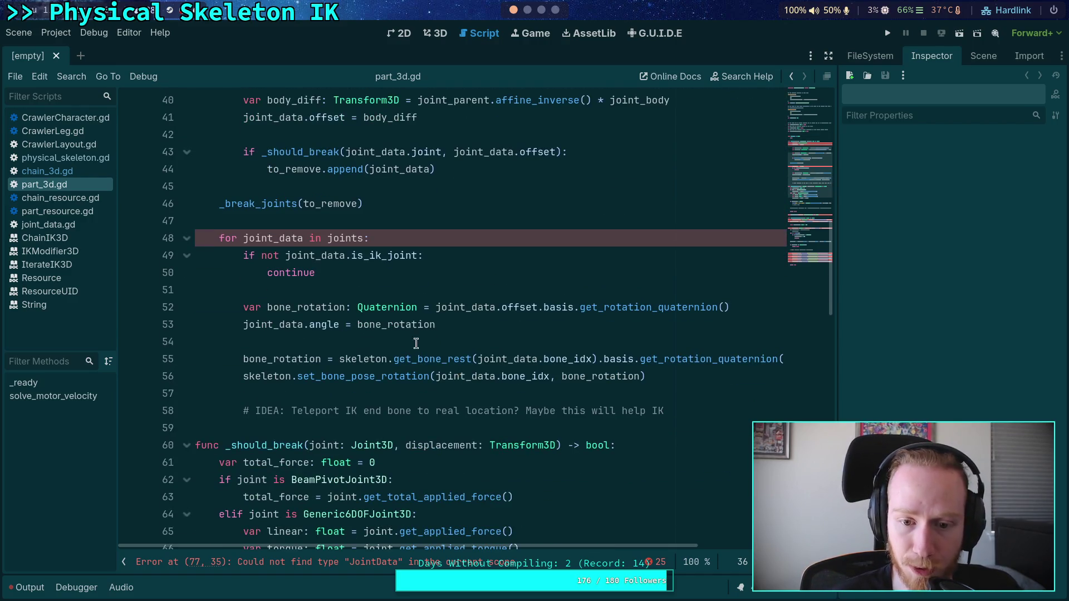
scroll(474, 367, up, 2)
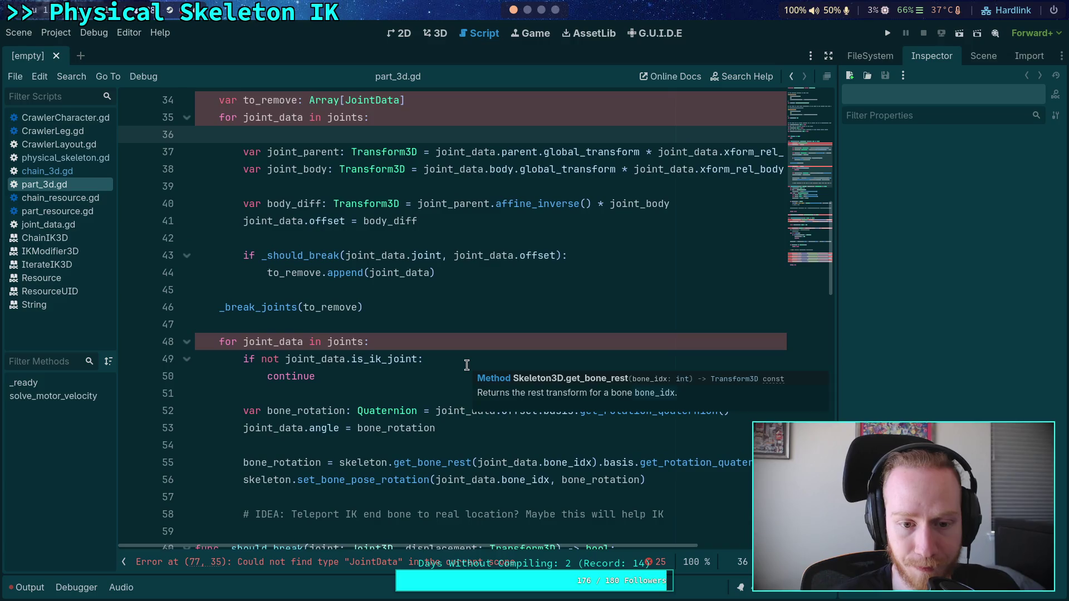
click(328, 389)
scroll(351, 368, up, 3)
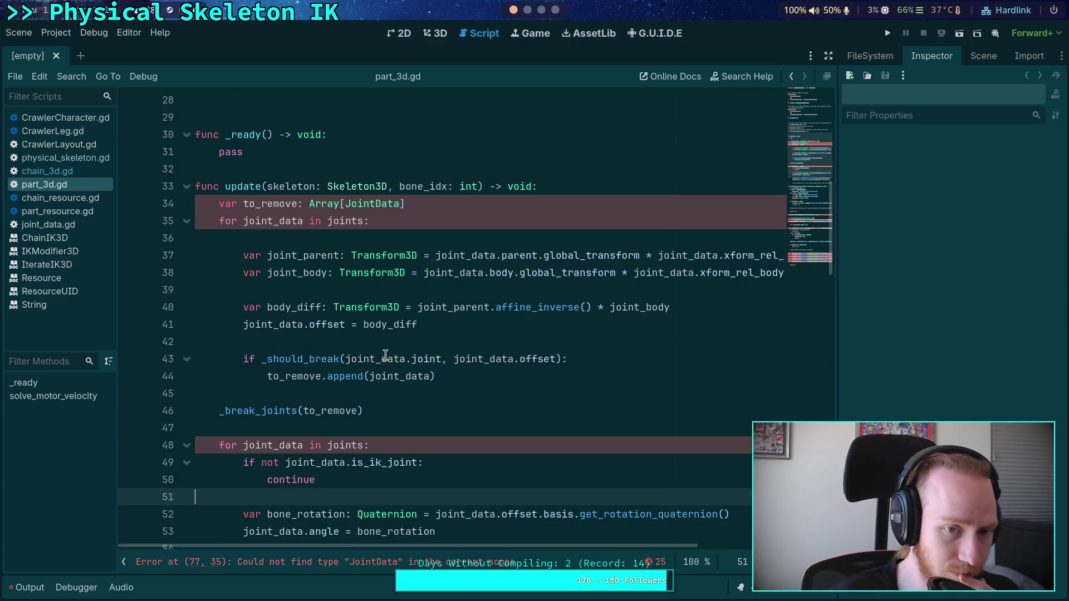
scroll(385, 361, down, 3)
scroll(385, 361, down, 1)
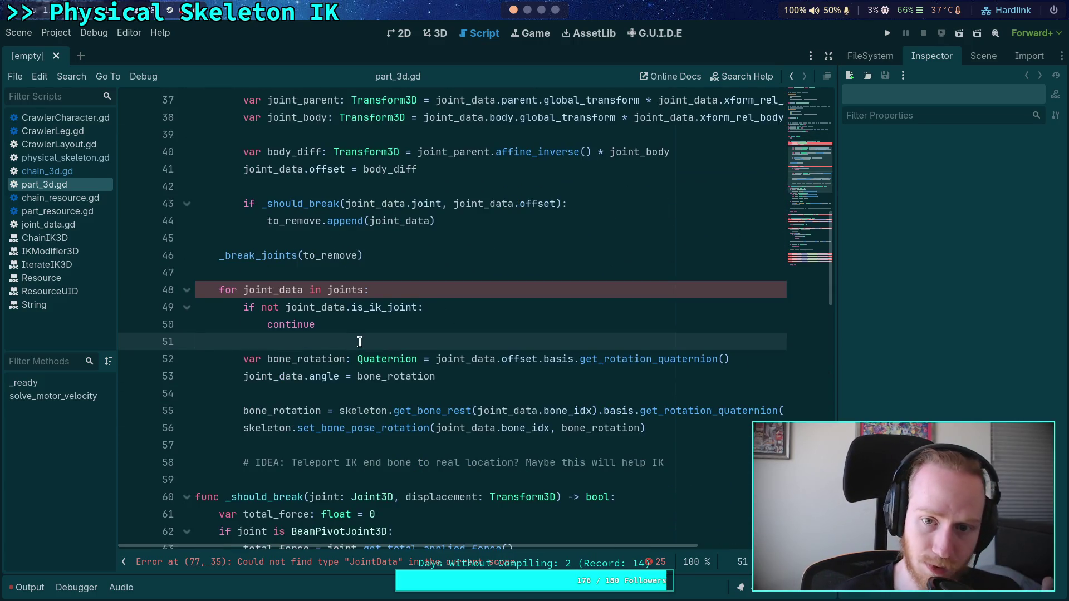
scroll(356, 336, down, 7)
scroll(361, 326, down, 4)
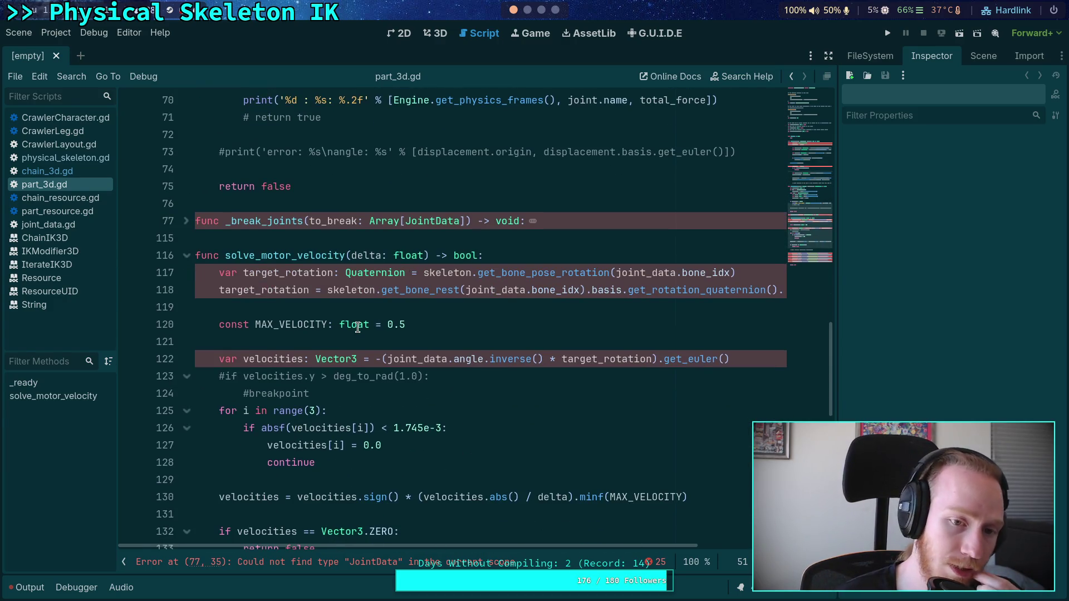
drag(219, 272, 762, 275)
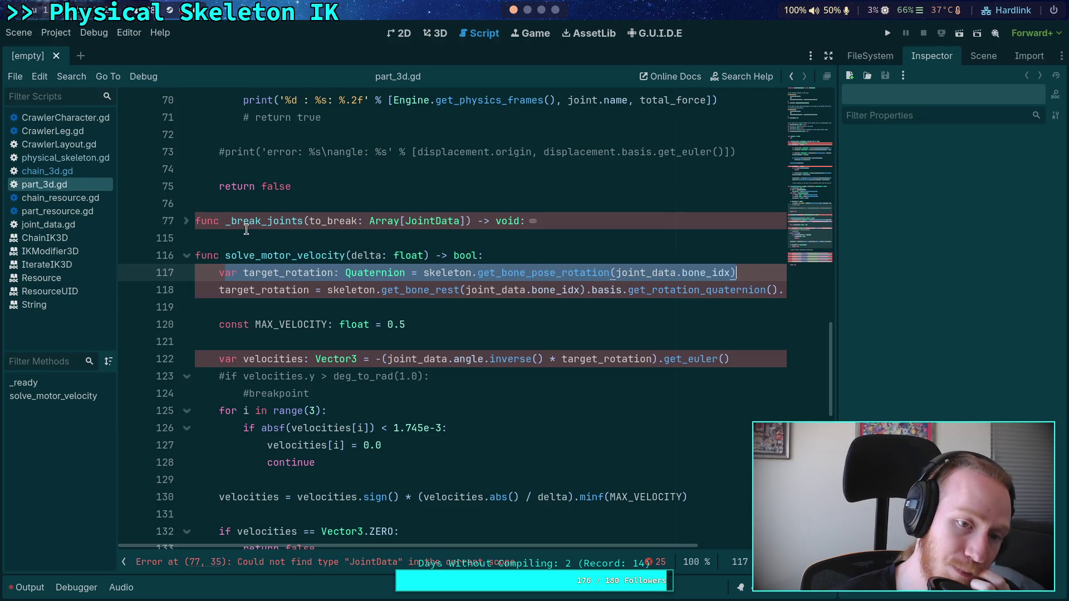
click(483, 238)
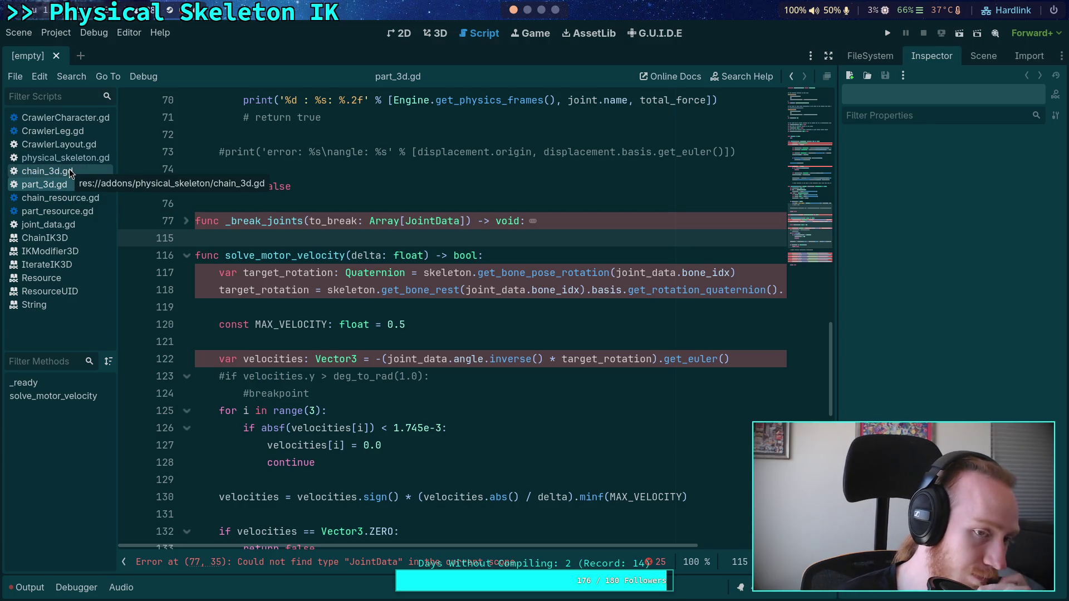
In chain_3d.gd, insert a blank line above the solve_velocity function
click(69, 171)
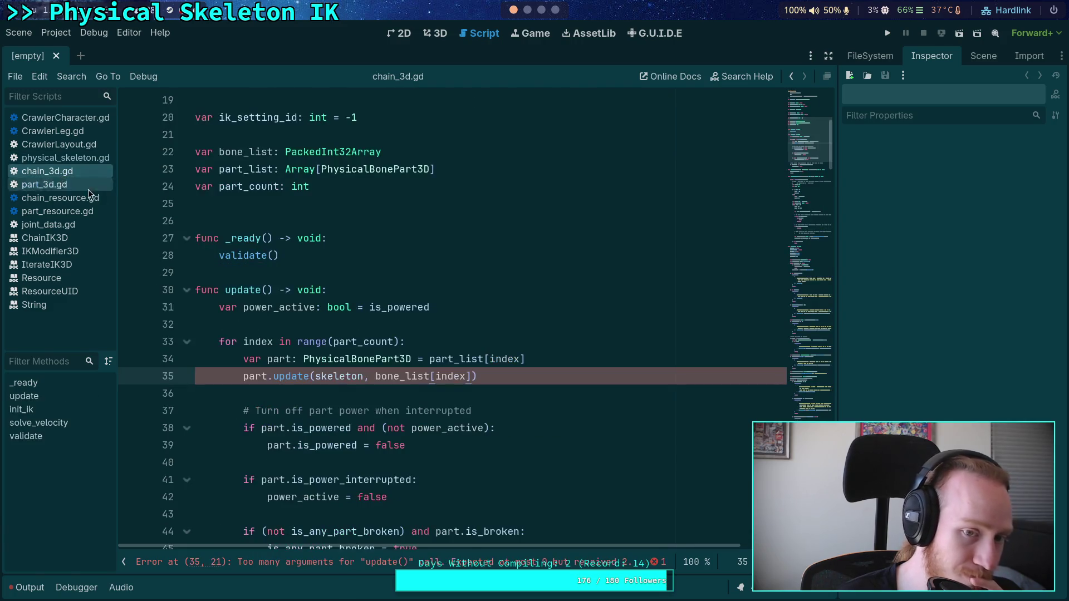
click(510, 296)
click(520, 305)
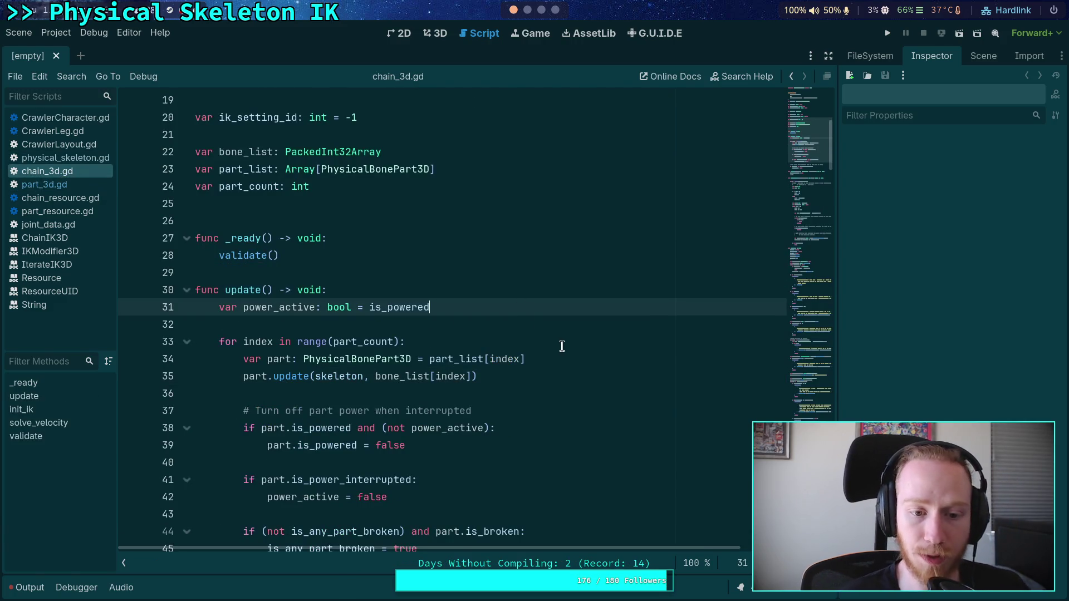
scroll(560, 345, down, 2)
scroll(562, 346, down, 6)
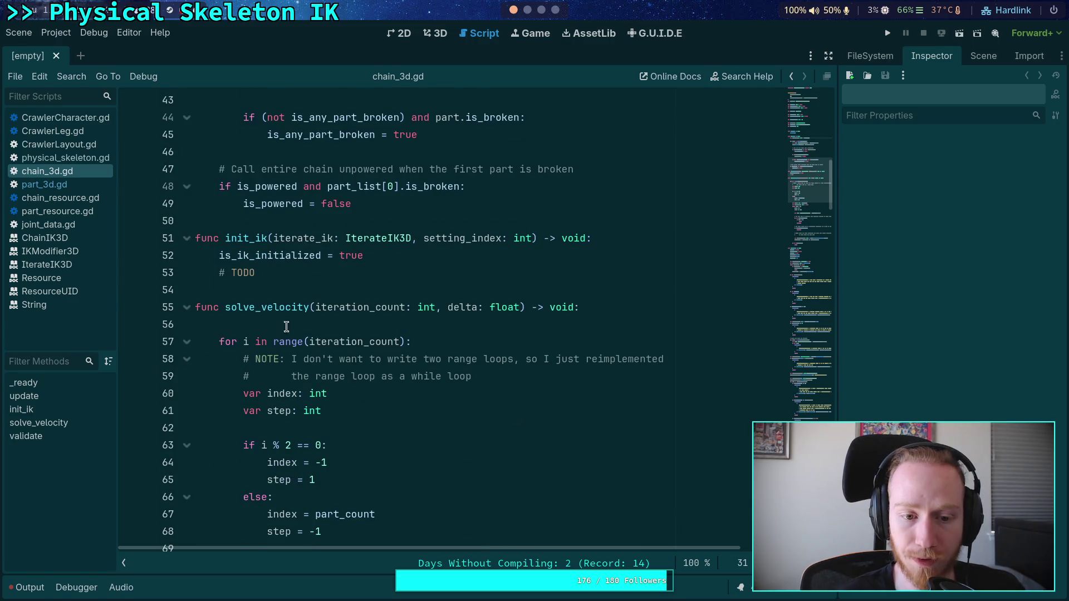
click(633, 302)
scroll(618, 311, down, 2)
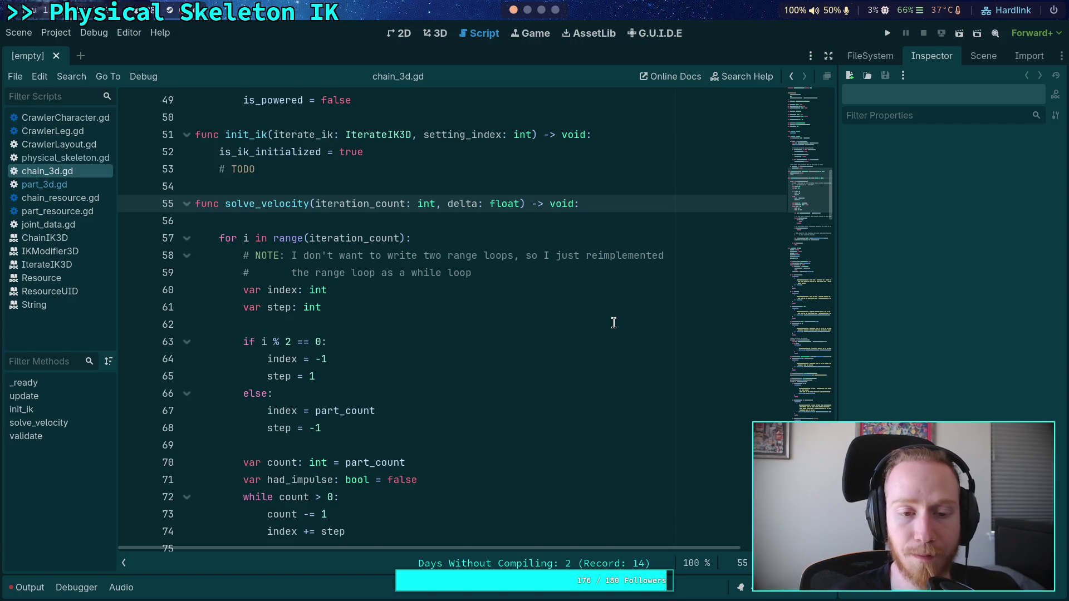
scroll(614, 323, down, 1)
scroll(330, 296, up, 3)
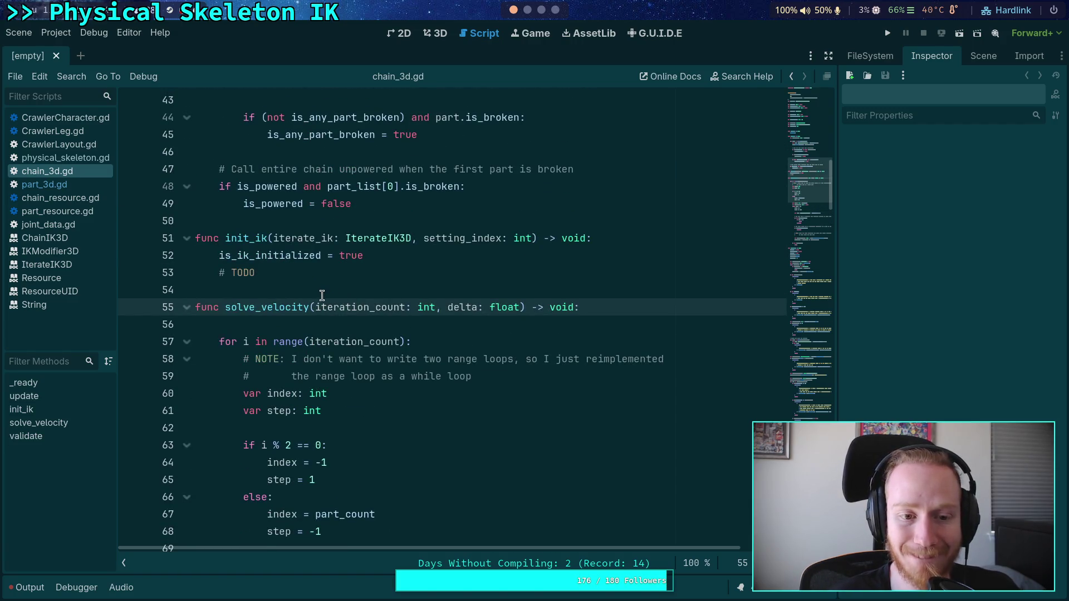
click(322, 289)
key(Return)
key(Return)
key(Up)
Write func setup_velocity() -> void: with a for index in range(part_count): loop
text(func)
key(BackSpace)
key(BackSpace)
key(BackSpace)
text(set)
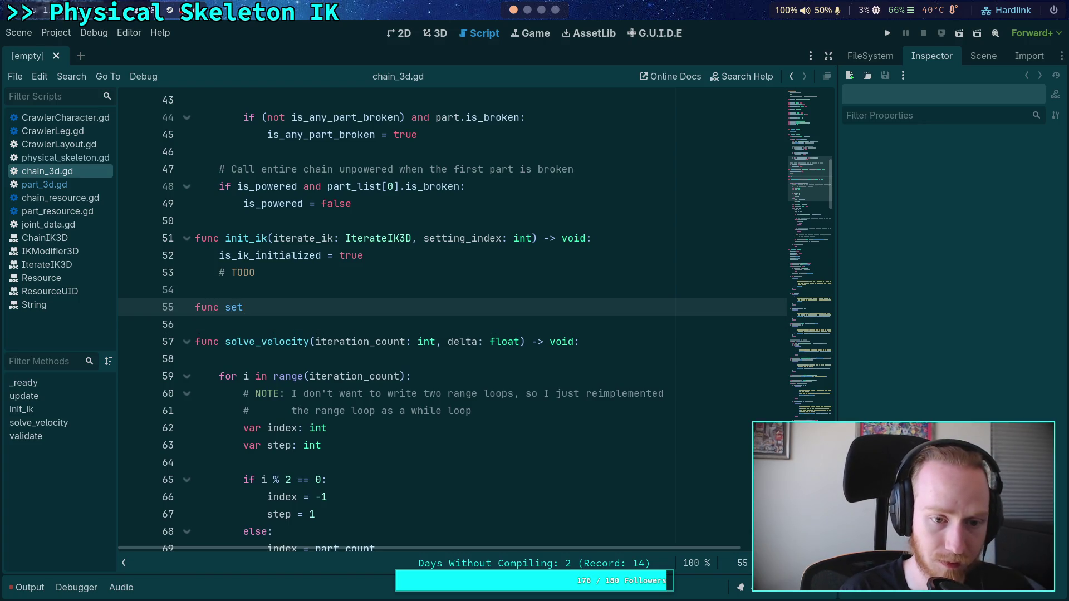
text(up_velocity()
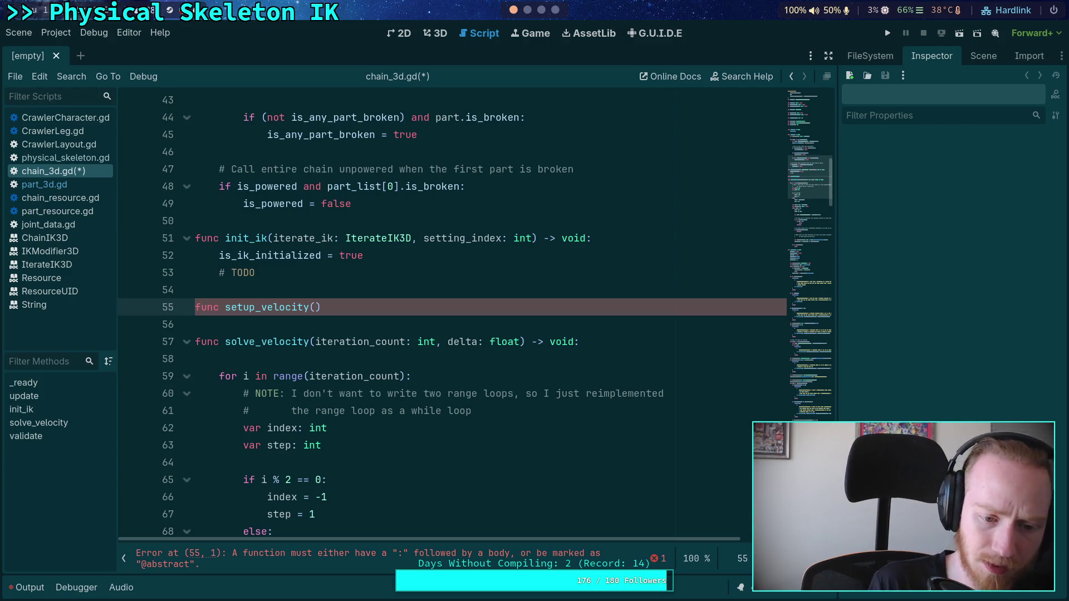
text(-> void:)
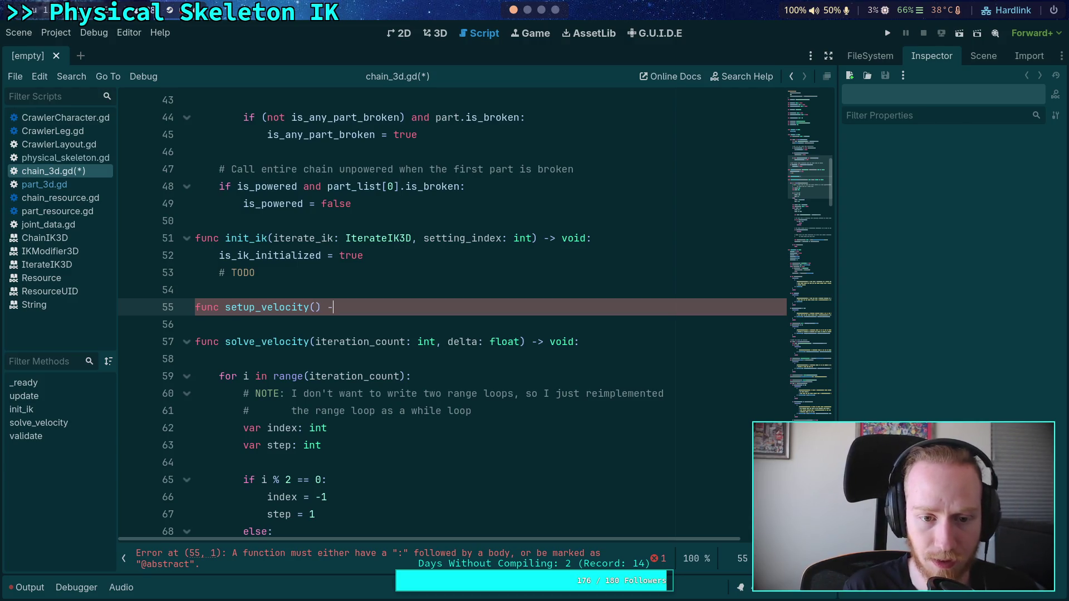
key(Return)
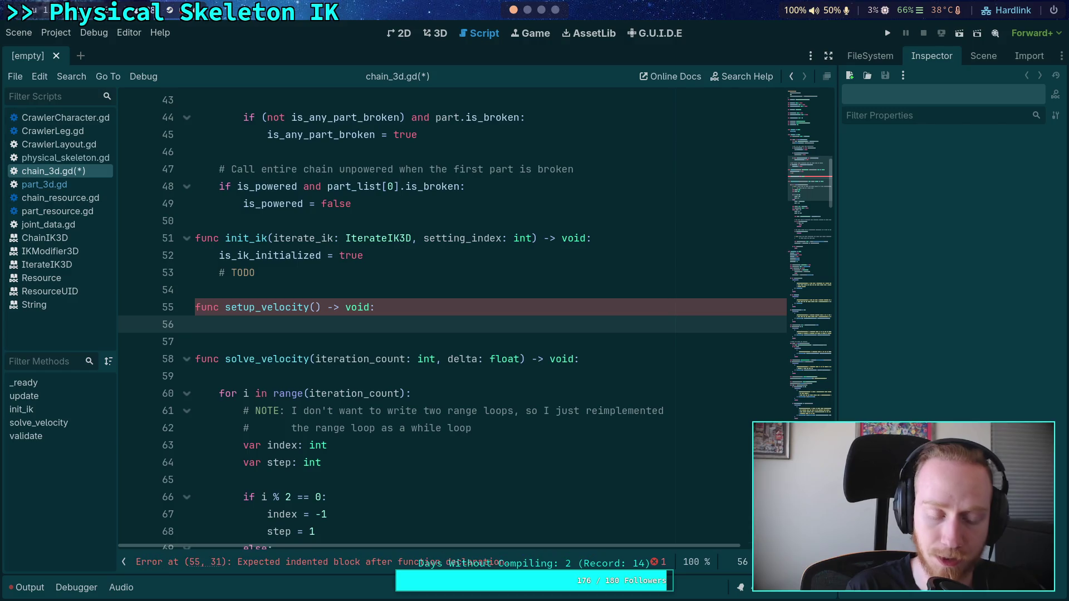
text(for p)
key(BackSpace)
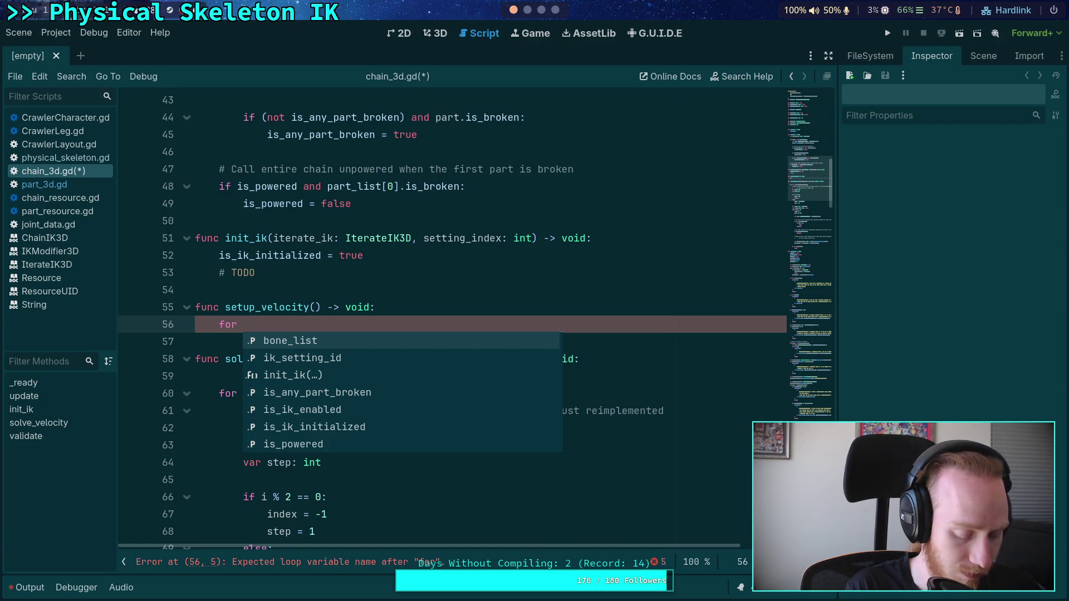
text(index)
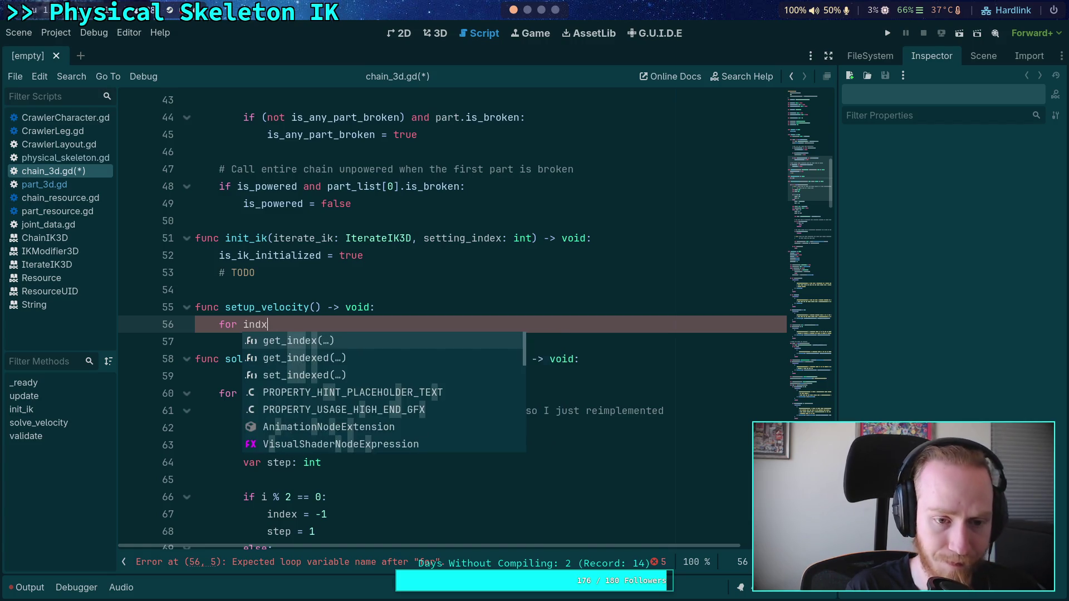
text( in range()
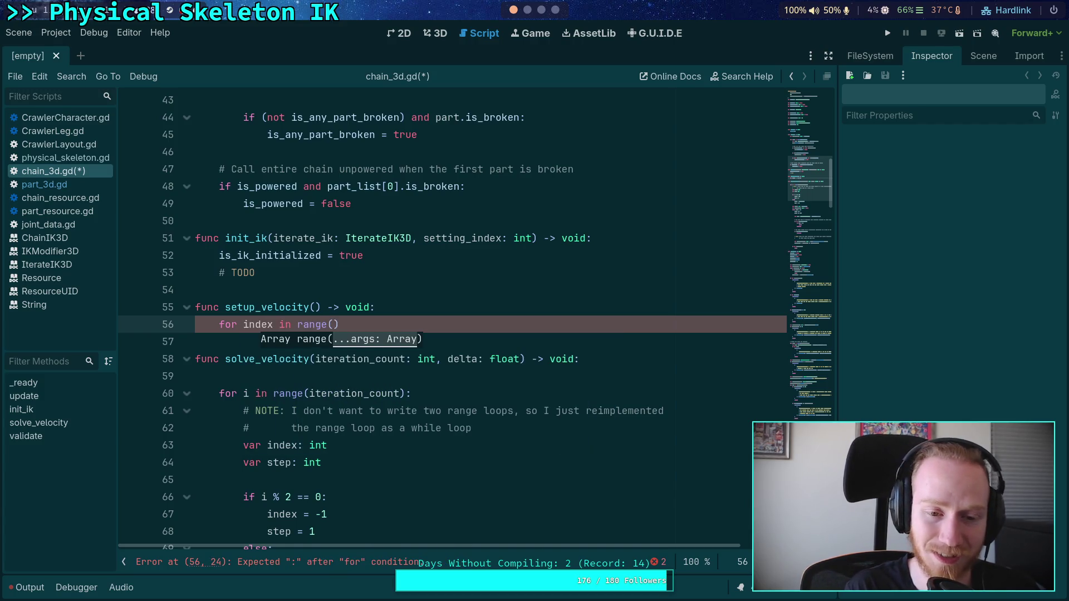
text(part_count):)
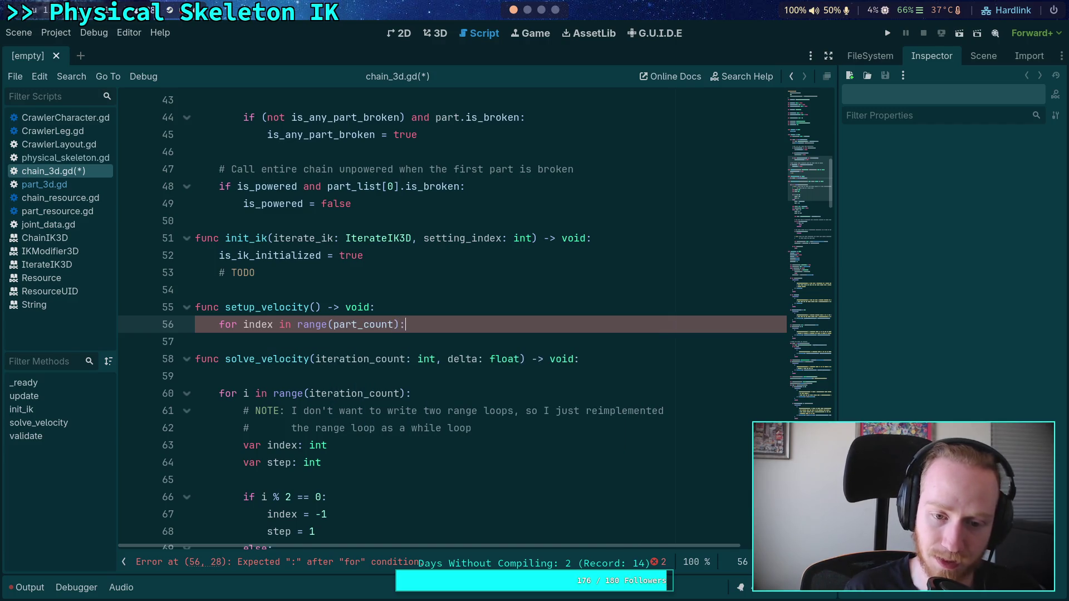
key(Return)
Fill the loop with var part: PhysicalBonePart3D = part_list[index] and part.setup_velocity(skeleton, bone_list[index]), then save
text(var part: PhysicalBo)
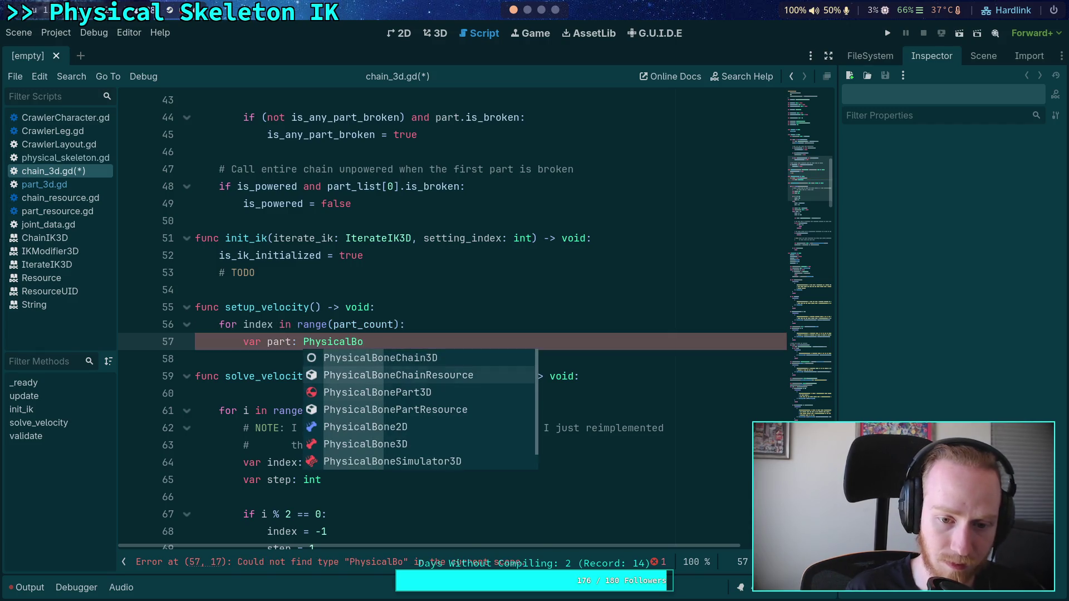
key(Down)
key(Down)
key(Return)
text(= part)
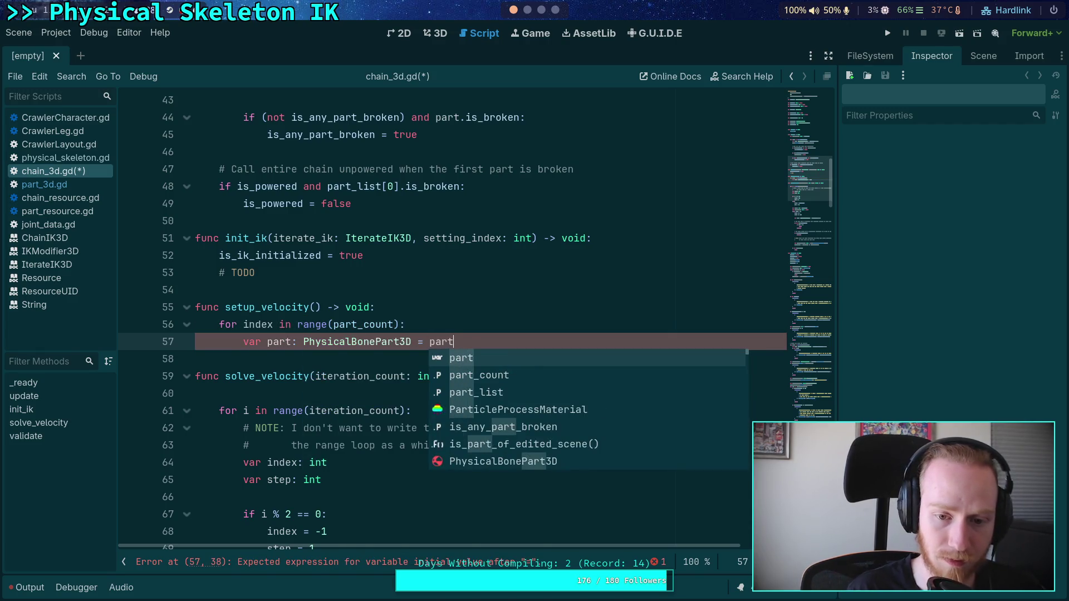
key(Down)
key(Down)
key(Return)
text([index)
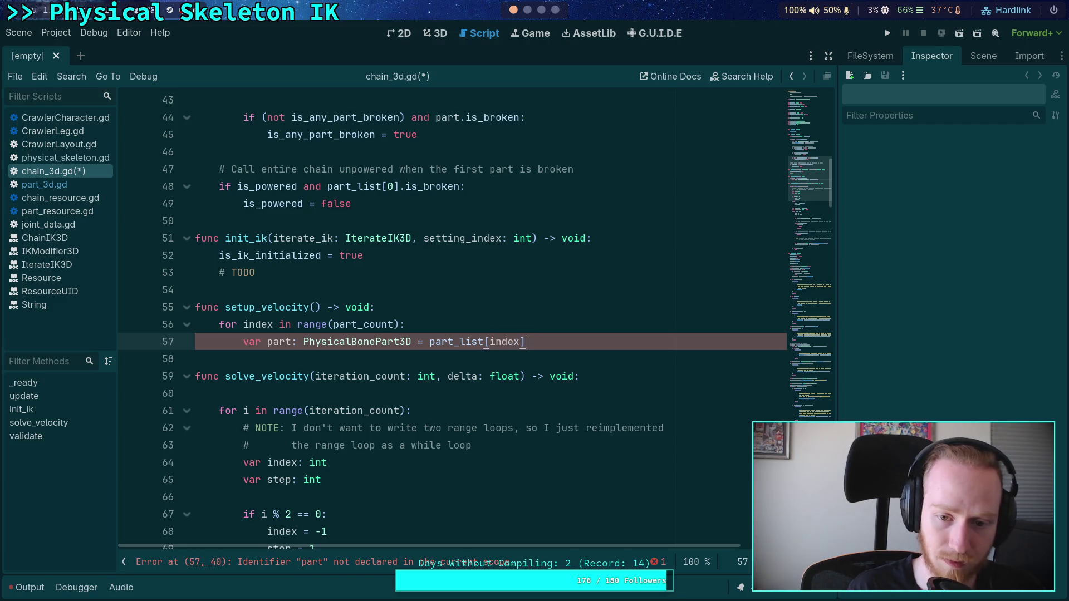
text(])
key(Return)
text(part.setup)
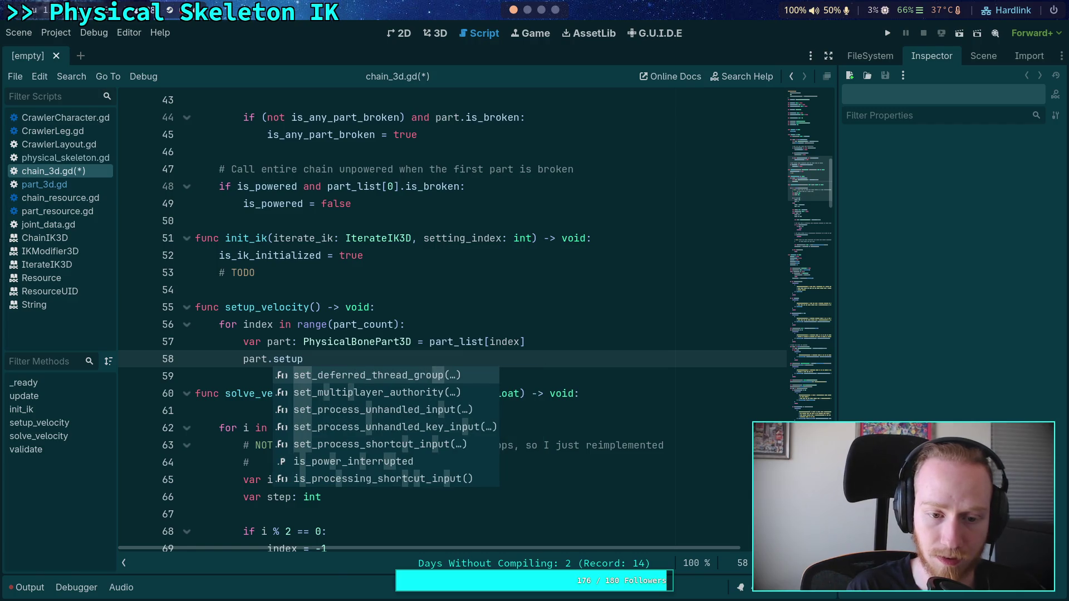
text(_velocity()
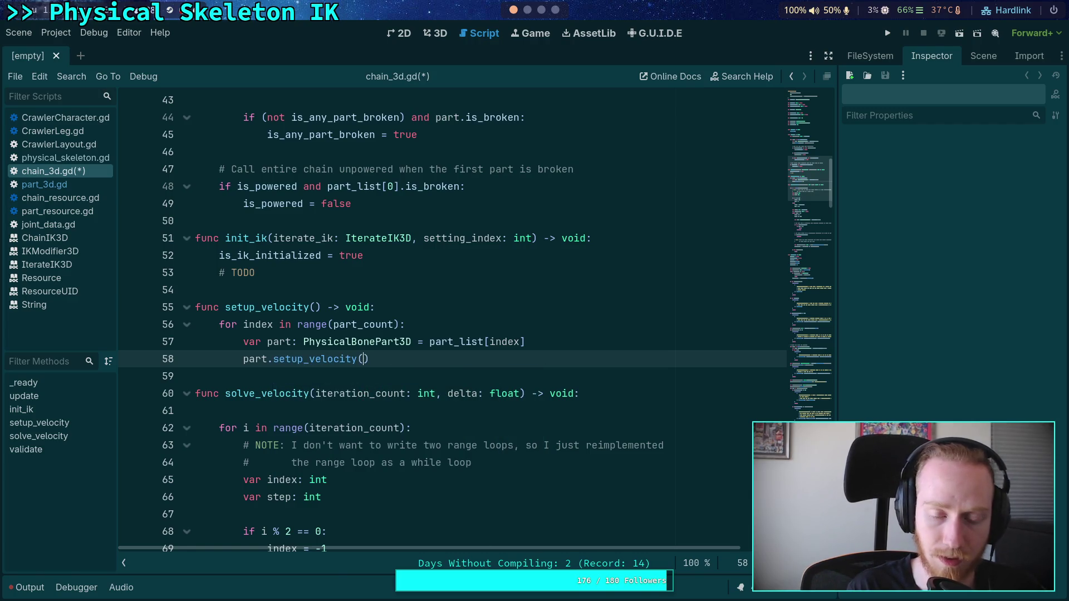
text(skeleton, bone_list[index])
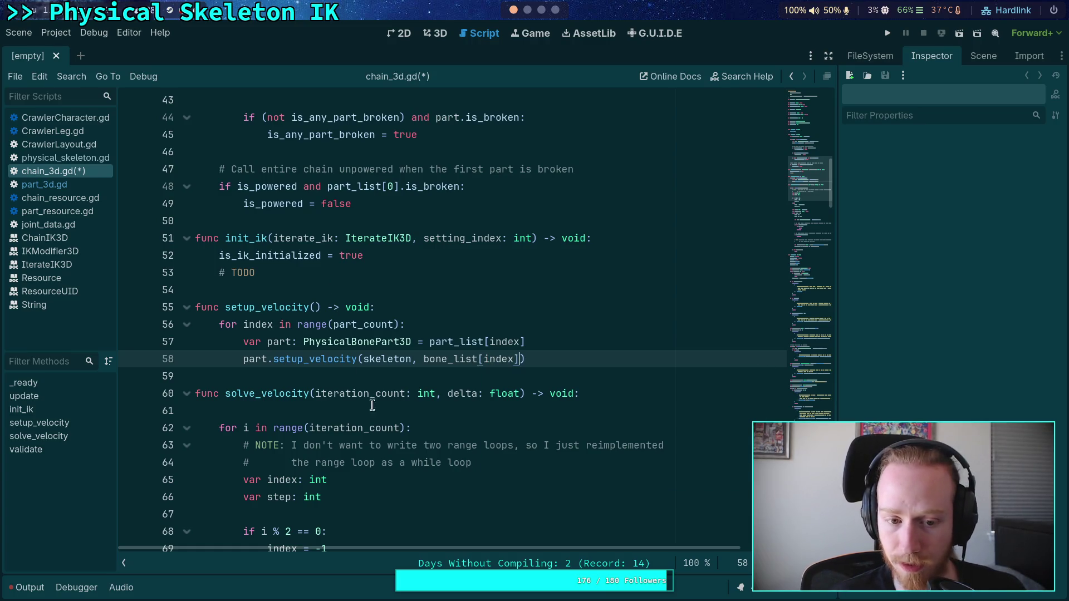
click(426, 372)
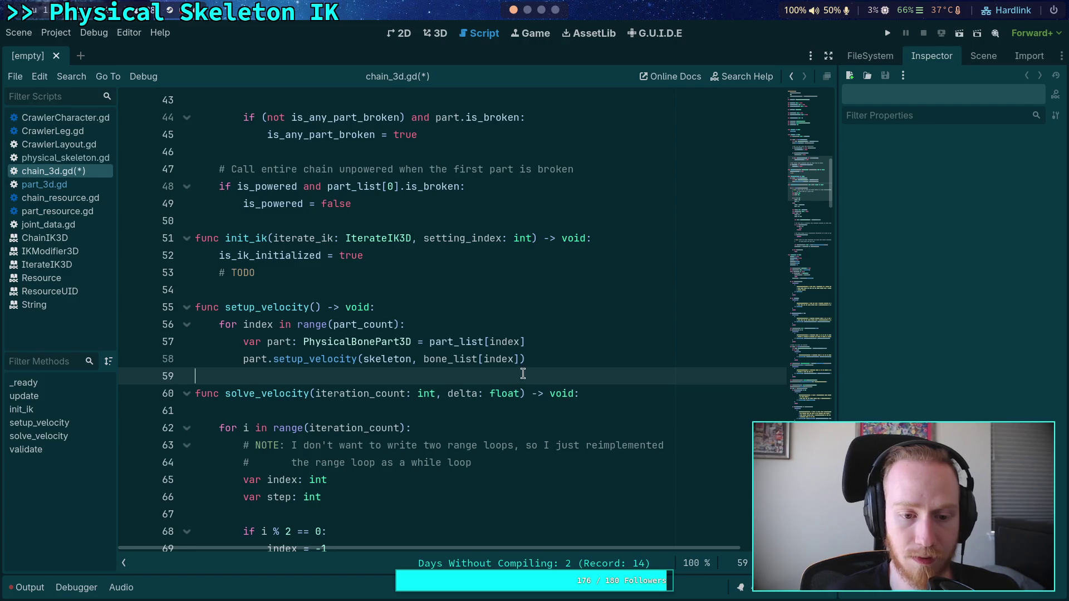
key(ctrl+s)
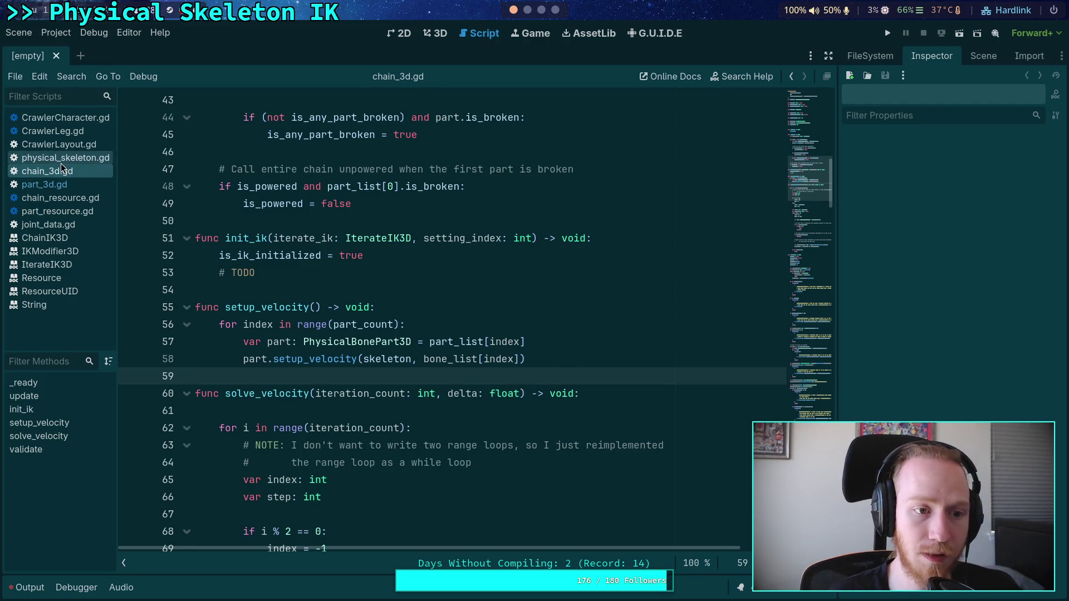
In physical_skeleton.gd's update_chains, add chain.setup_velocity() right after continue
click(63, 160)
scroll(437, 377, up, 4)
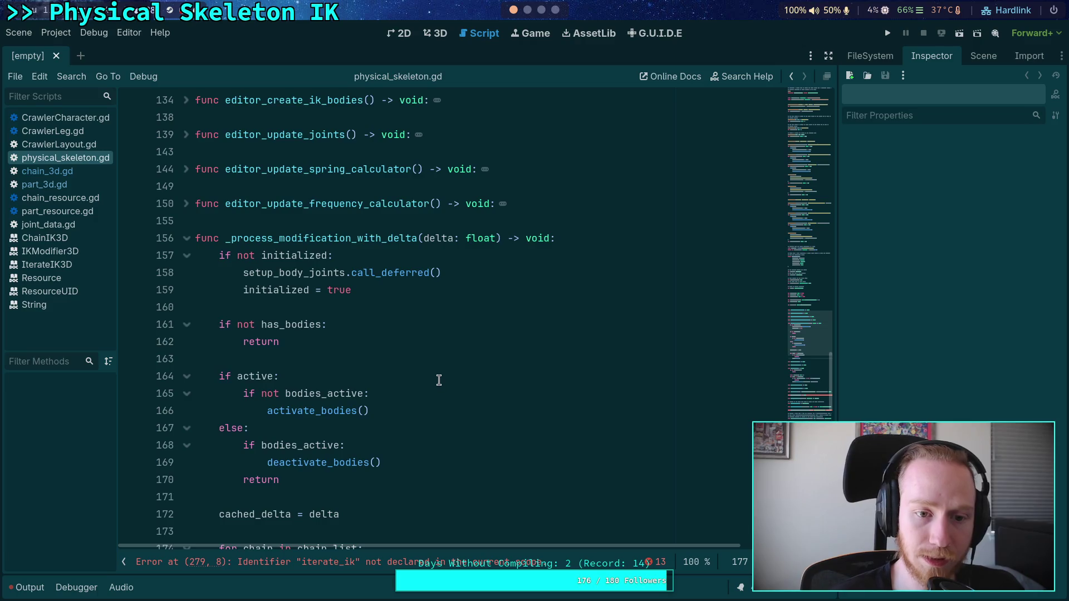
scroll(439, 380, down, 9)
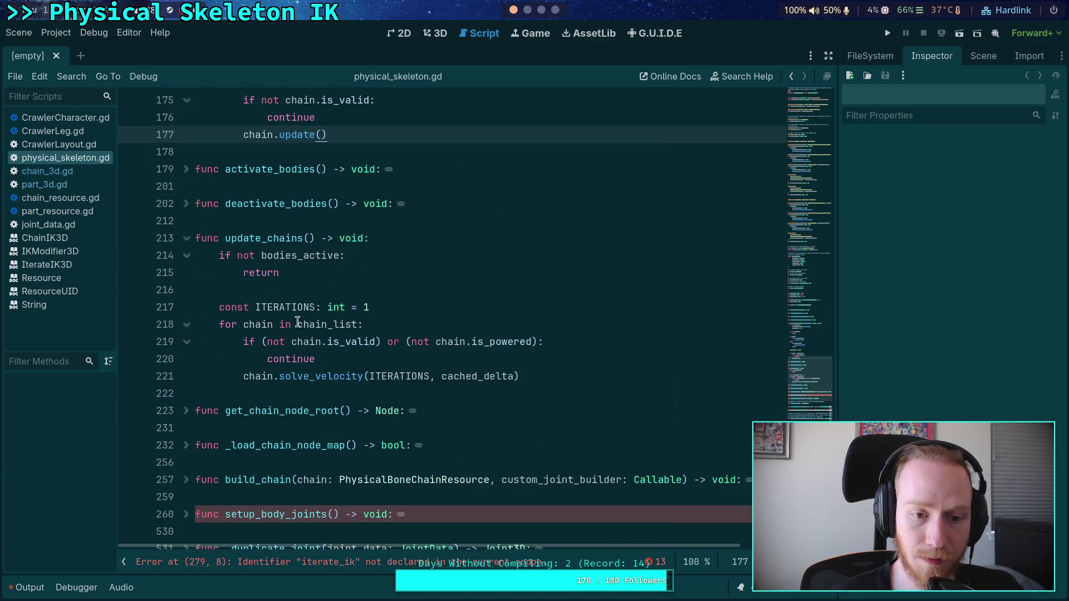
click(365, 359)
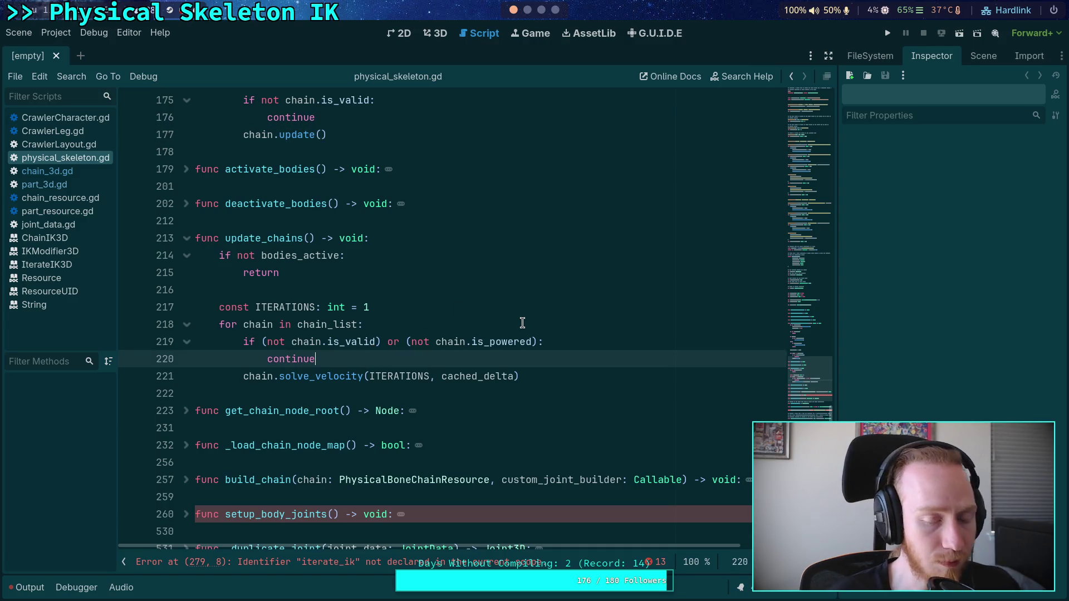
key(Return)
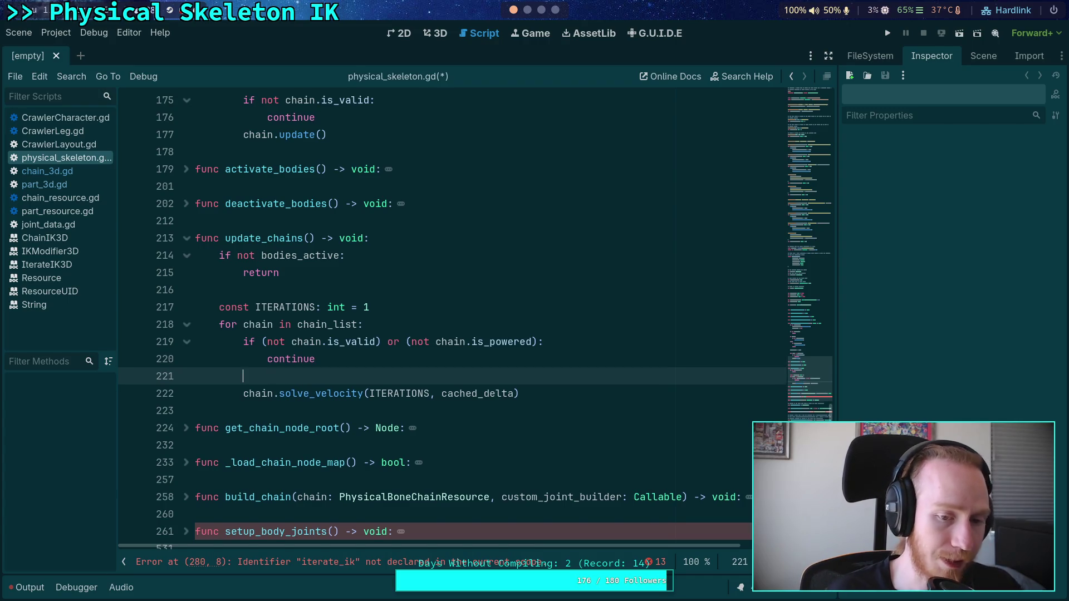
text(chain.)
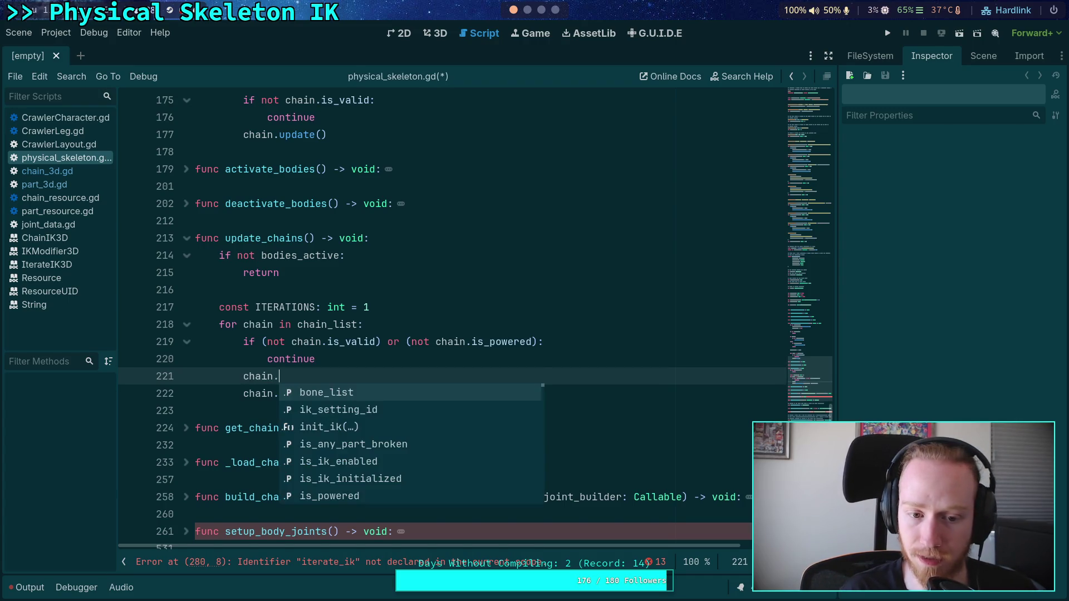
text(set)
key(Return)
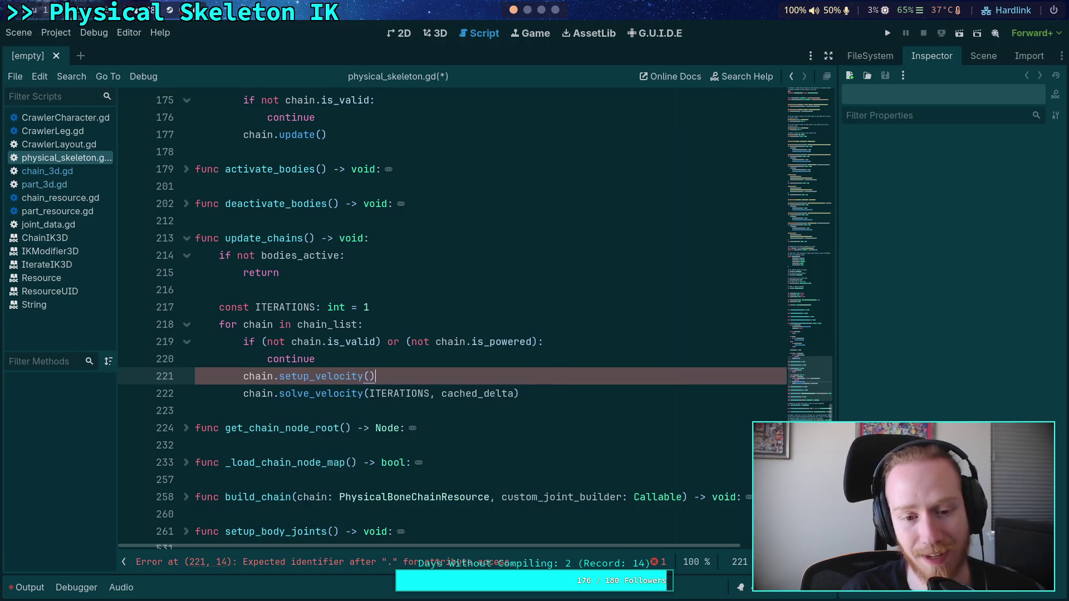
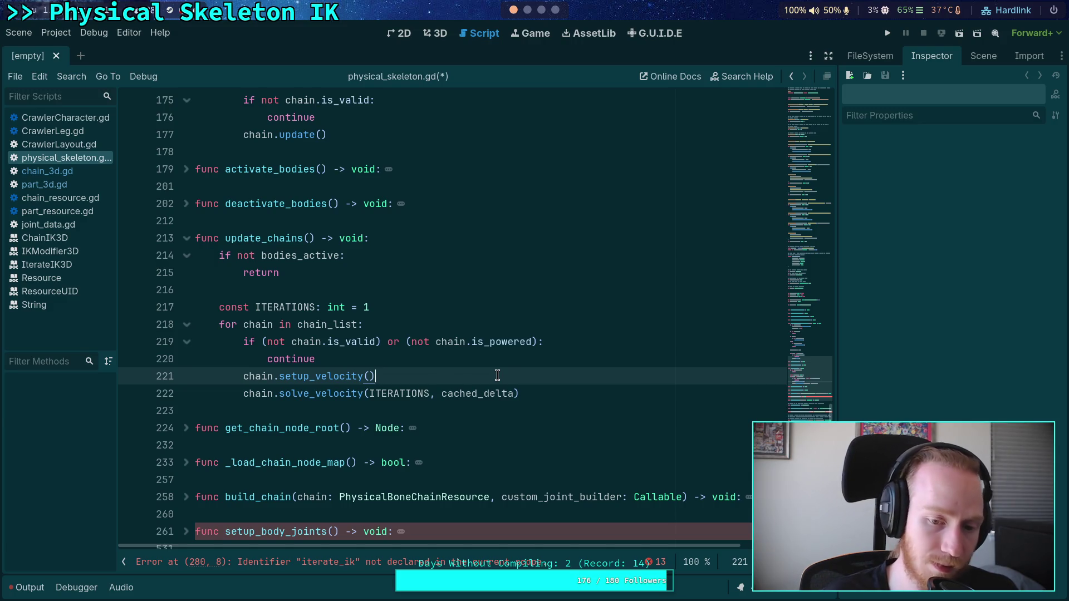
Save physical_skeleton.gd and switch through chain_3d.gd to part_3d.gd in the script list
key(ctrl+s)
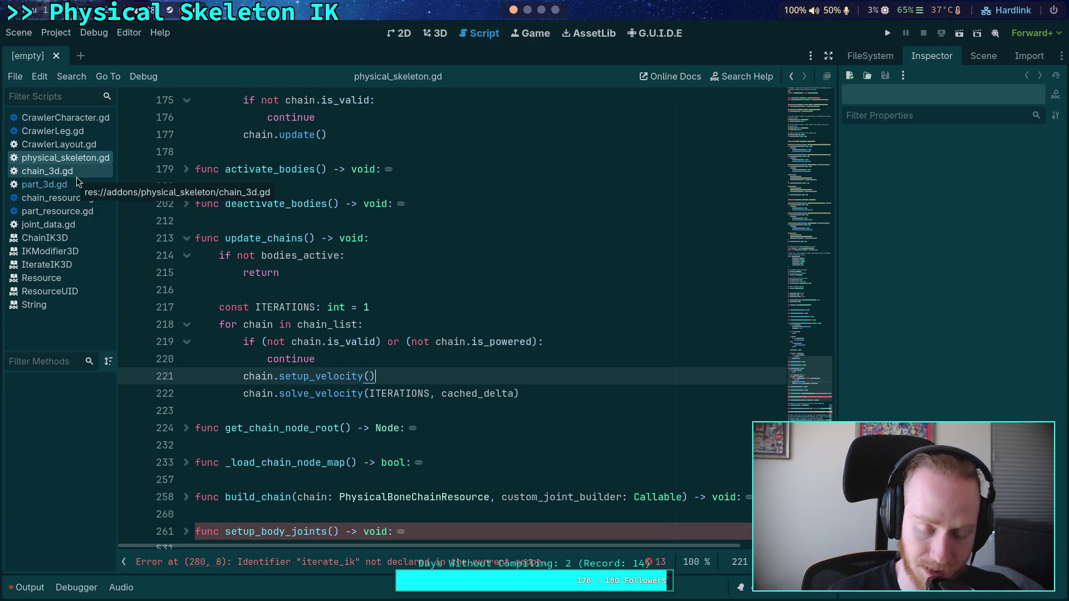
click(76, 176)
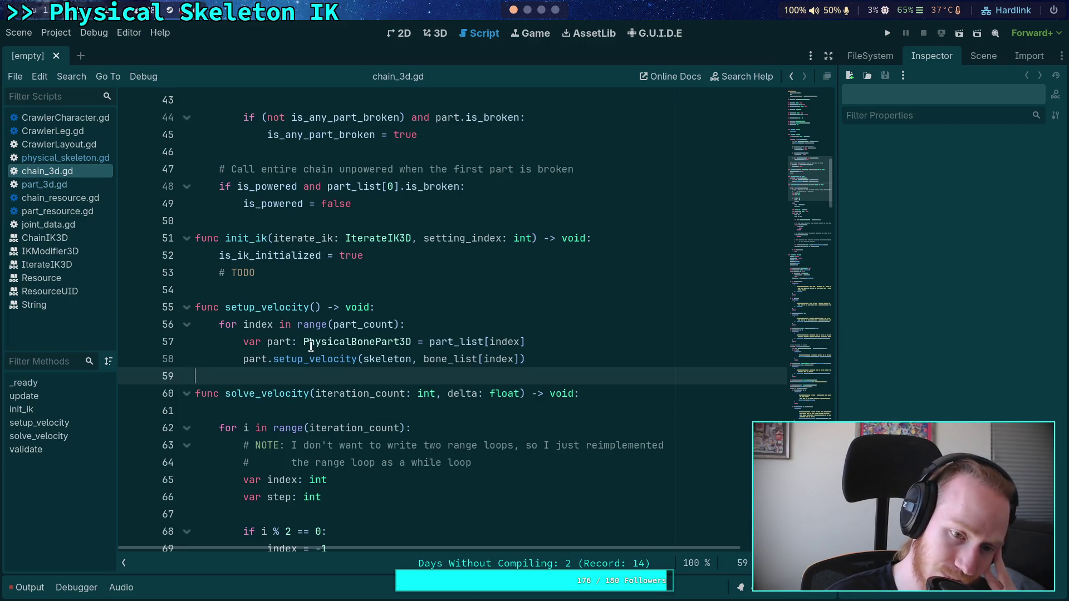
click(59, 188)
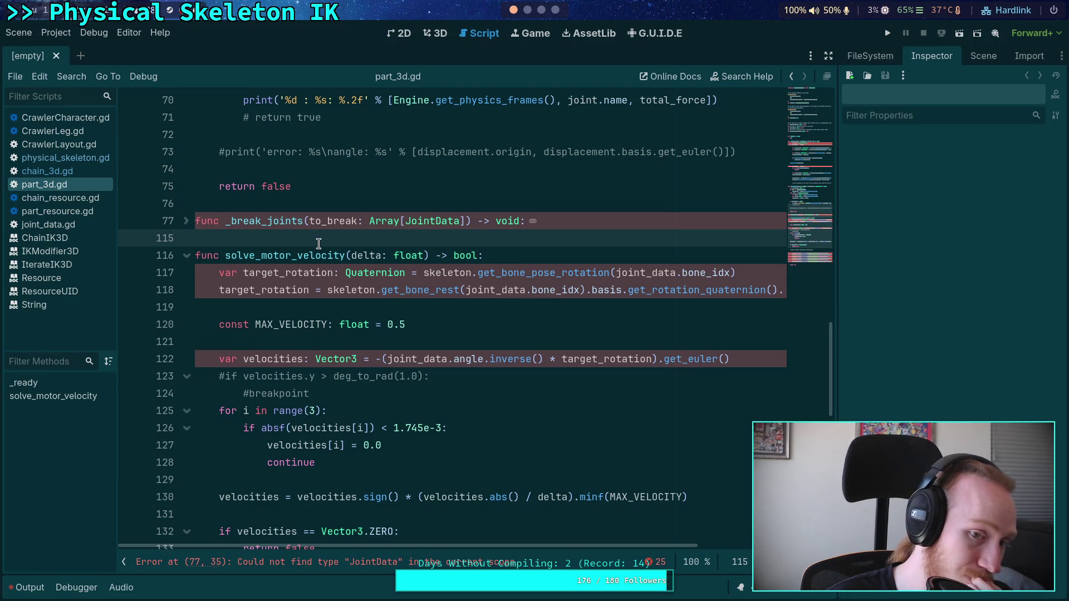
Add func setup_motor_velocity(skeleton: Skeleton3D, bone_idx: int) -> void: above solve_motor_velocity
scroll(334, 272, up, 4)
scroll(458, 331, down, 5)
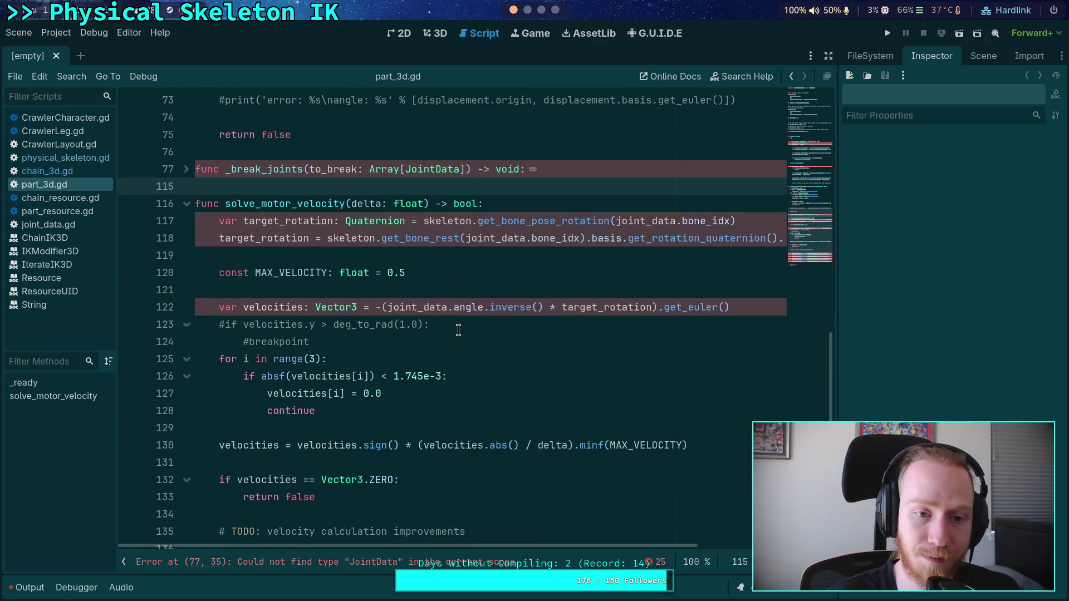
key(Return)
key(Return)
key(Up)
text(func )
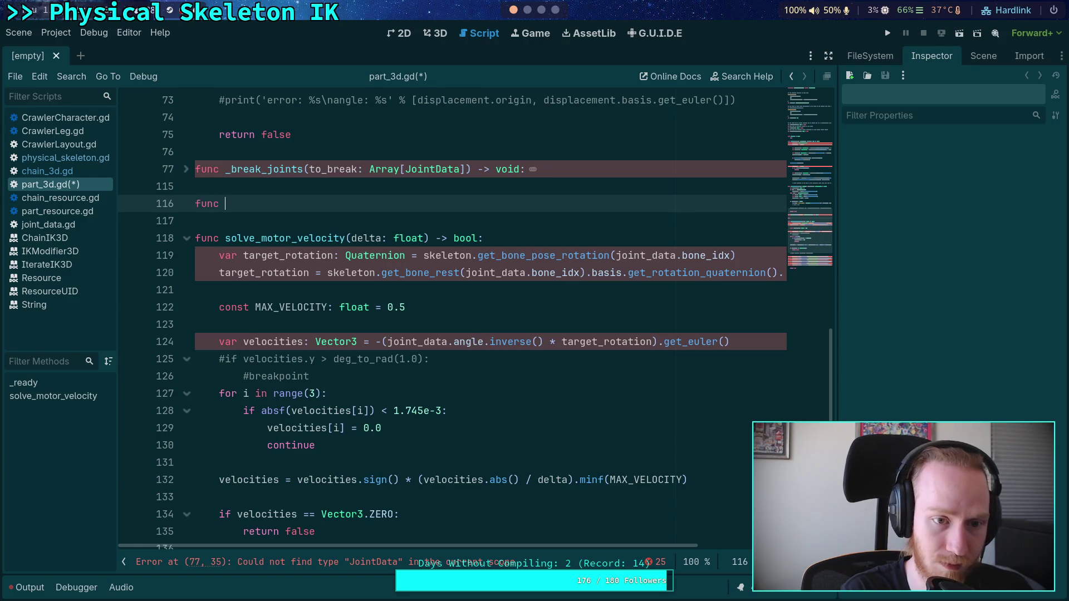
text(setup)
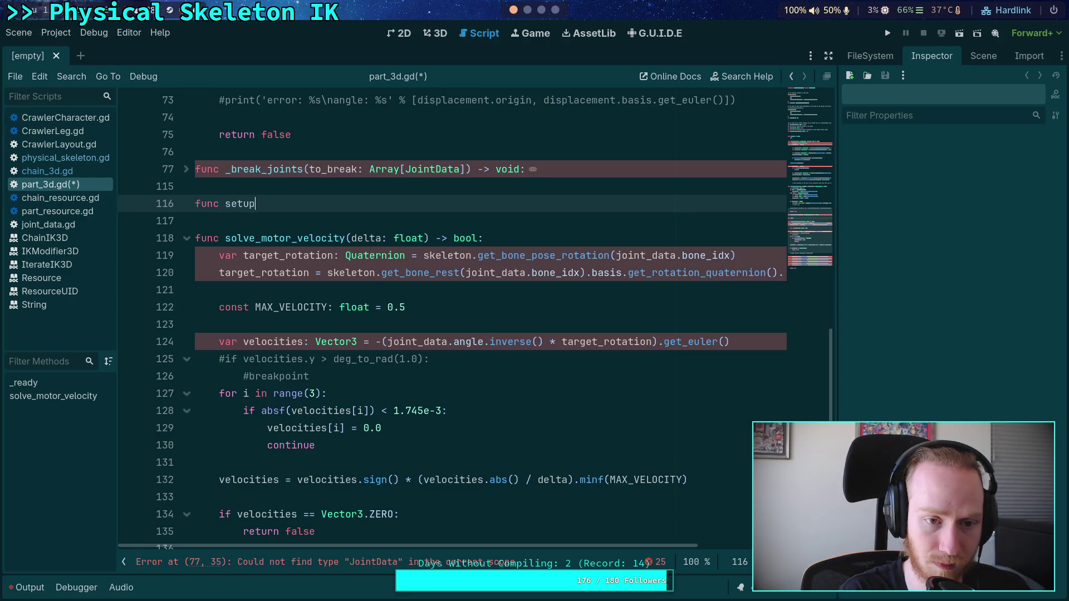
text(_motor_vel)
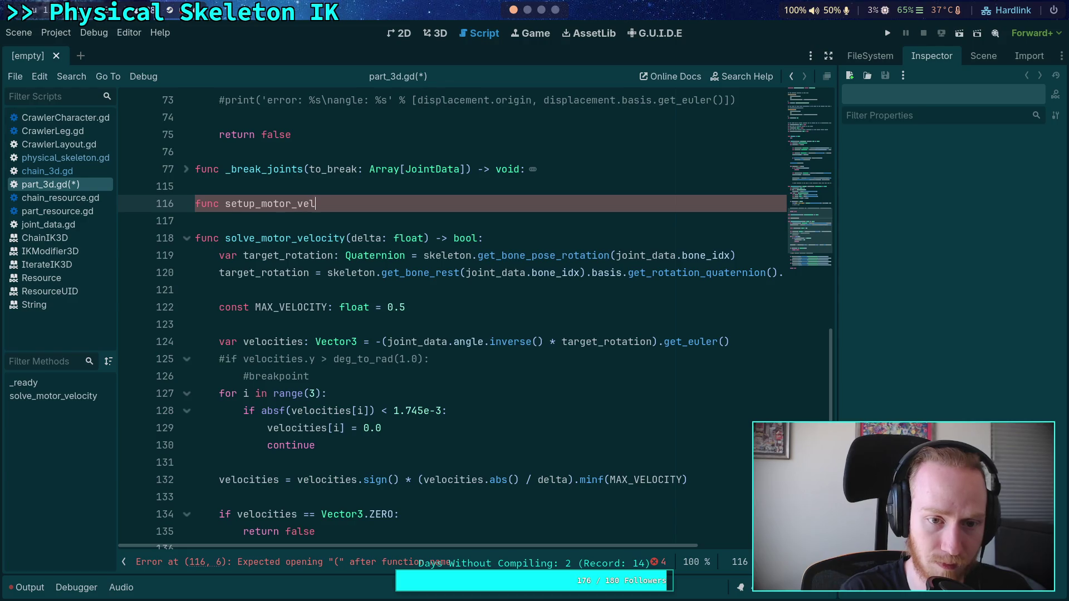
text(ocity() -> void)
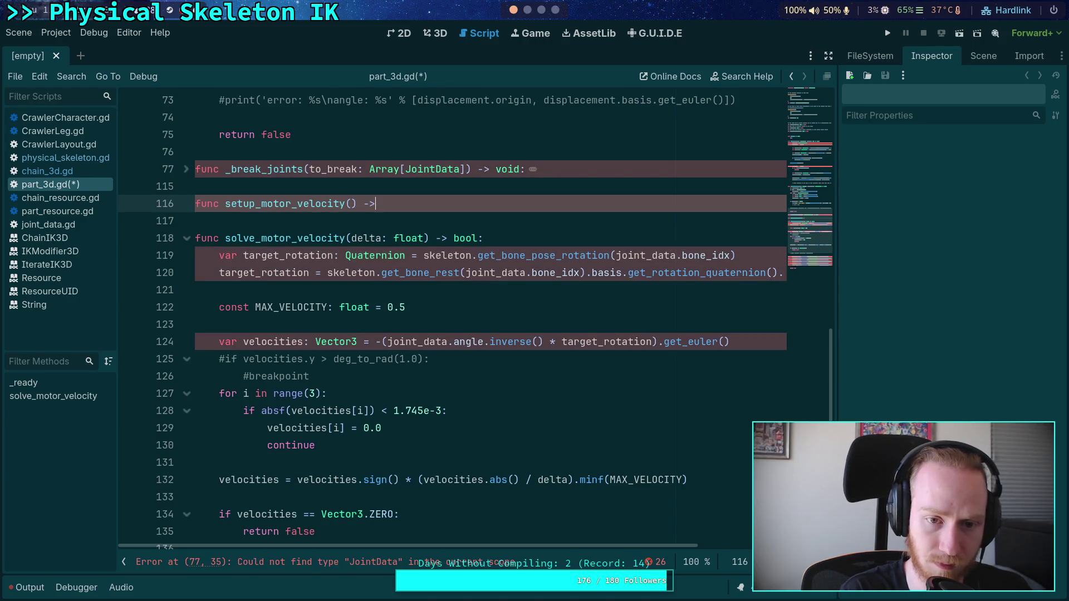
text(:)
key(Return)
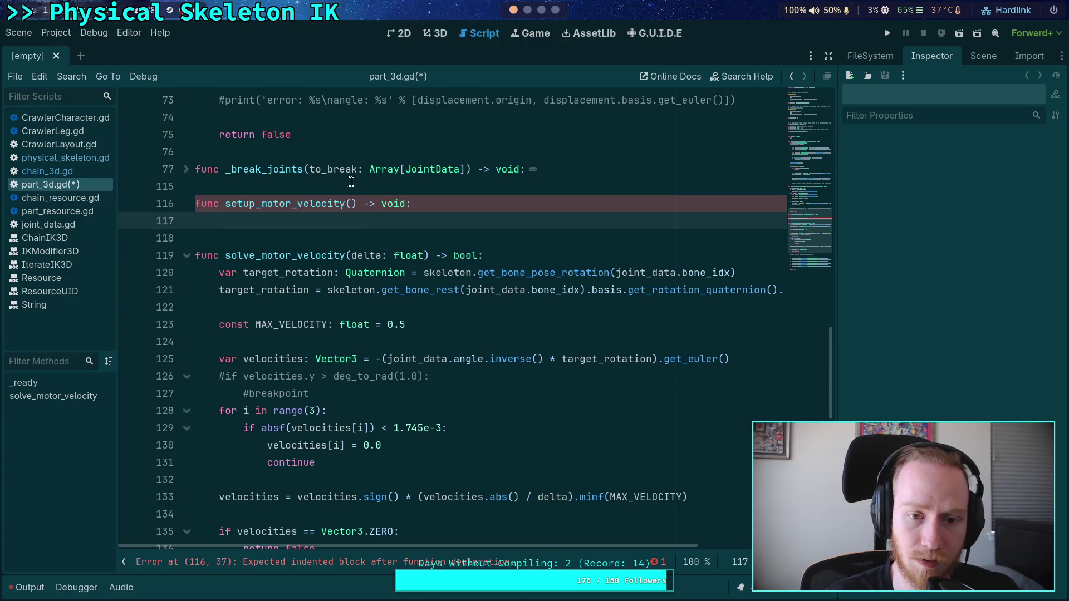
click(351, 203)
text(skeleton:)
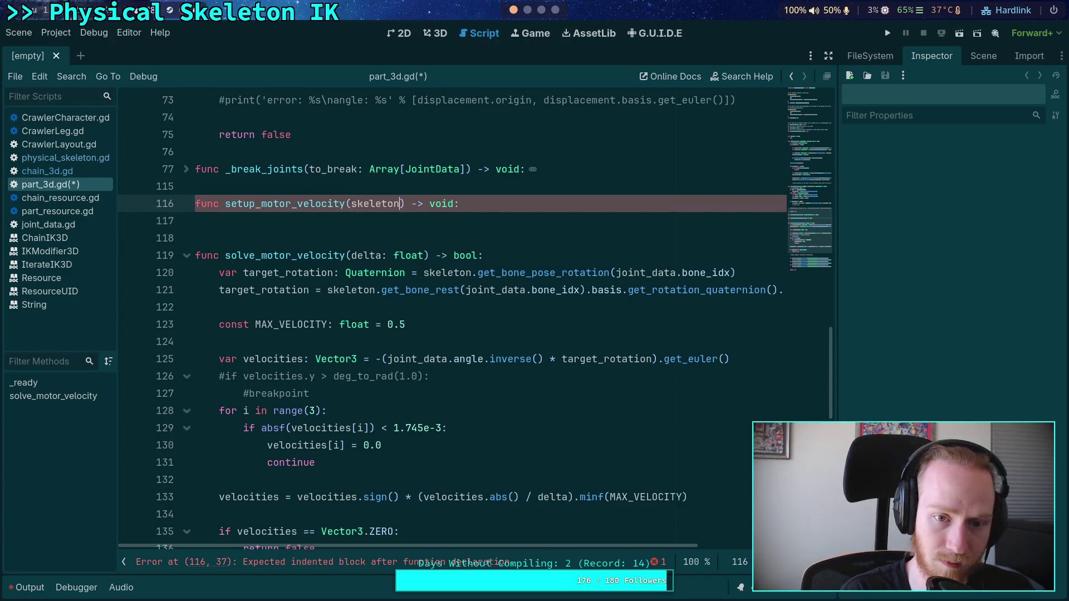
text( Skeleton3D,)
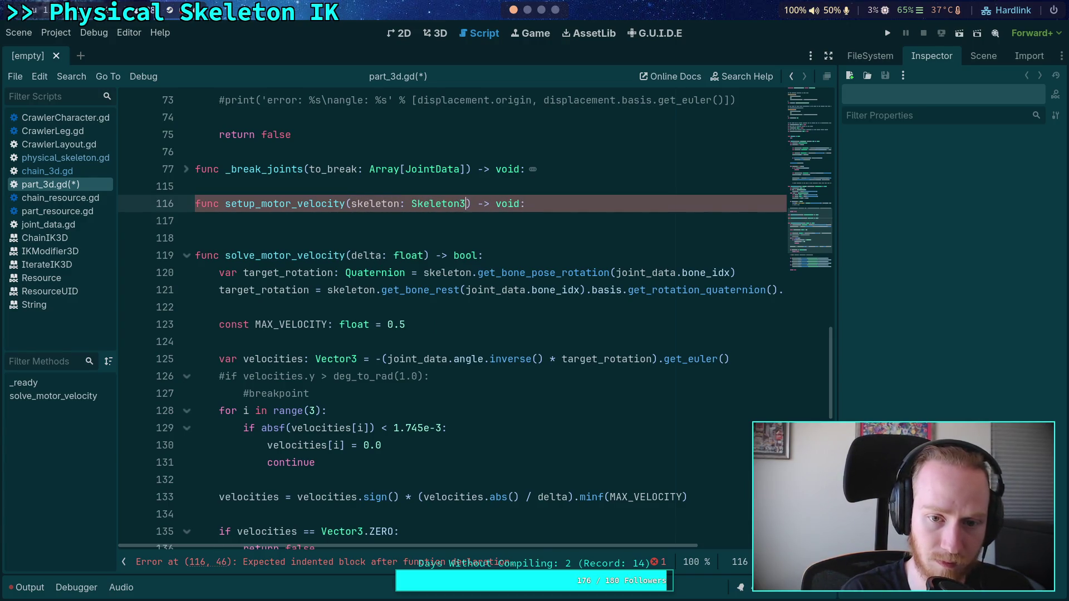
text( bone_idx: int)
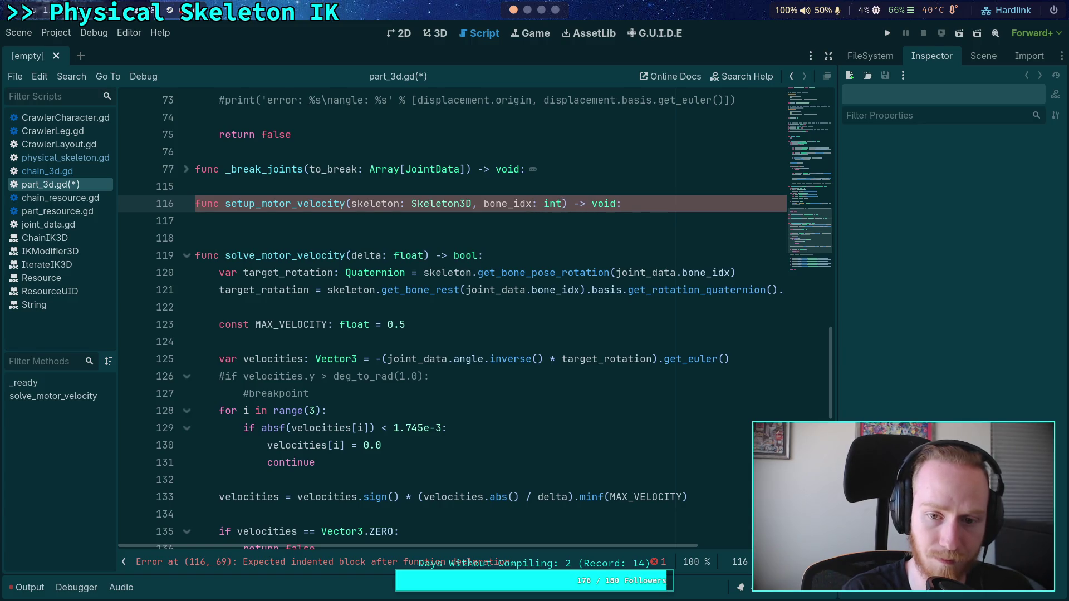
Move the two target_rotation lines into setup_motor_velocity, remove the extra blank line, and save part_3d.gd
click(220, 273)
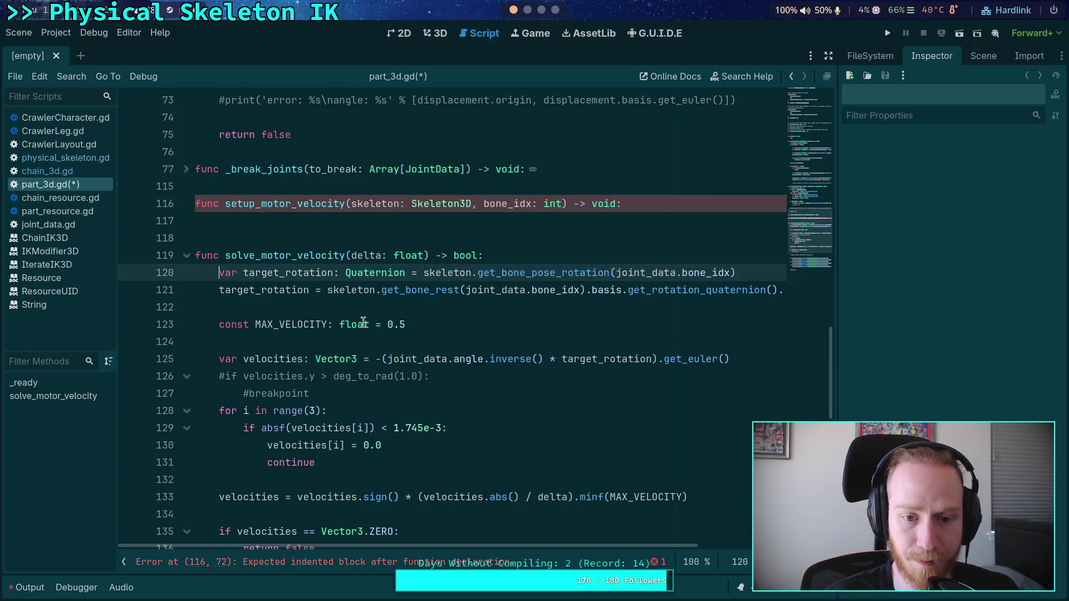
drag(267, 272, 273, 288)
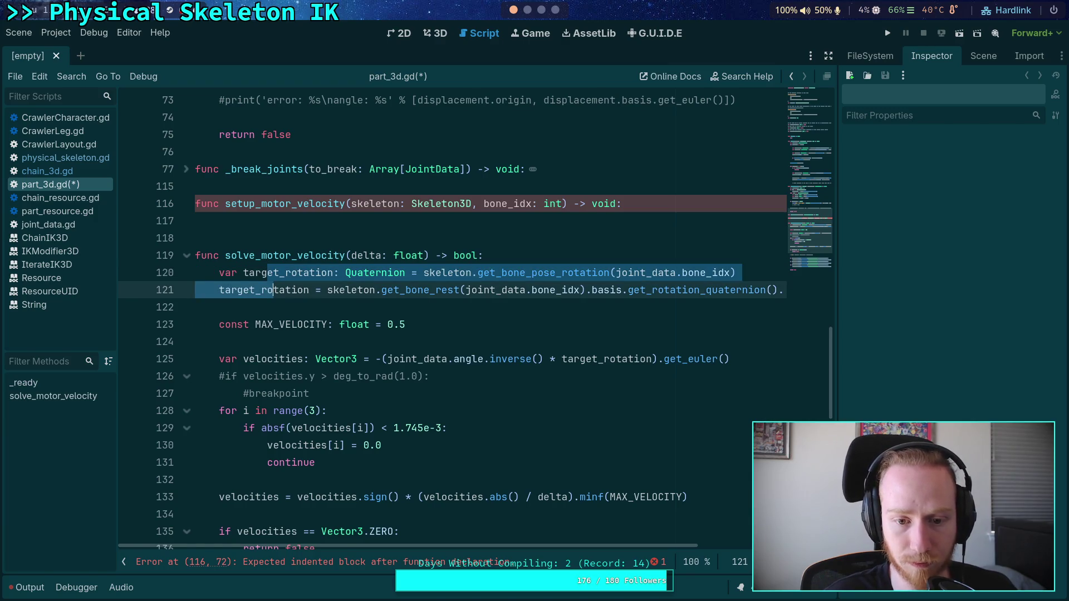
key(alt+Up)
key(alt+Up)
key(alt+Up)
click(359, 256)
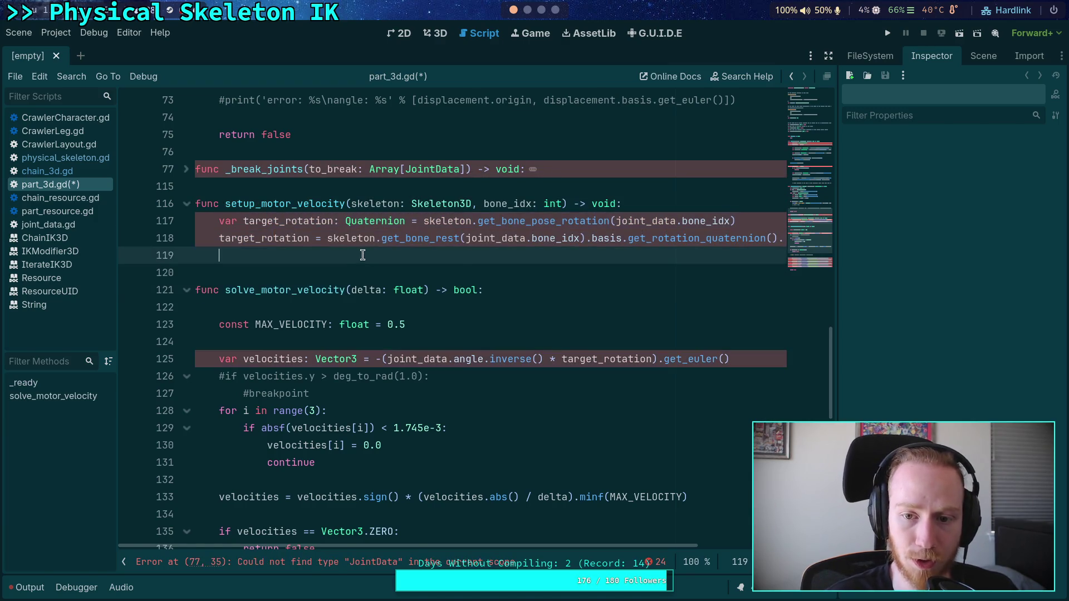
scroll(457, 269, up, 1)
drag(616, 272, 676, 272)
click(623, 326)
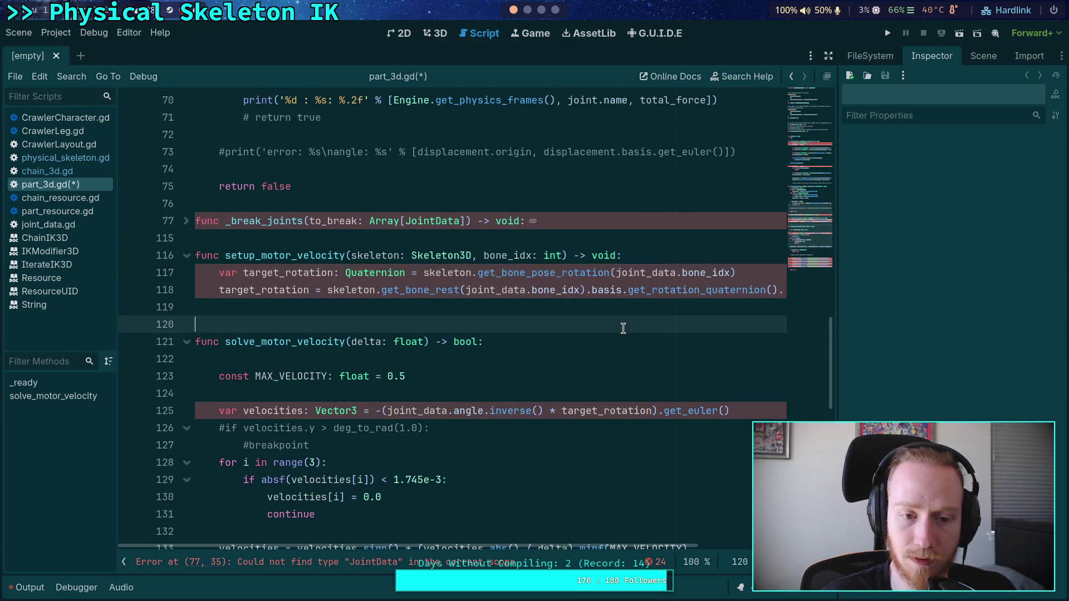
key(Up)
key(BackSpace)
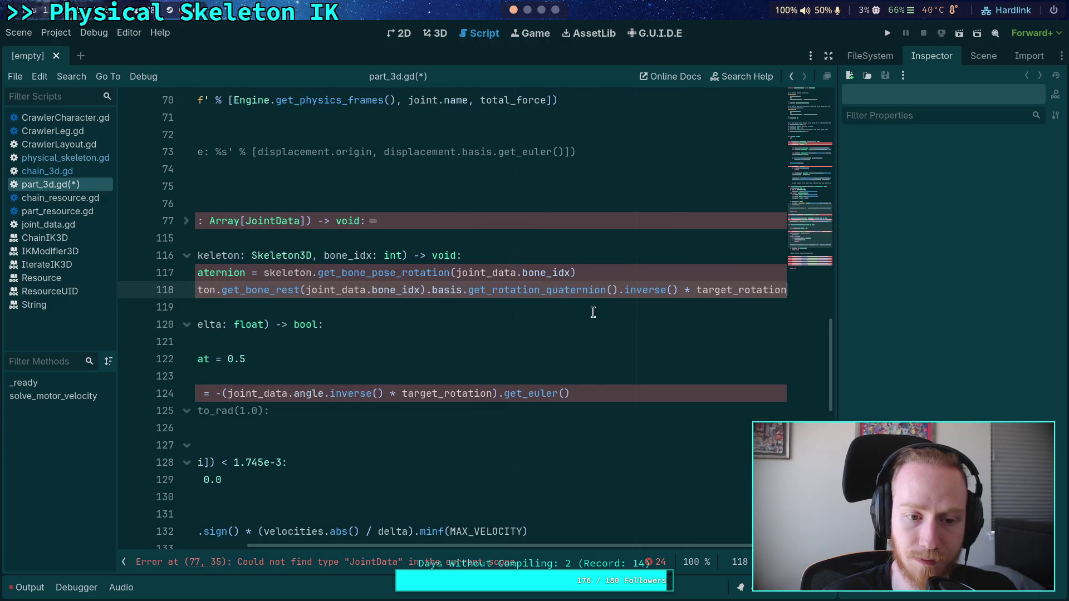
drag(633, 542, 503, 543)
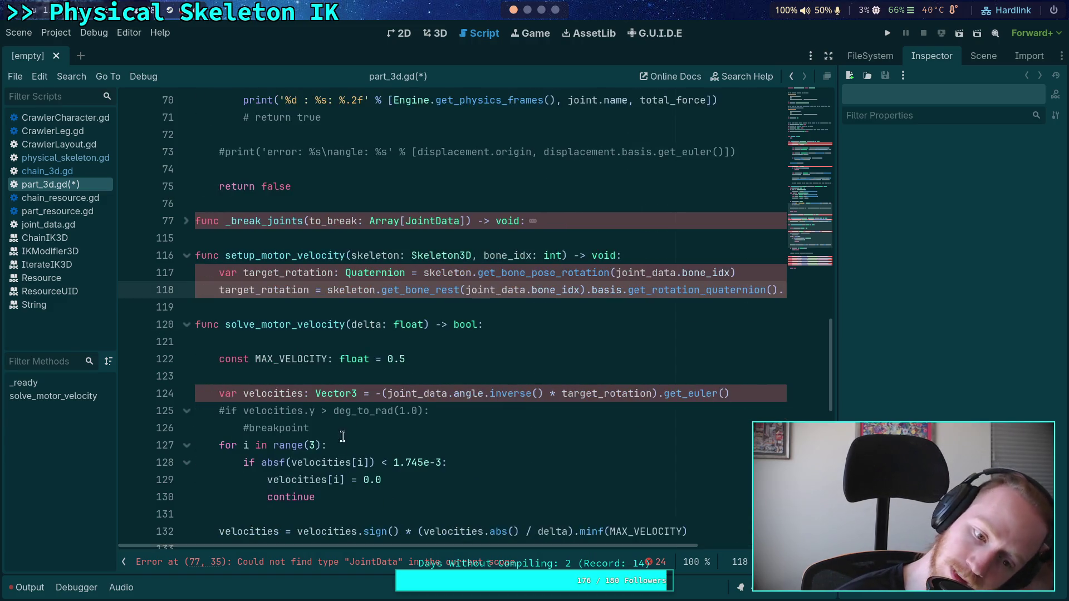
click(429, 310)
key(ctrl+s)
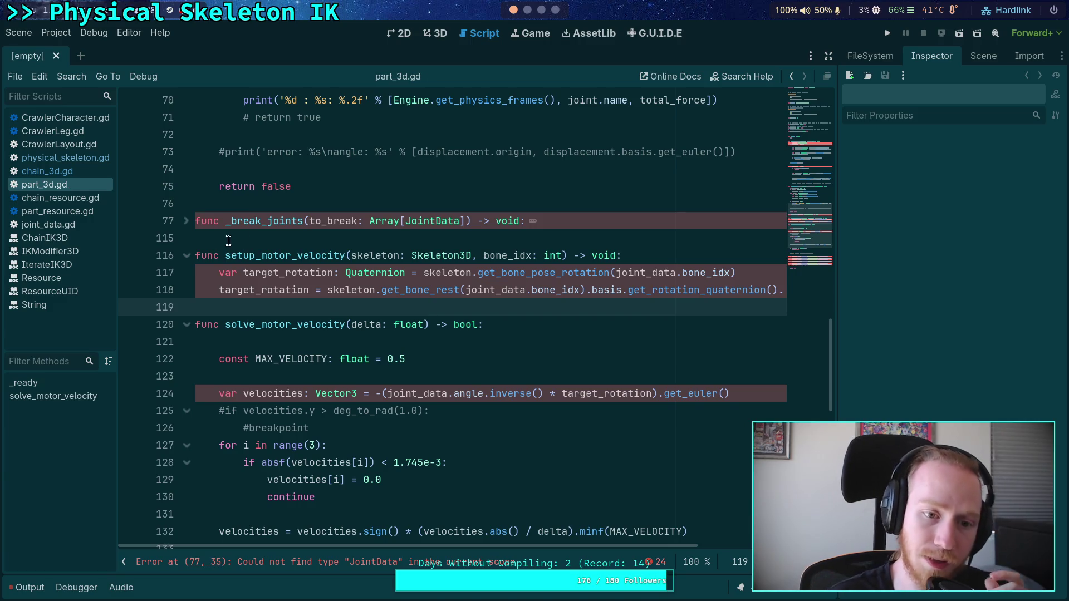
Open chain_3d.gd, briefly glancing at physical_skeleton.gd along the way
scroll(259, 238, up, 9)
scroll(259, 238, up, 6)
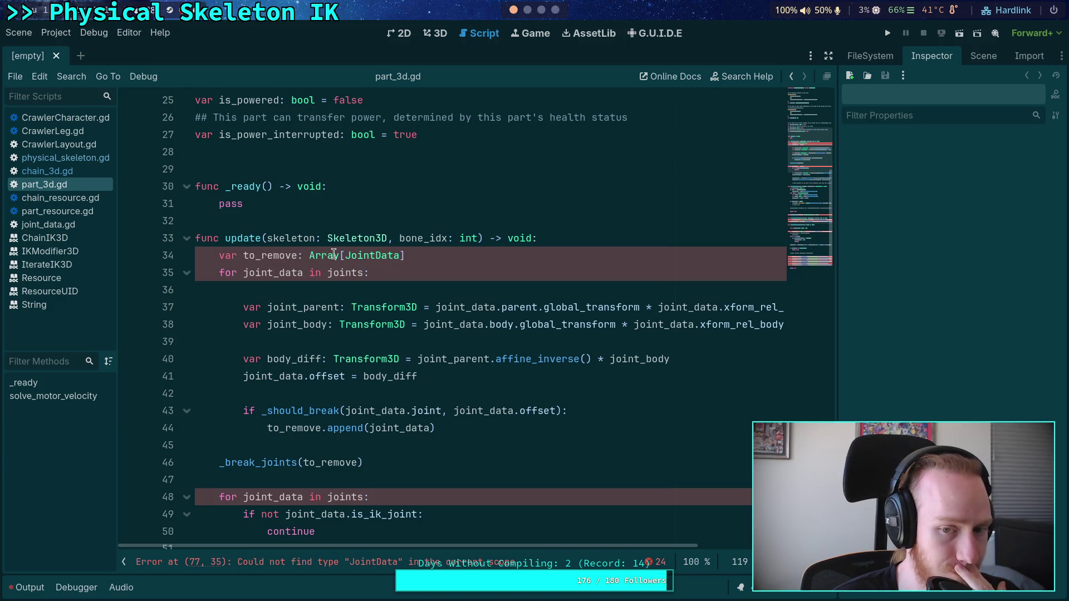
click(47, 171)
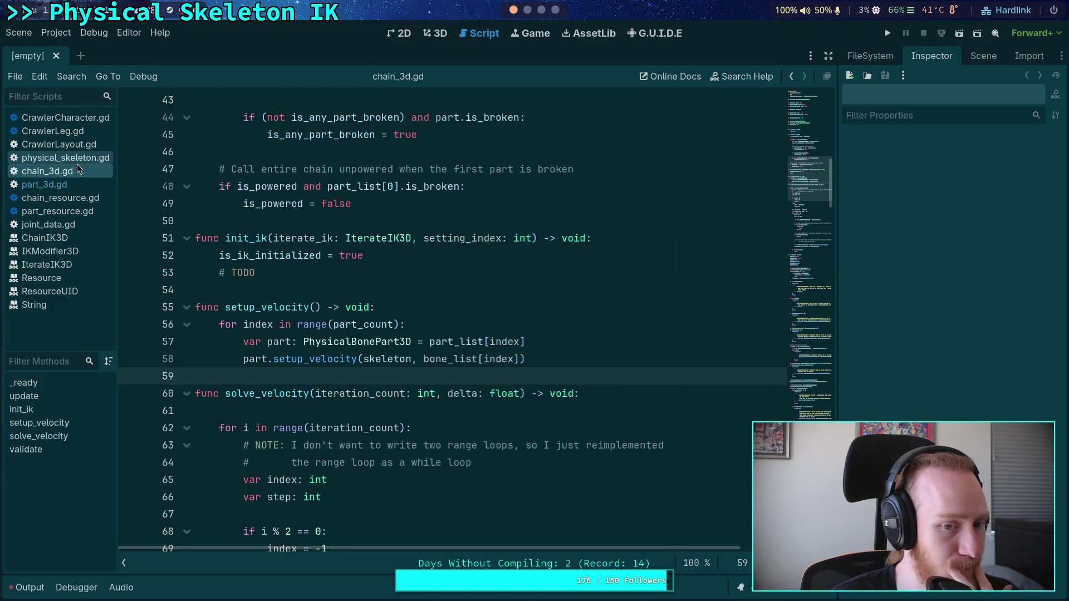
key(Down)
key(Down)
key(Down)
scroll(249, 246, up, 5)
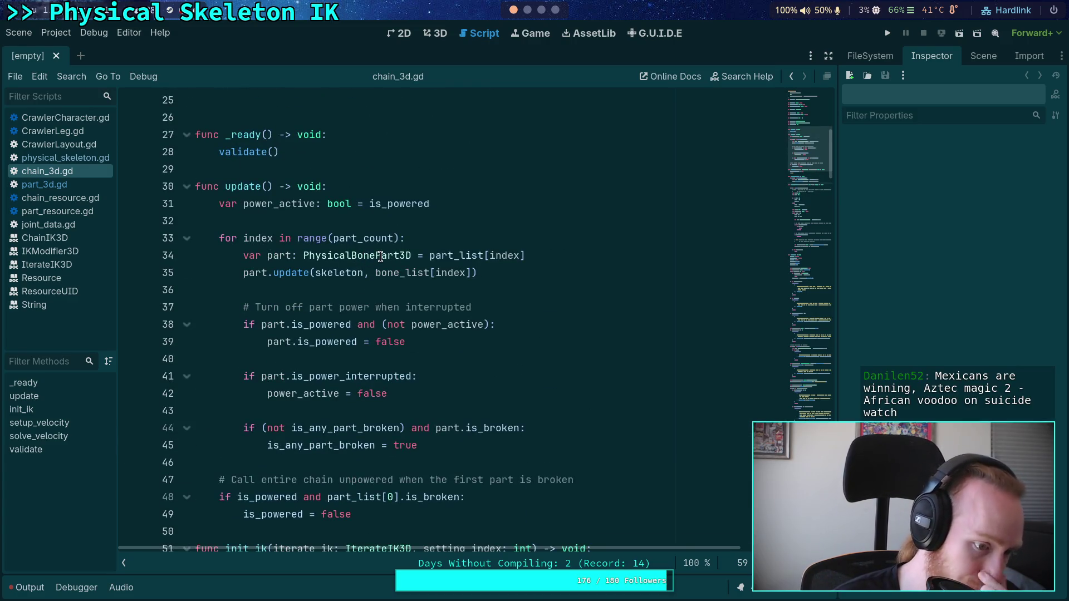
scroll(381, 256, down, 8)
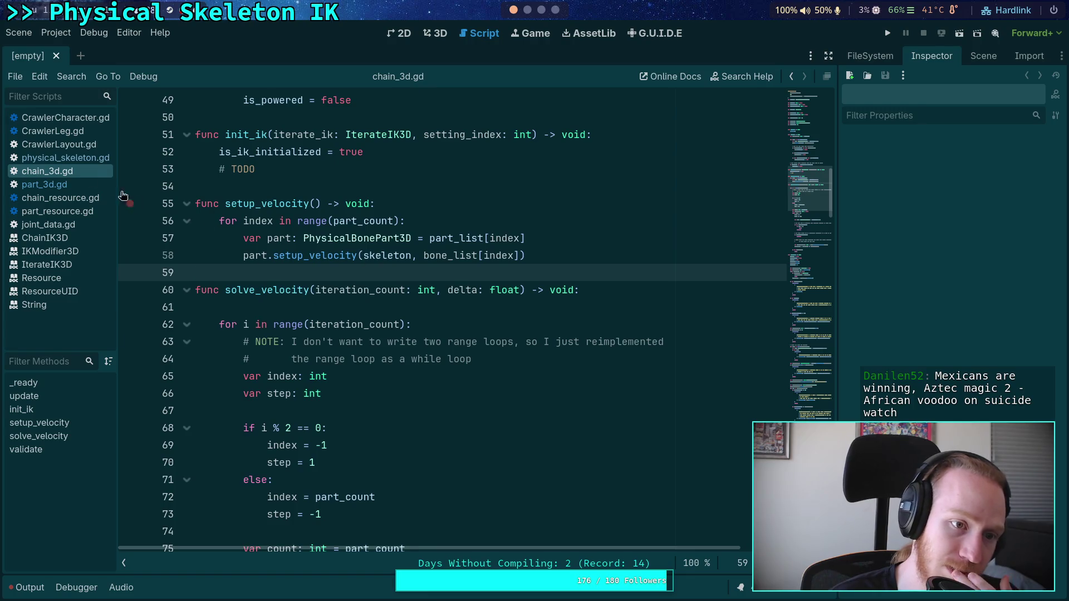
click(82, 159)
click(76, 169)
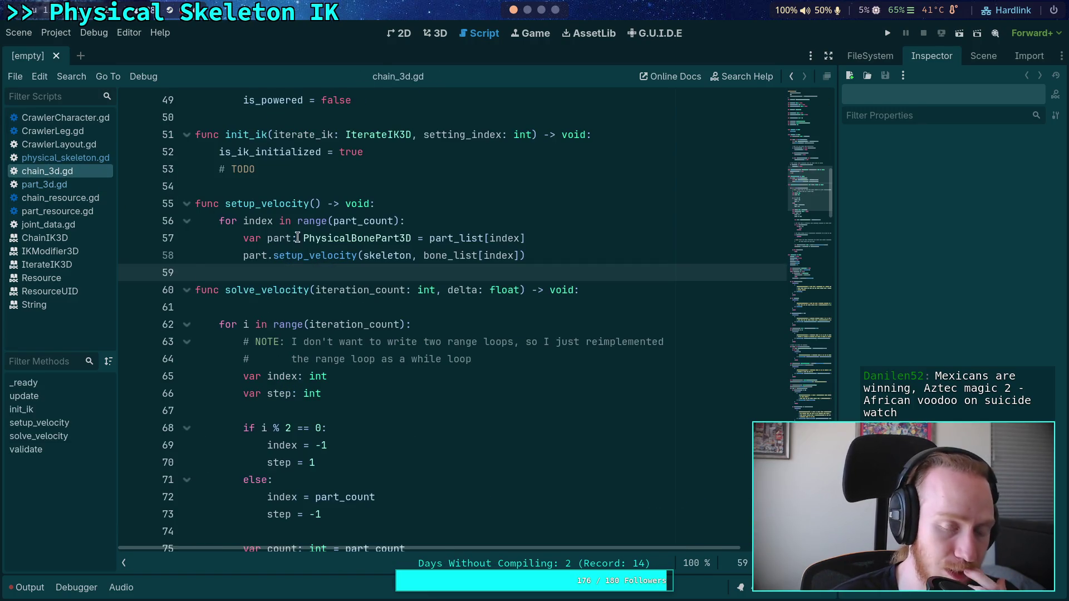
Scroll to setup_velocity and select its loop body calling each part's setup_velocity
mouse_move(382, 251)
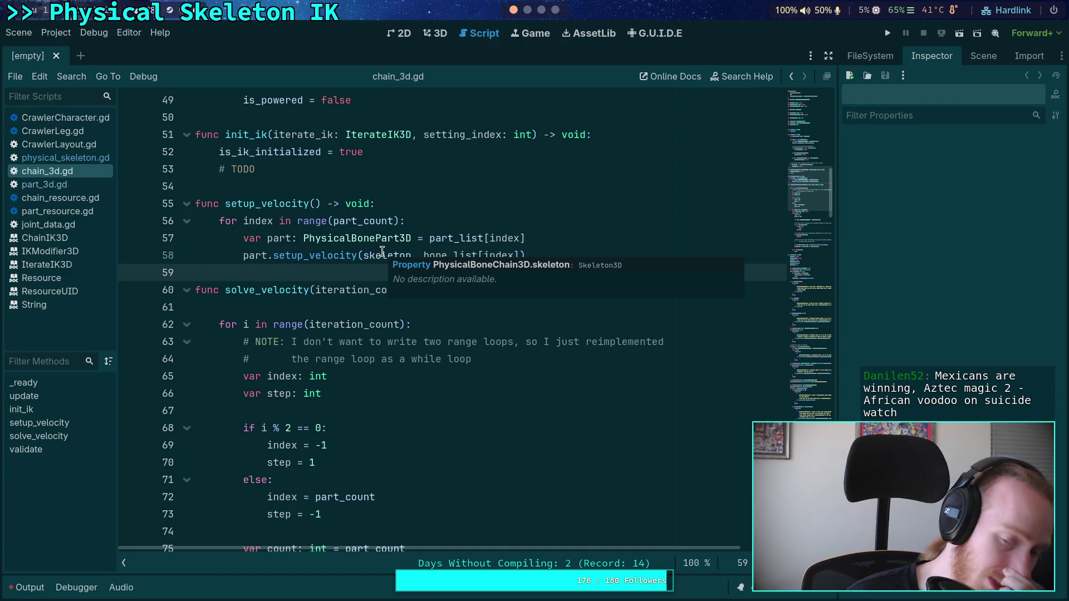
scroll(342, 308, down, 1)
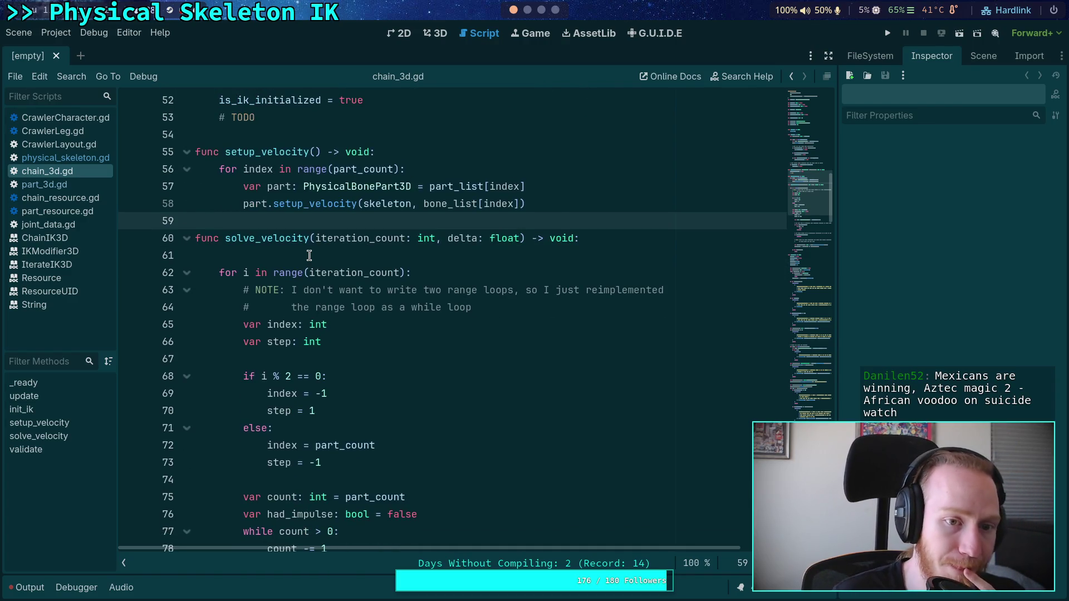
scroll(309, 255, down, 2)
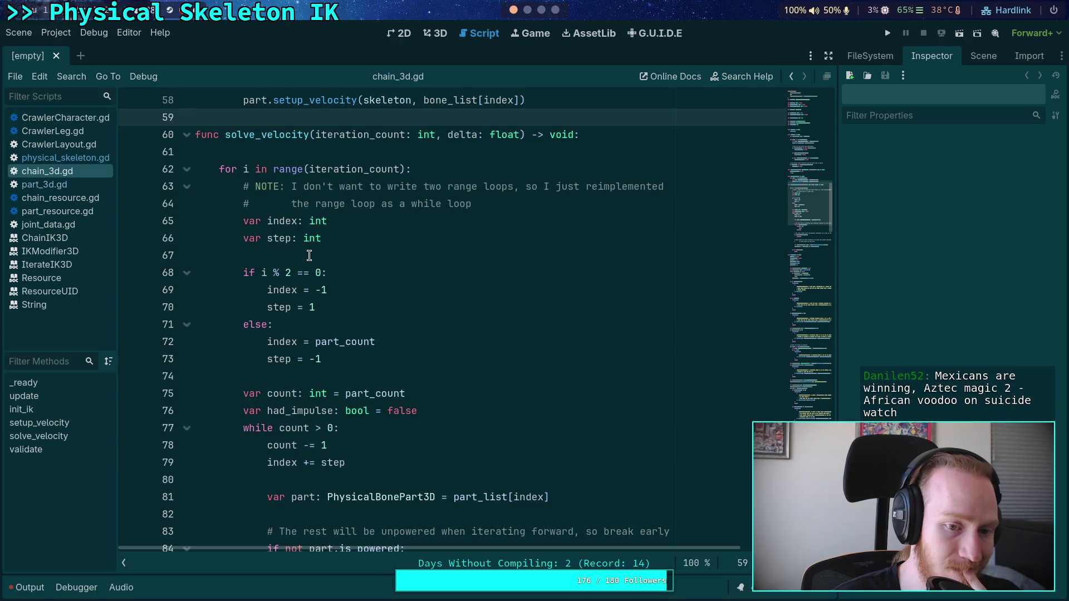
scroll(309, 255, down, 2)
scroll(309, 255, up, 6)
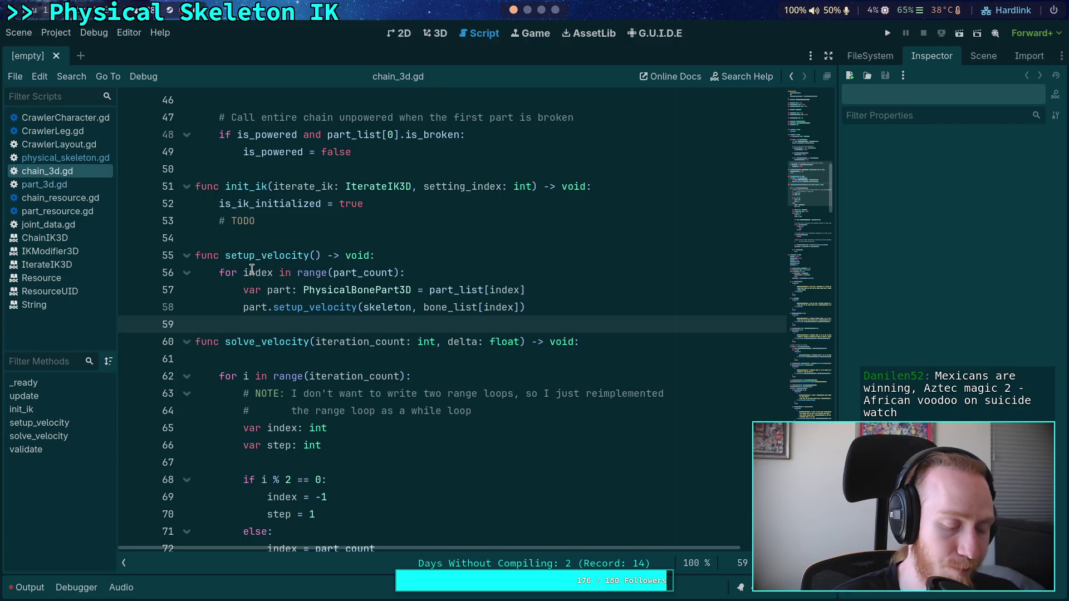
drag(256, 272, 273, 307)
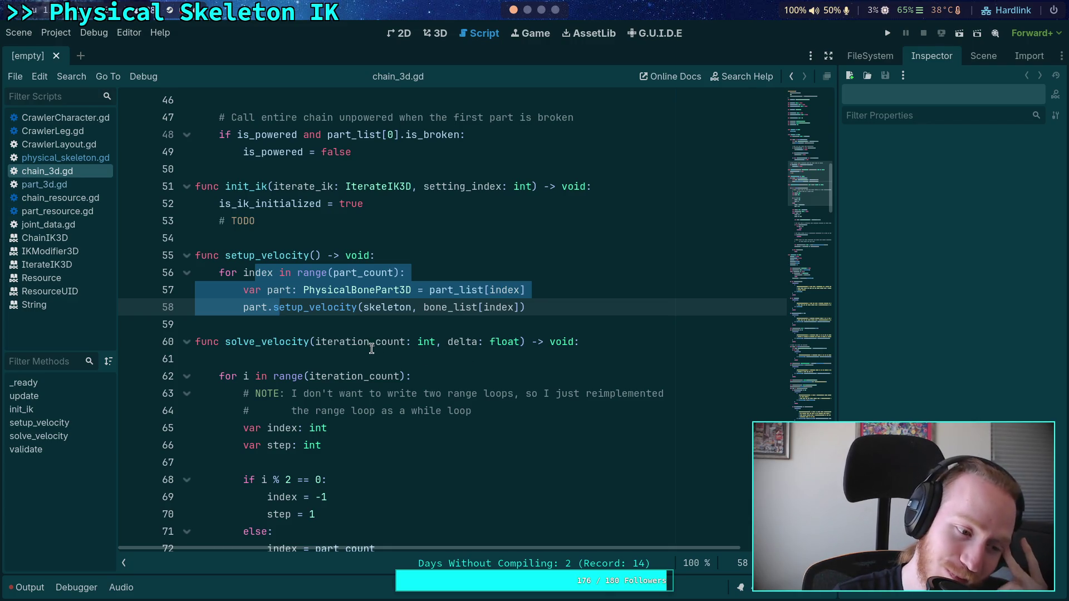
click(339, 324)
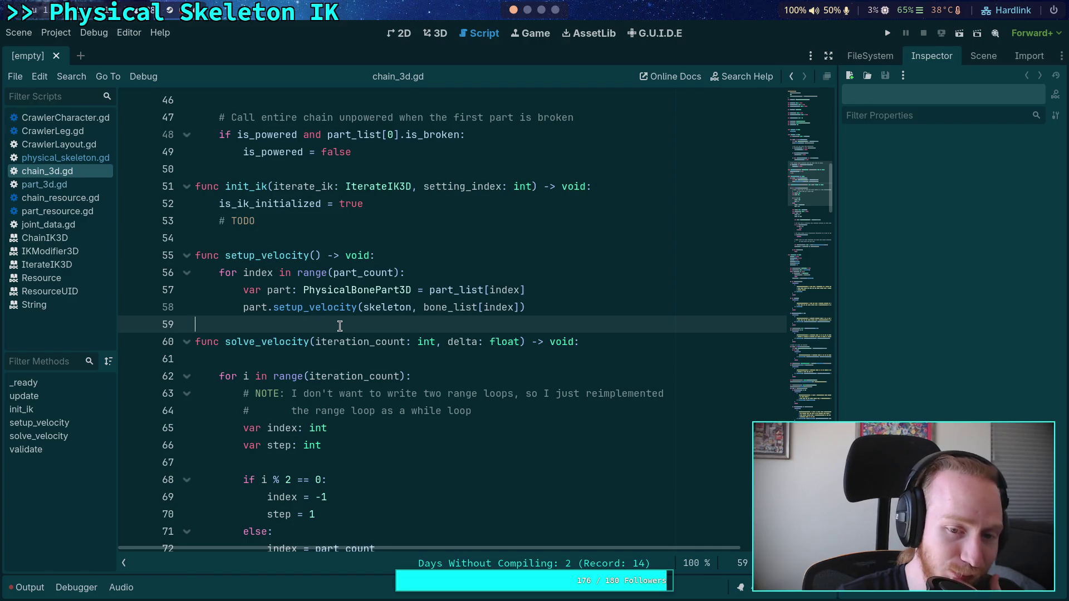
click(287, 360)
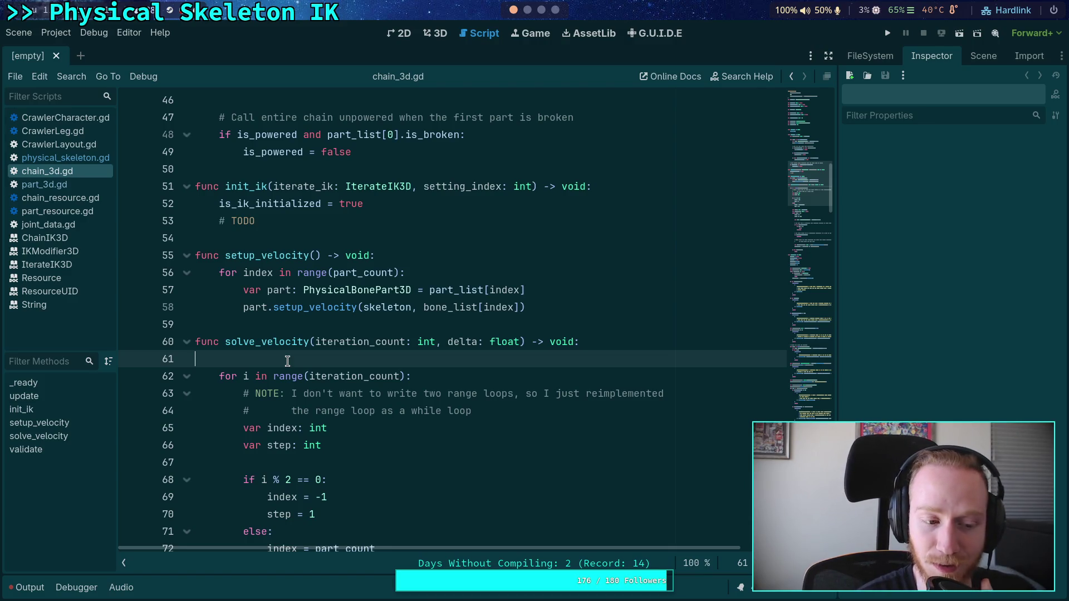
scroll(287, 361, down, 7)
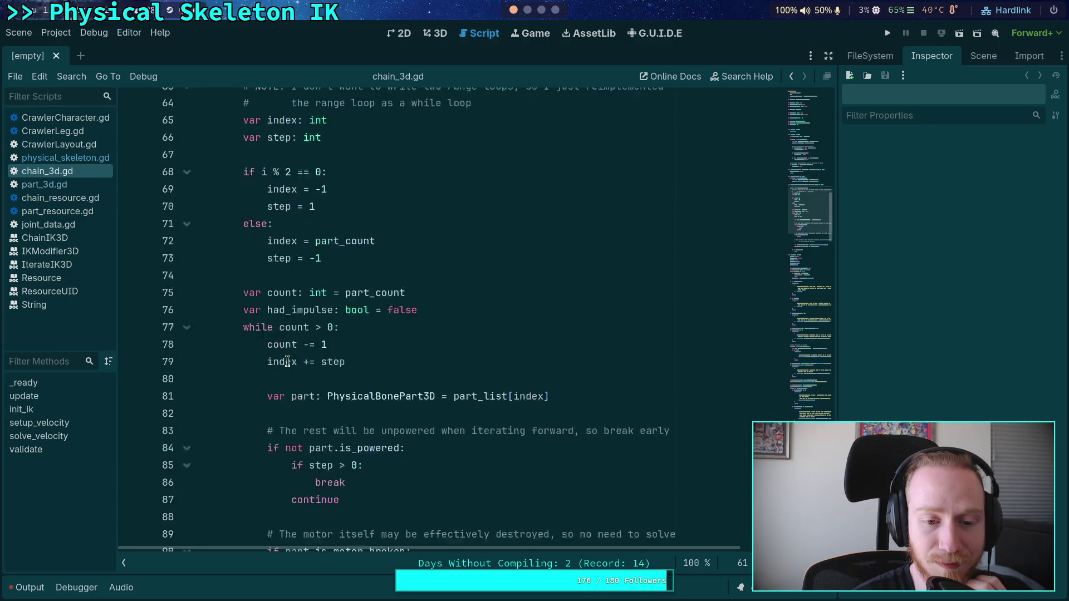
scroll(287, 361, down, 2)
scroll(287, 359, down, 4)
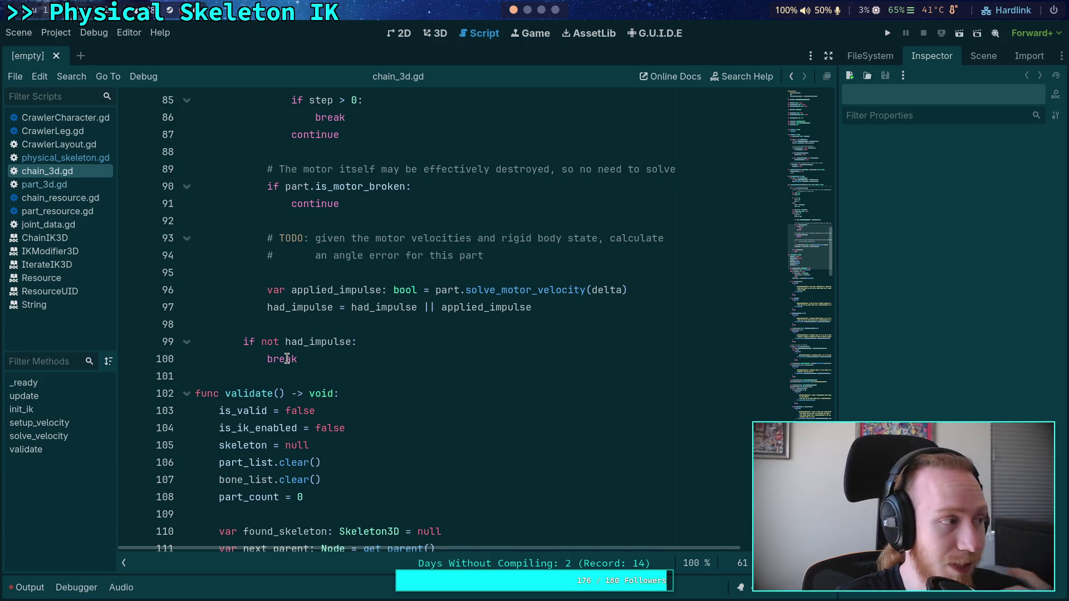
click(269, 377)
scroll(301, 372, down, 12)
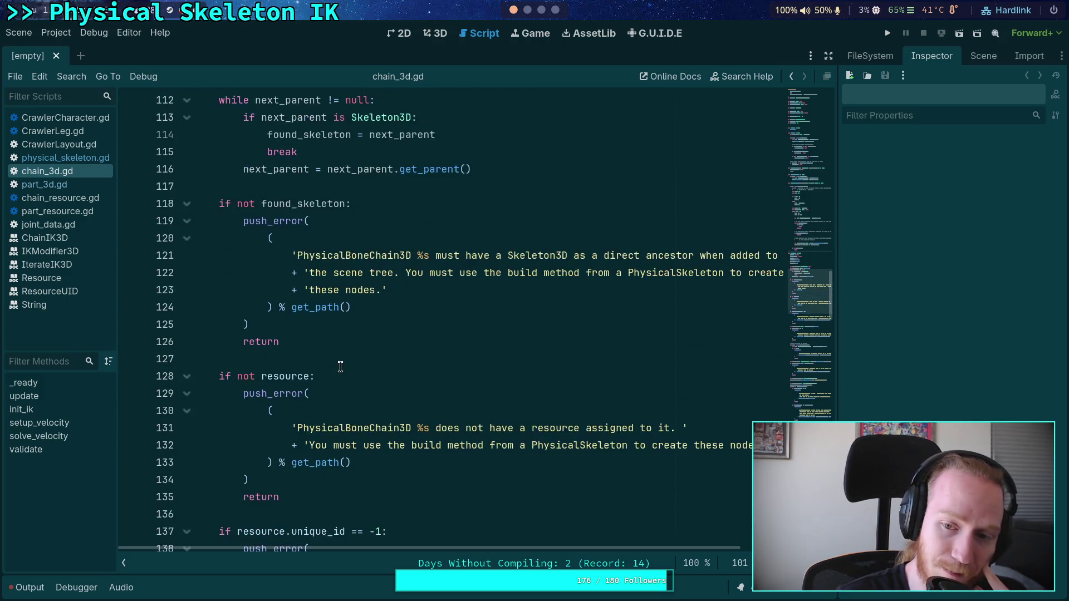
scroll(341, 367, up, 10)
click(186, 244)
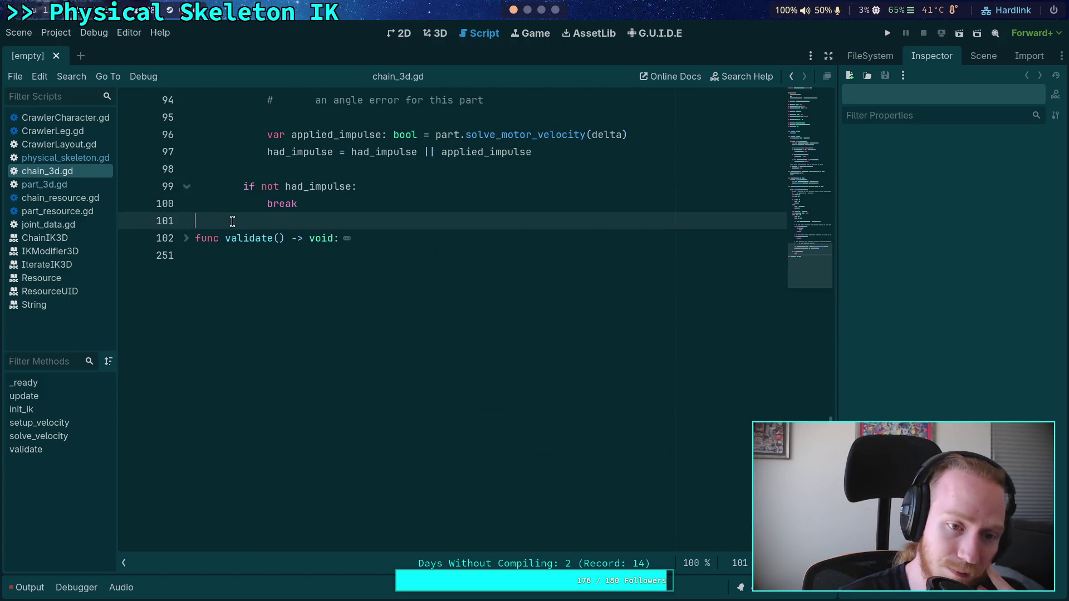
scroll(375, 322, up, 5)
scroll(374, 322, up, 10)
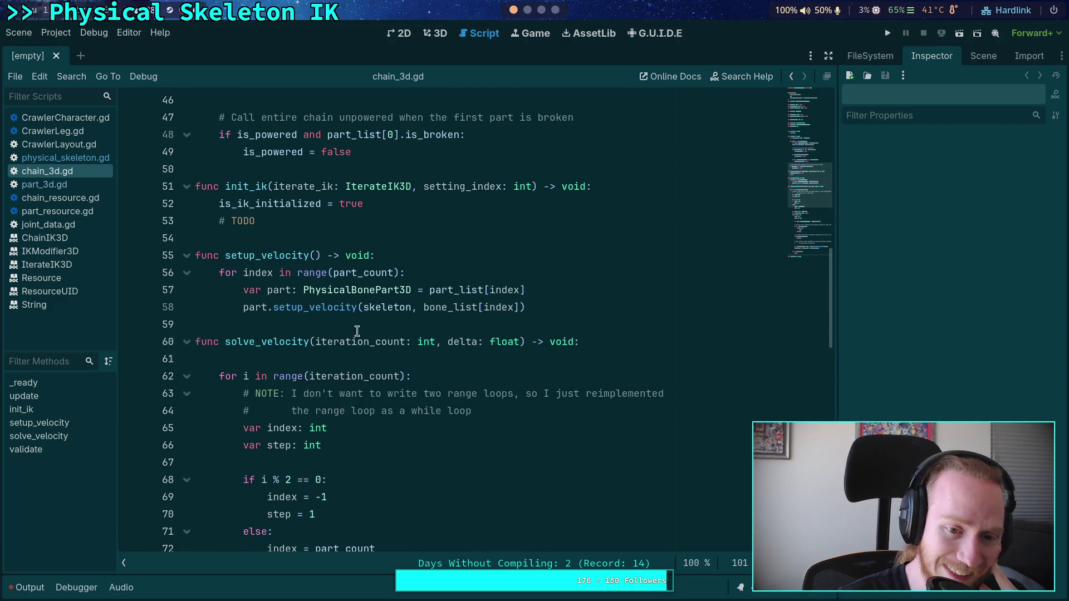
click(350, 327)
scroll(350, 328, up, 3)
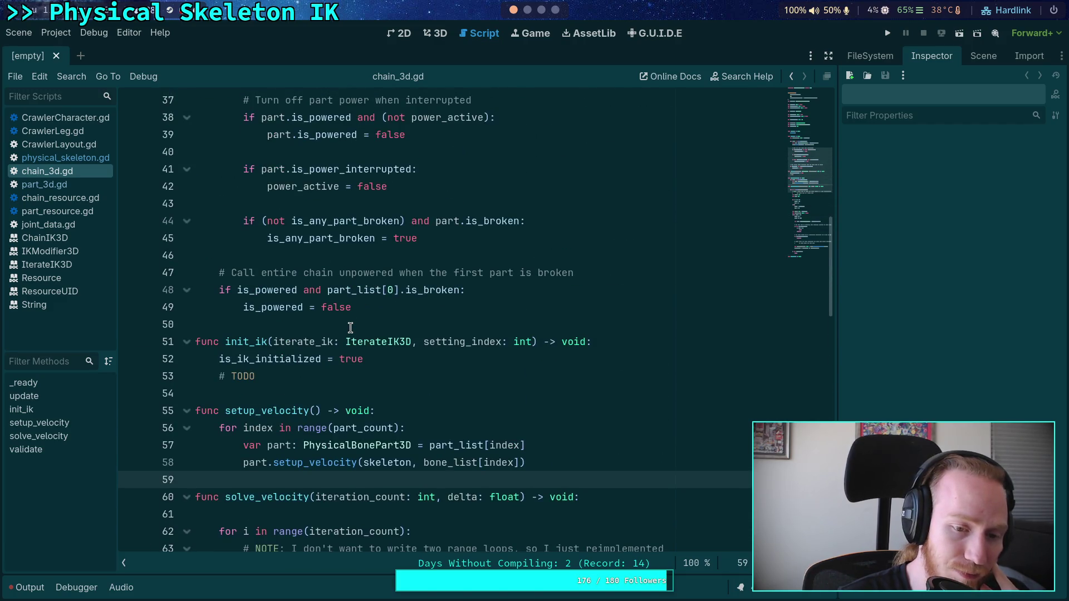
click(310, 392)
scroll(314, 385, up, 7)
Read through solve_motor_velocity in part_3d.gd
click(310, 341)
click(44, 184)
scroll(356, 295, down, 6)
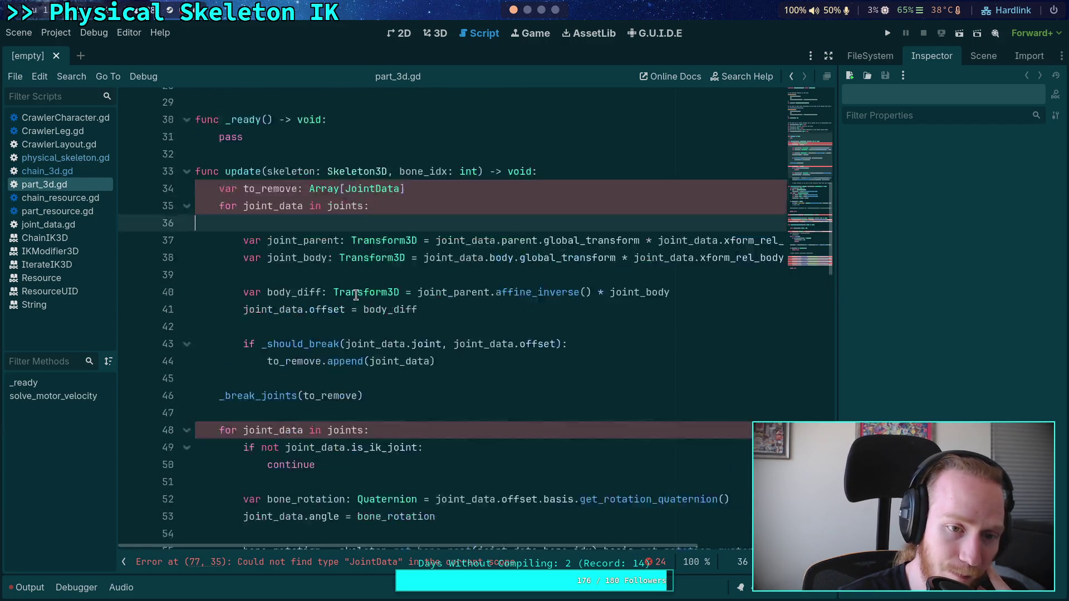
scroll(356, 295, down, 20)
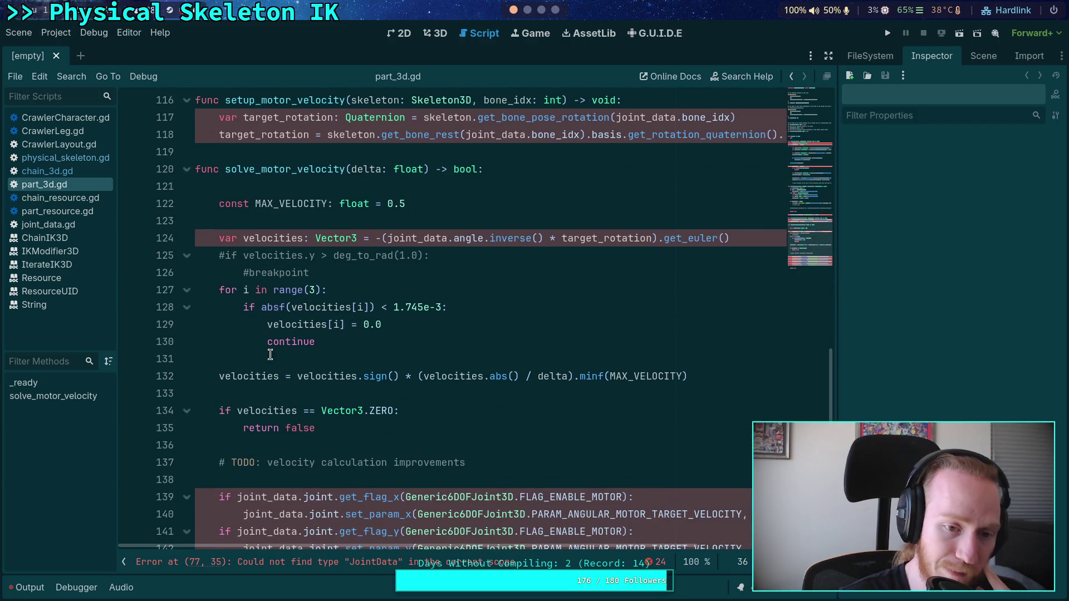
click(270, 355)
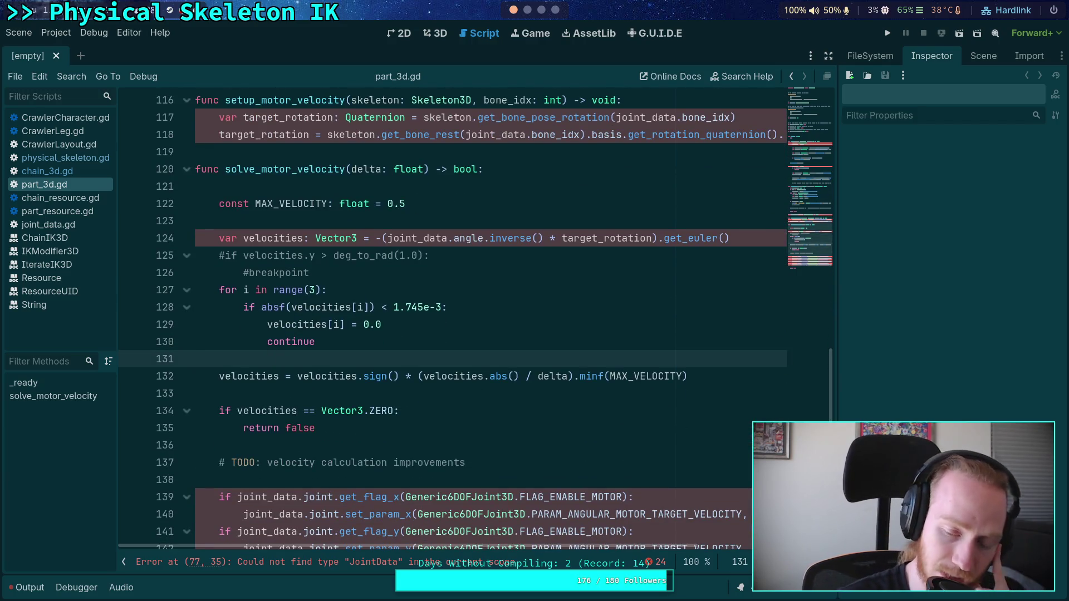
scroll(303, 304, down, 4)
click(300, 393)
scroll(300, 390, up, 12)
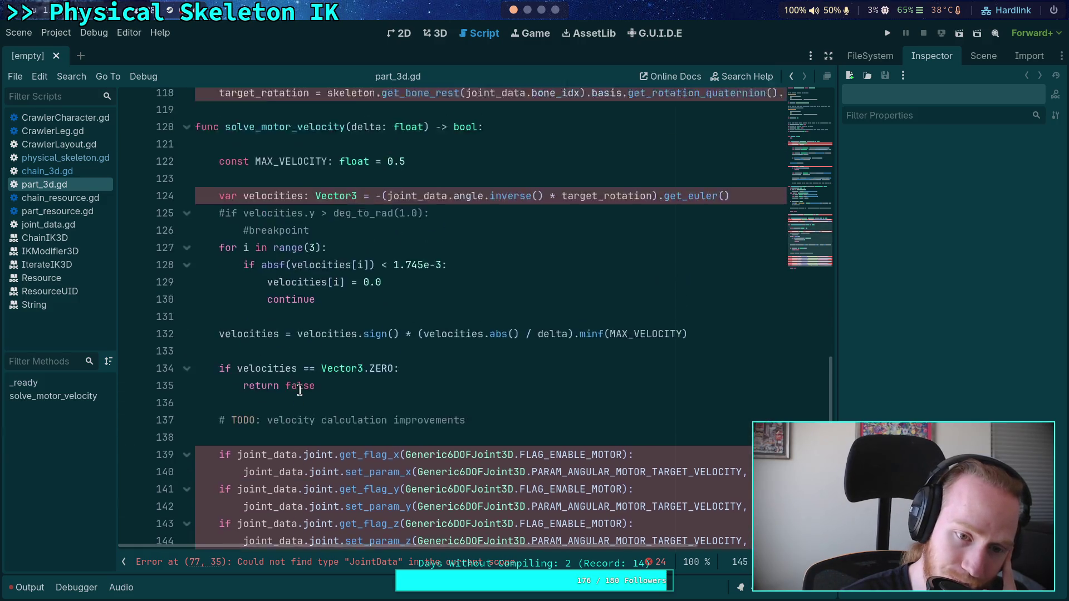
scroll(300, 391, up, 6)
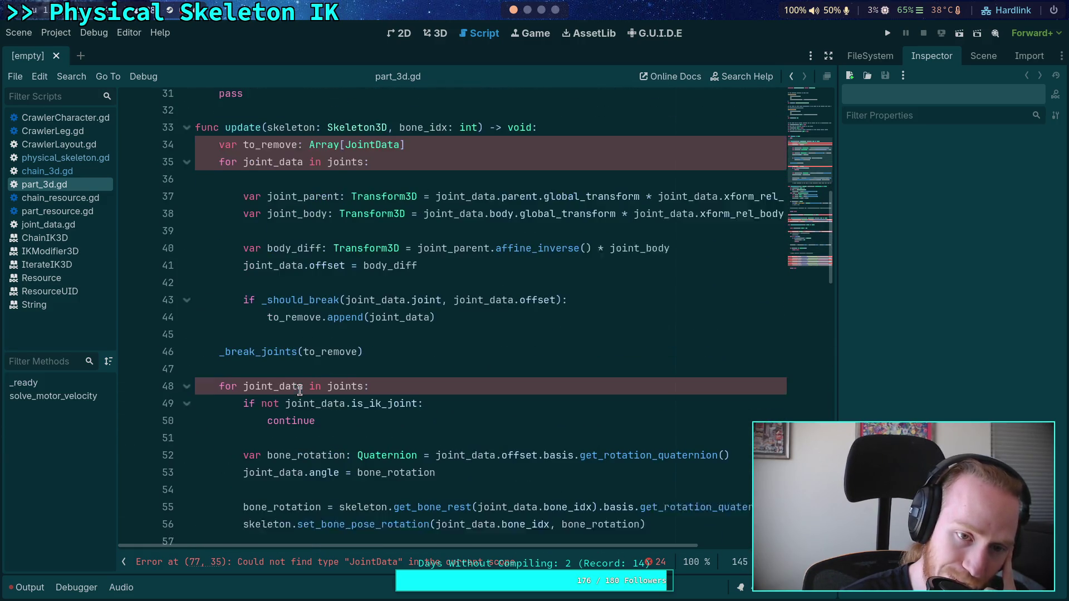
click(306, 374)
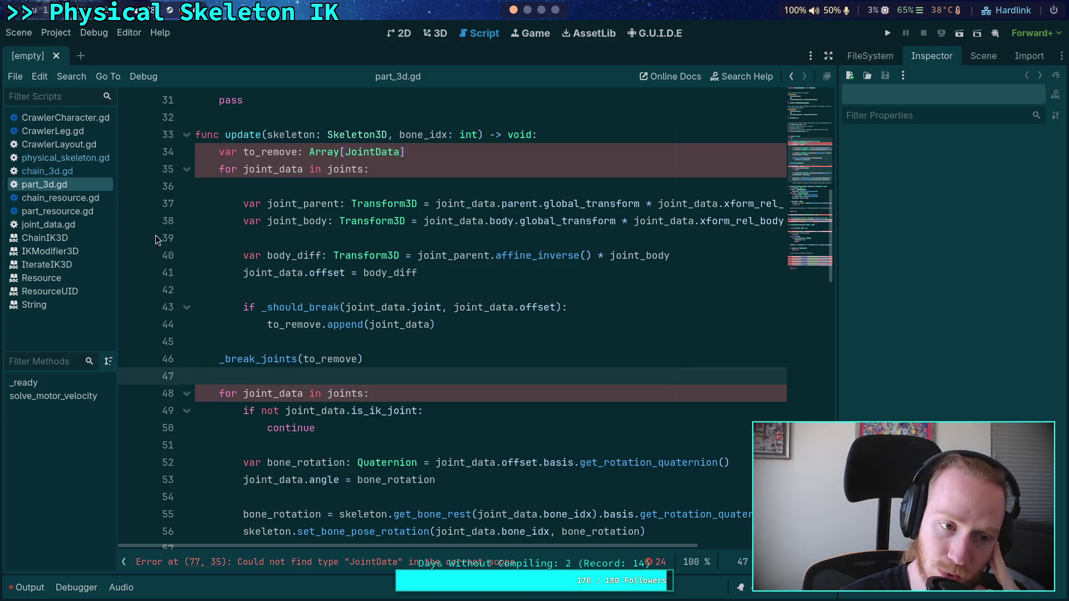
In physical_skeleton.gd, collapse _process_modification_with_delta and expand setup_body_joints to review it
click(66, 158)
click(301, 278)
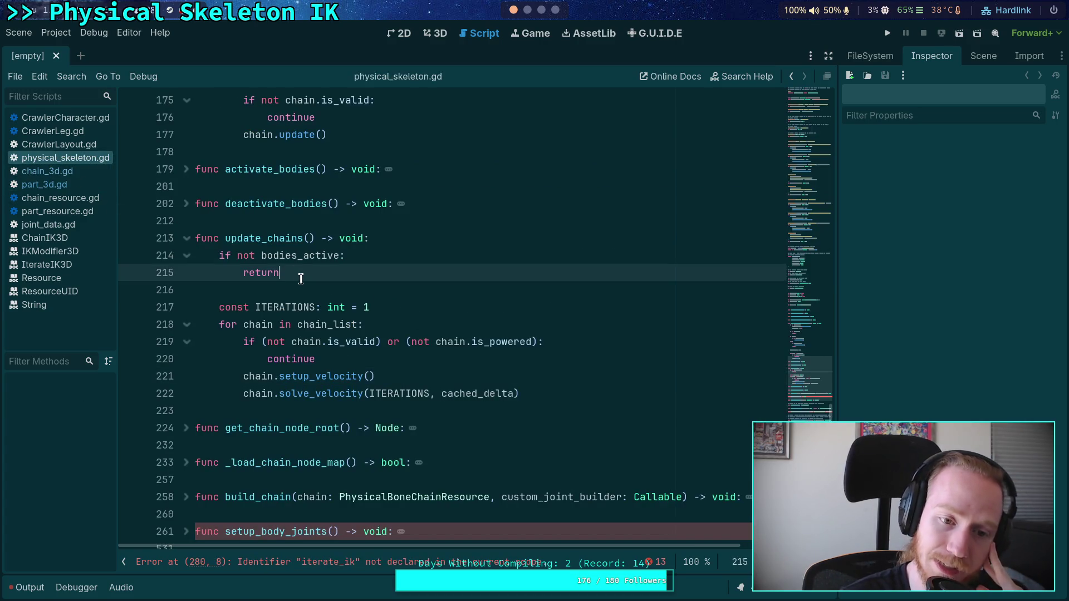
click(294, 288)
scroll(277, 280, up, 15)
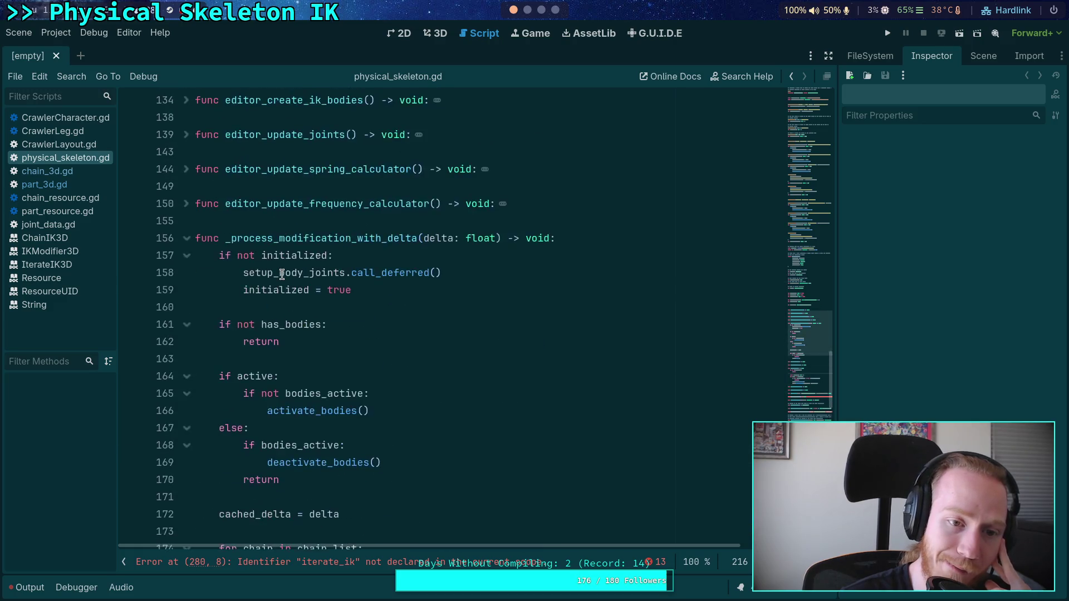
scroll(233, 290, down, 4)
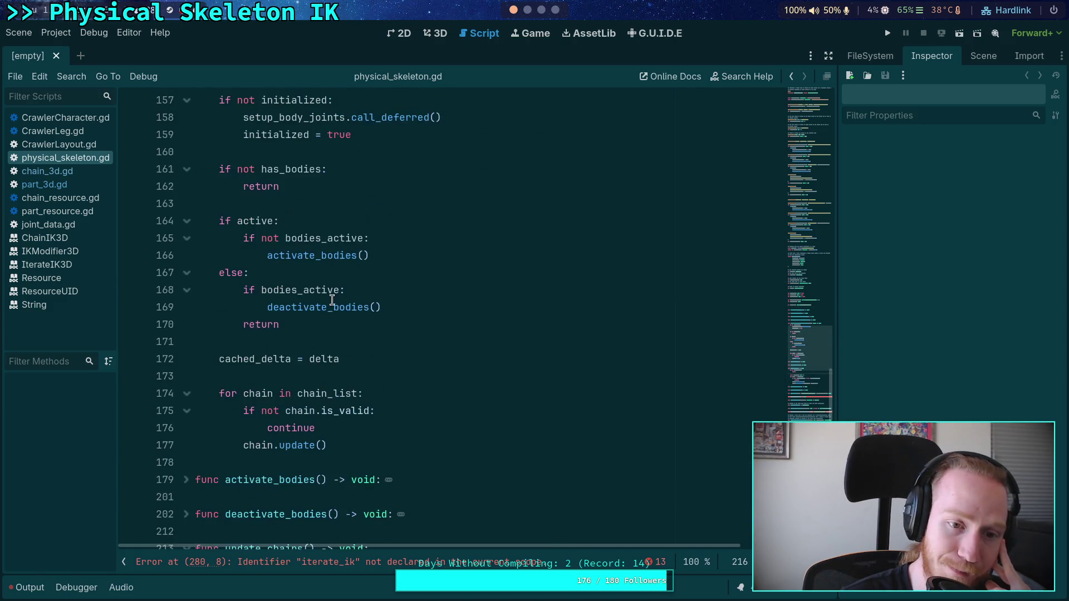
scroll(334, 298, up, 4)
click(186, 187)
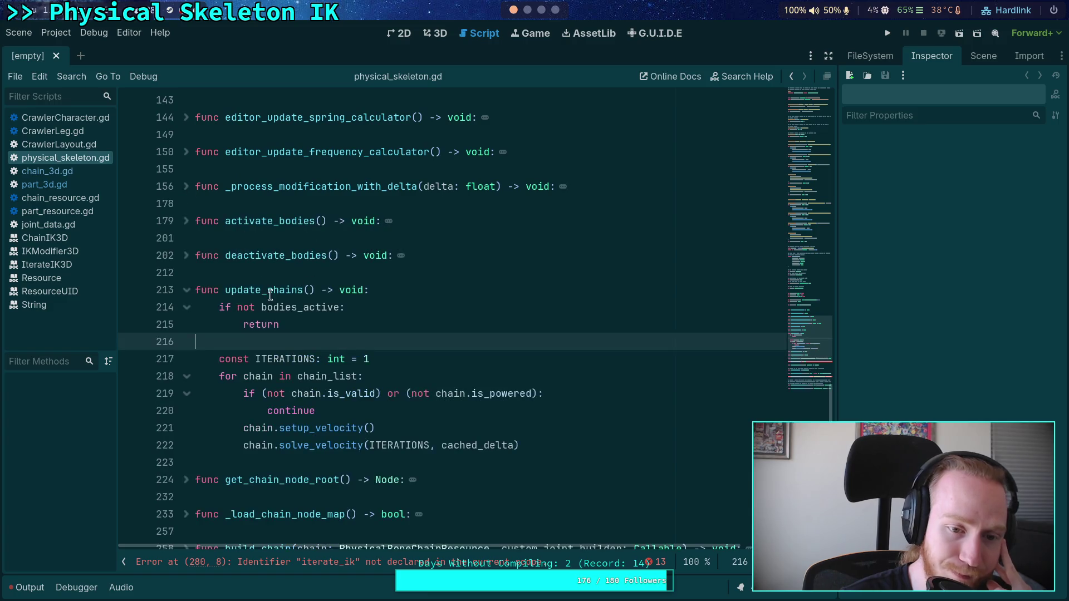
scroll(296, 338, down, 4)
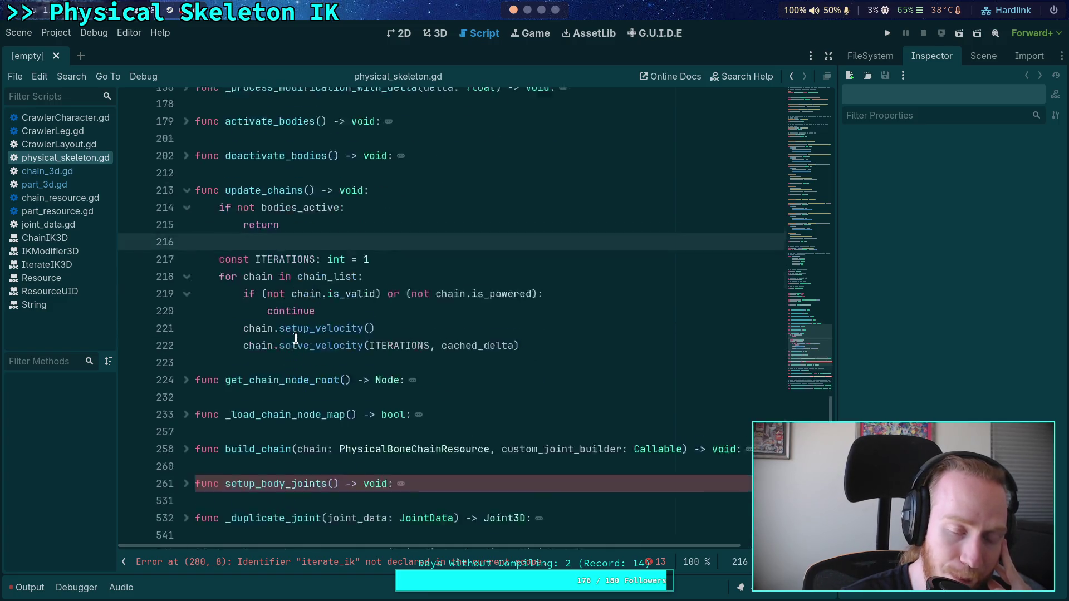
click(186, 375)
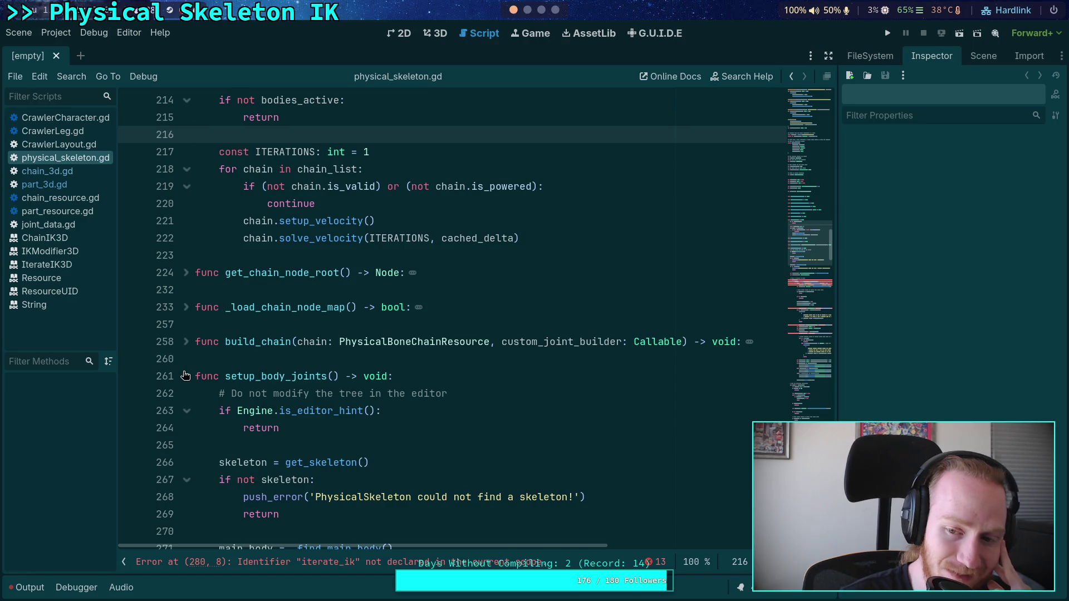
scroll(342, 358, down, 7)
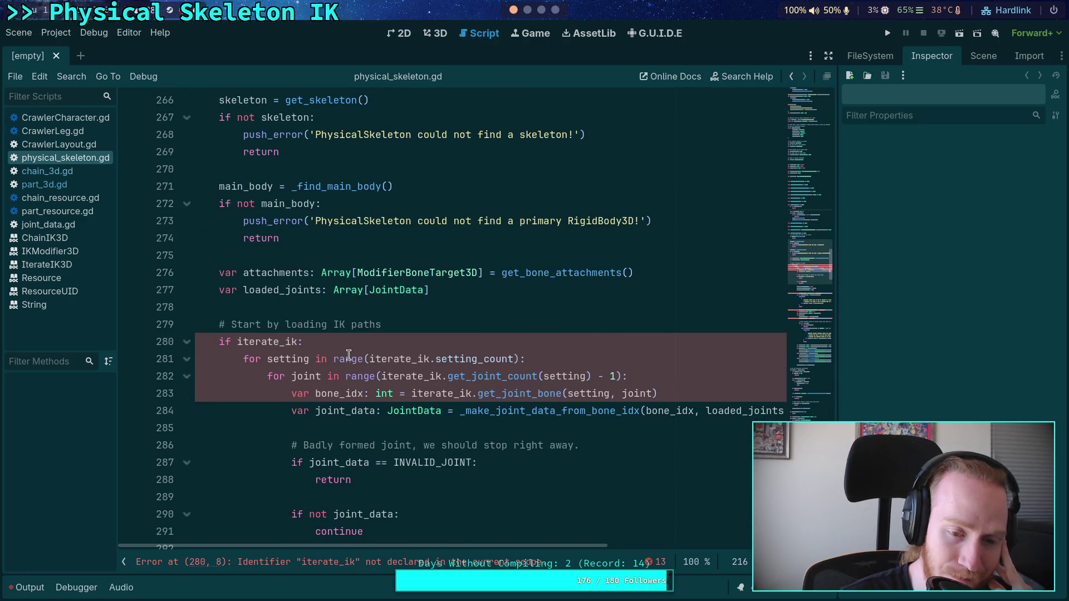
mouse_move(348, 355)
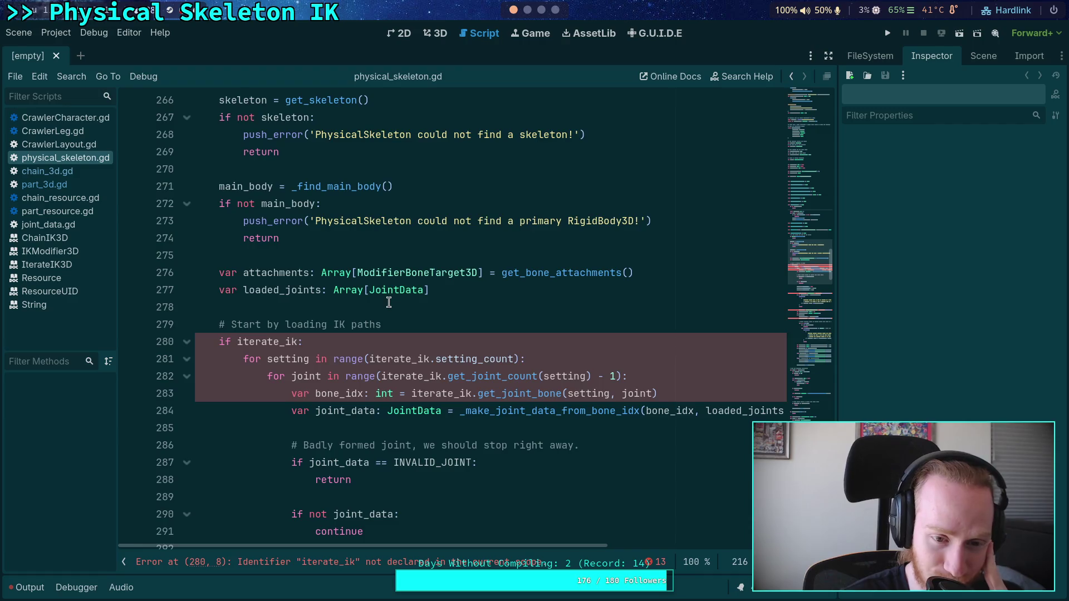
scroll(451, 279, down, 4)
scroll(452, 279, down, 3)
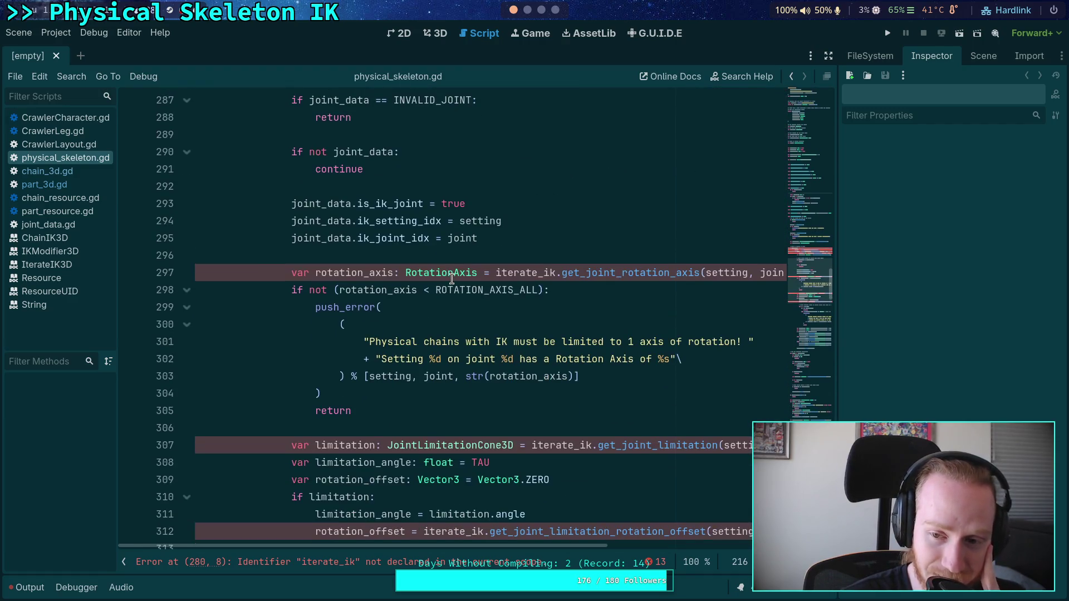
Widen the code view by shrinking the side panel and review lines 260 to 298
drag(838, 261, 873, 265)
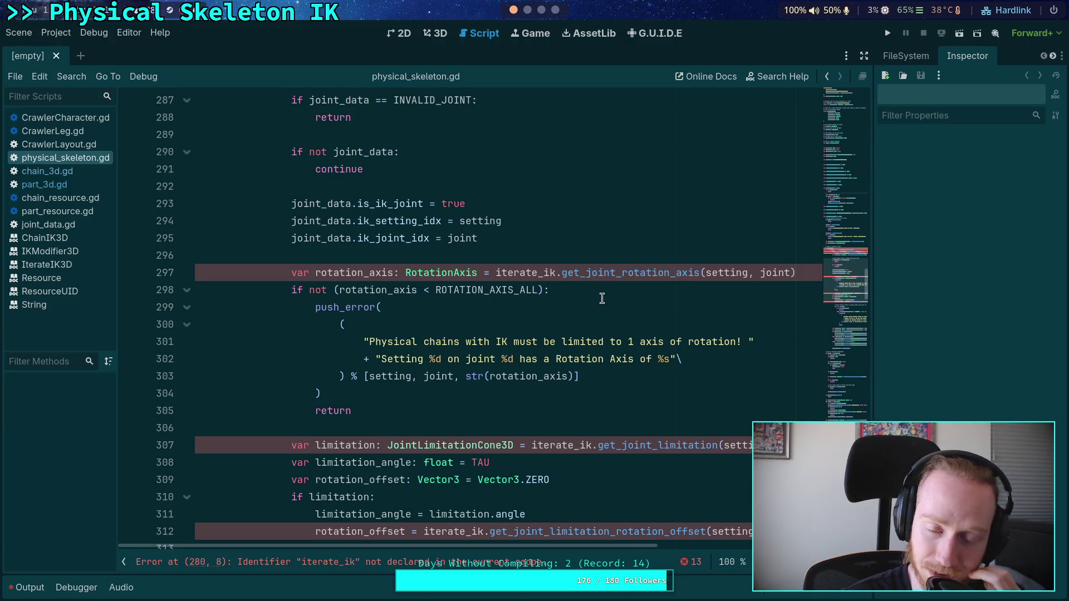
click(602, 298)
scroll(557, 317, up, 3)
click(435, 335)
scroll(435, 335, up, 2)
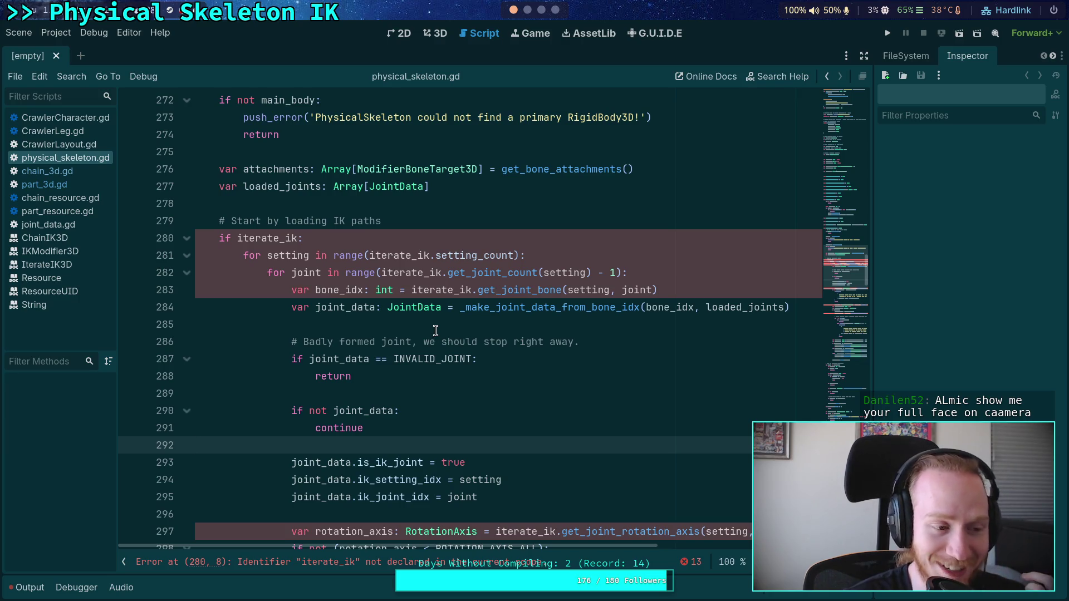
mouse_move(436, 315)
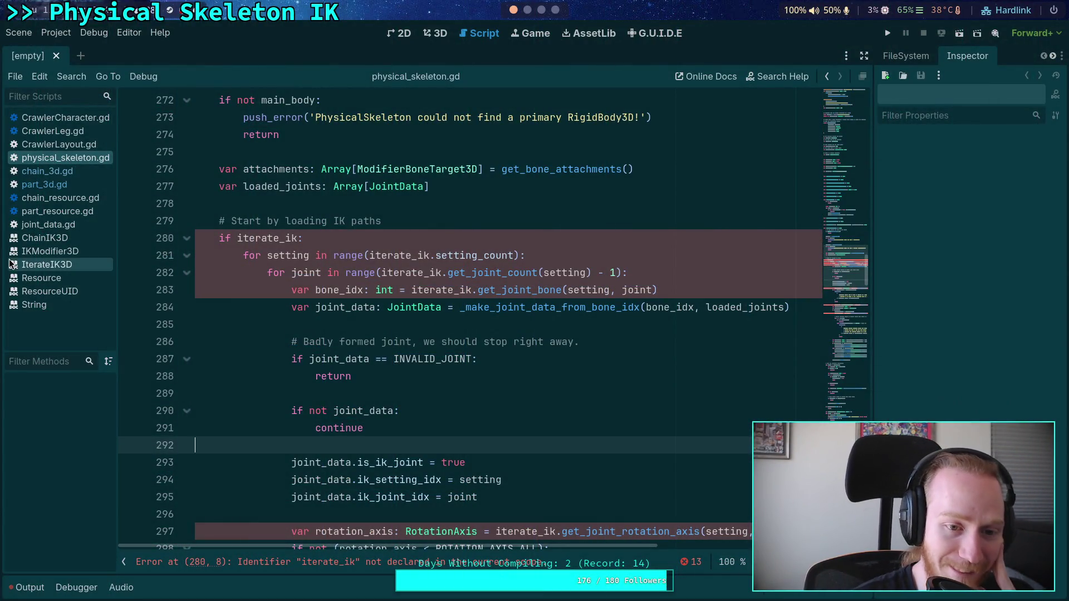
click(411, 321)
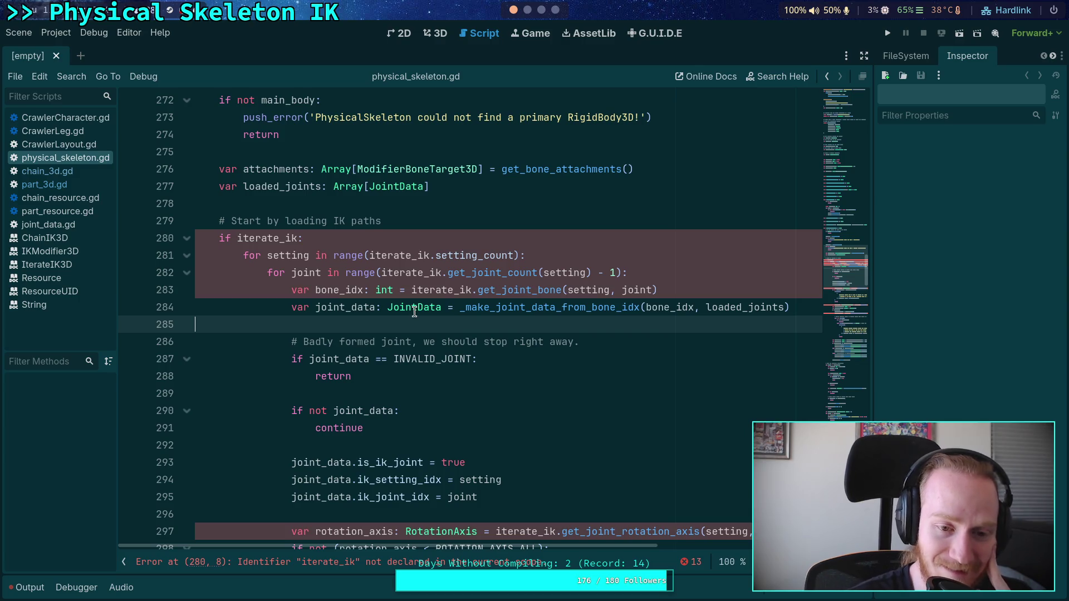
scroll(414, 310, up, 1)
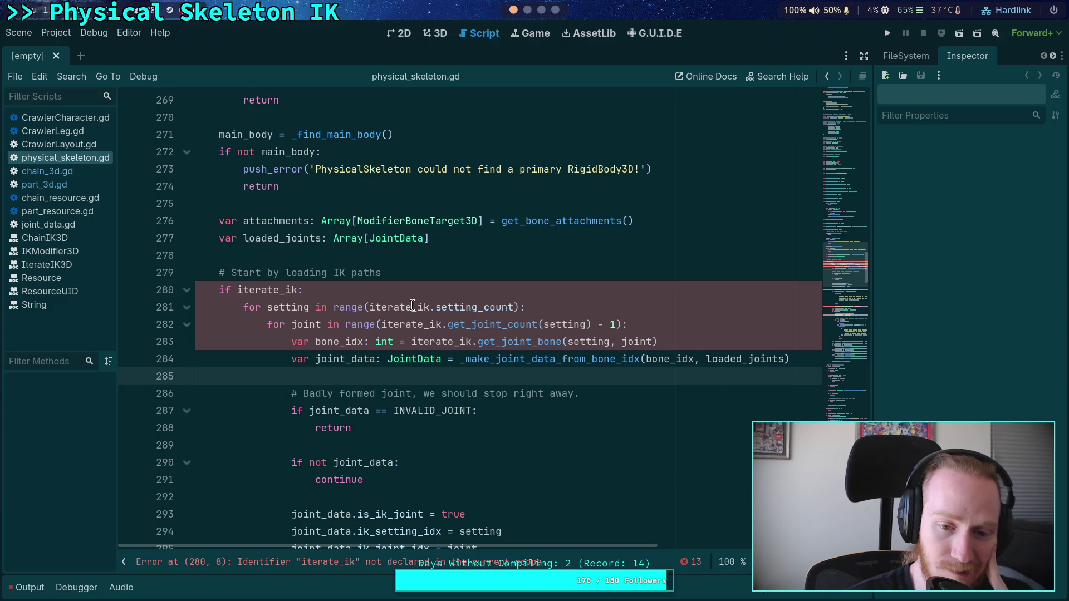
scroll(412, 306, up, 15)
click(334, 303)
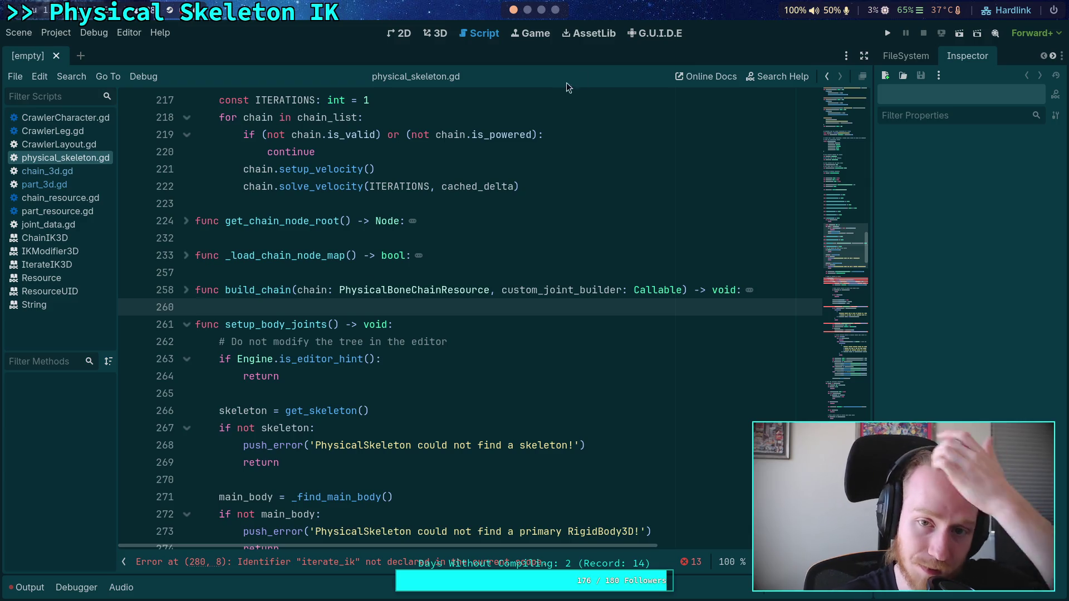
click(527, 11)
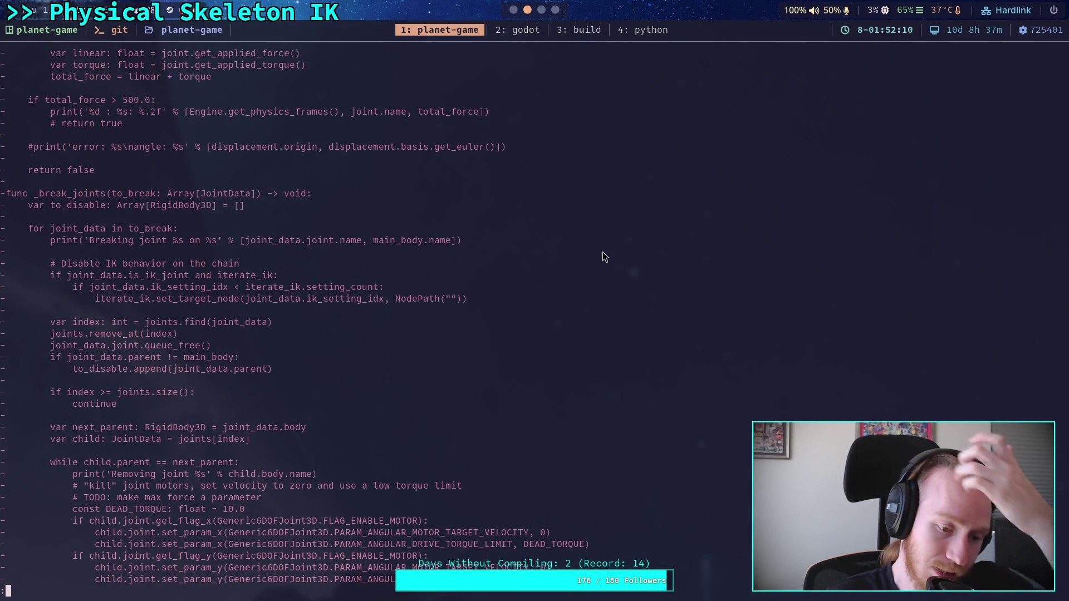
Quit the pager and run git status to list modified and untracked files
text(qgit status)
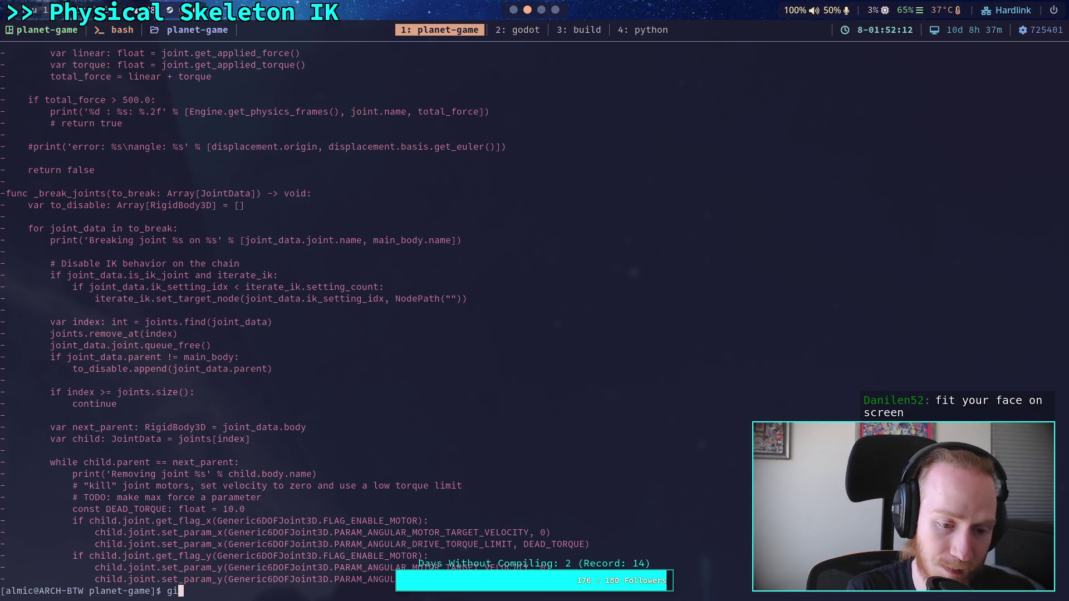
key(Return)
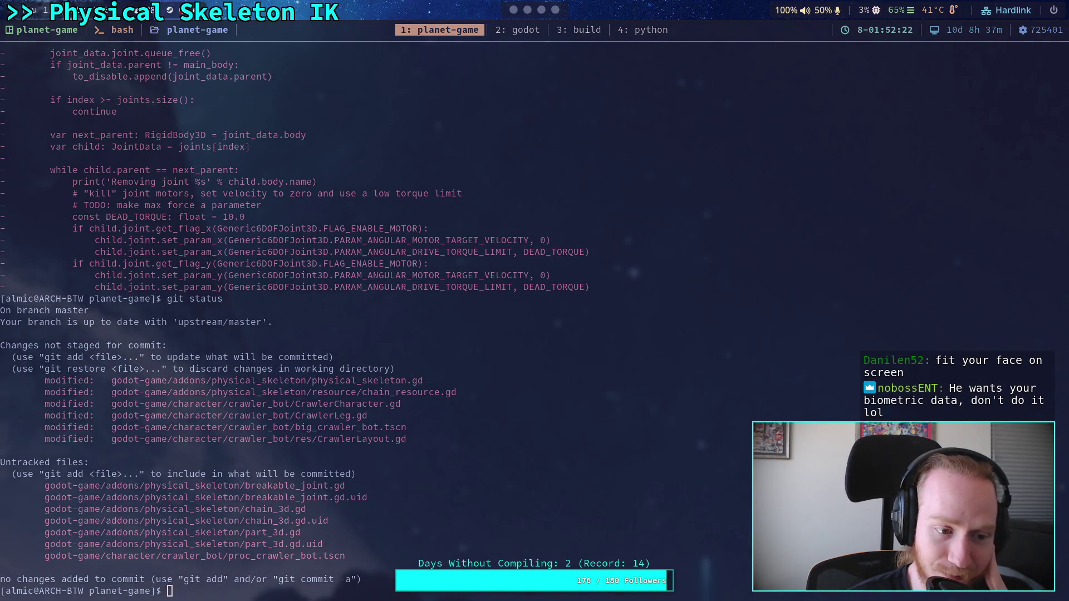
text(git status)
key(Return)
Show the uncommitted changes with git diff
text(git)
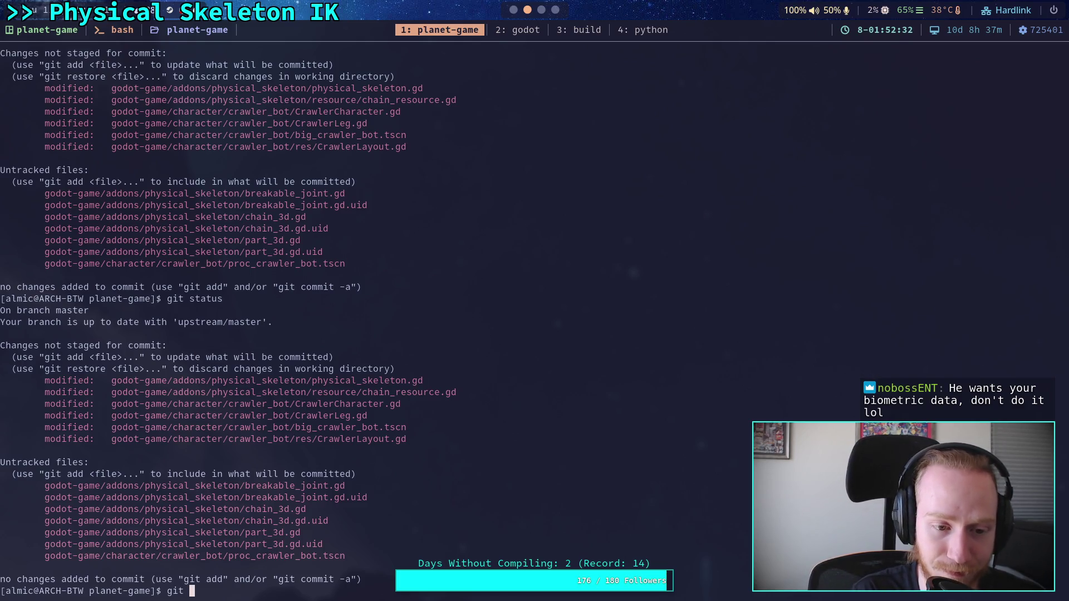
text(diff)
key(Return)
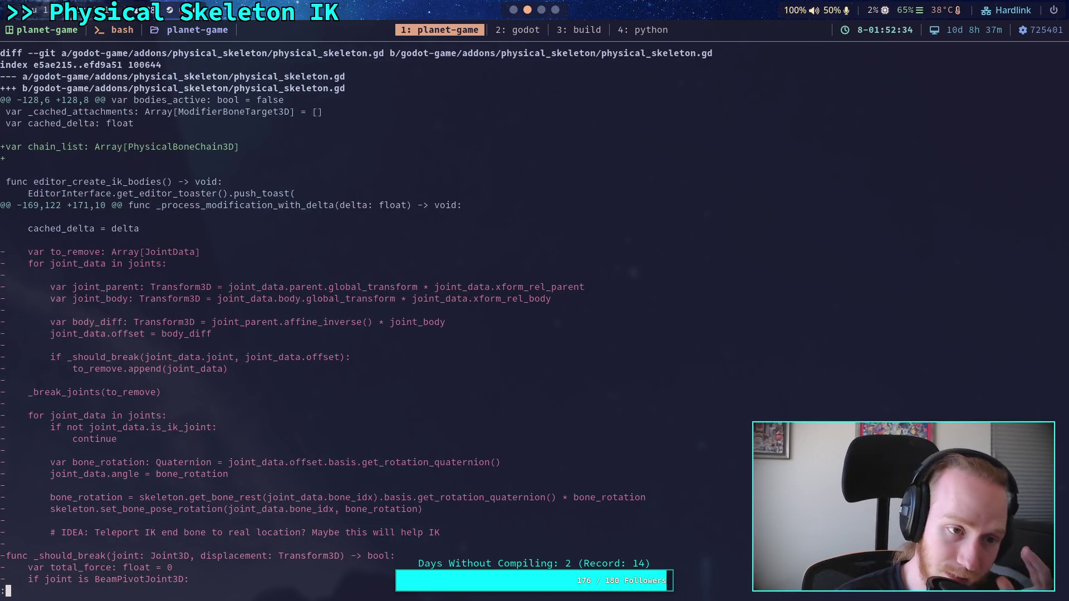
scroll(356, 316, down, 17)
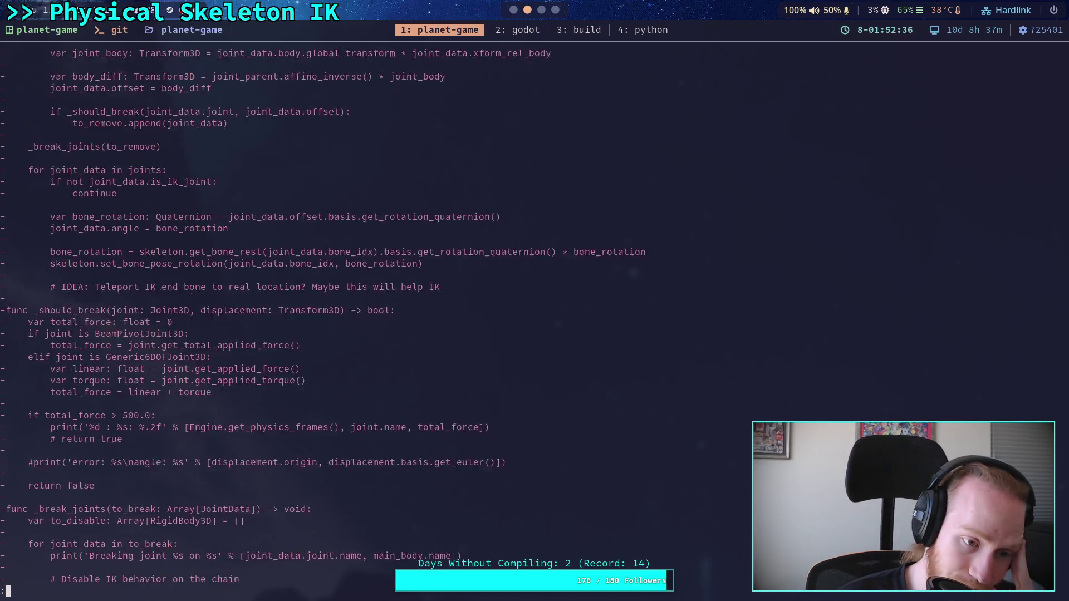
scroll(356, 316, down, 20)
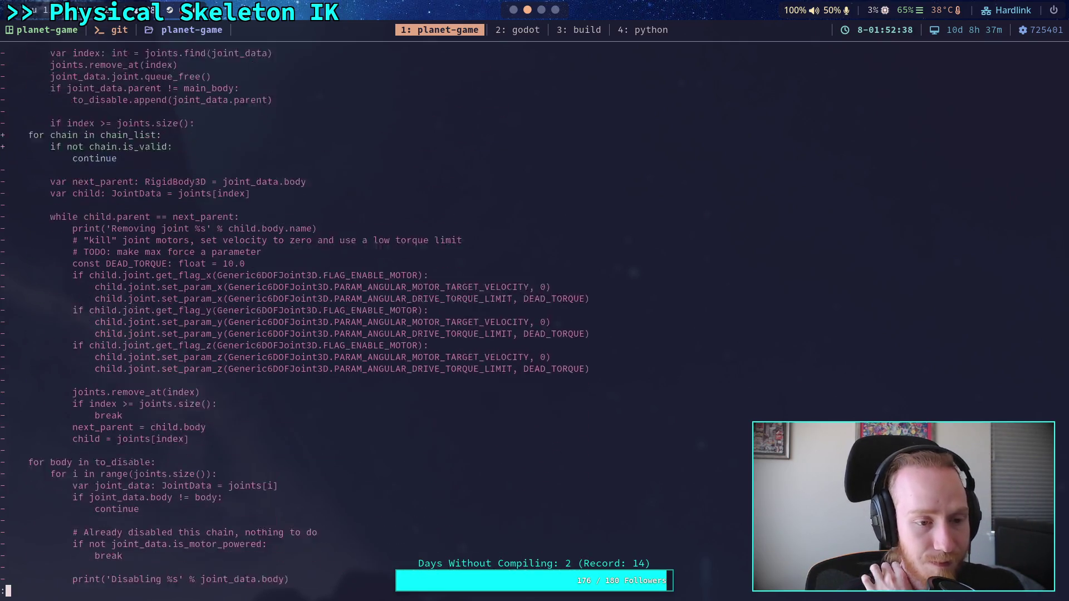
scroll(356, 316, down, 9)
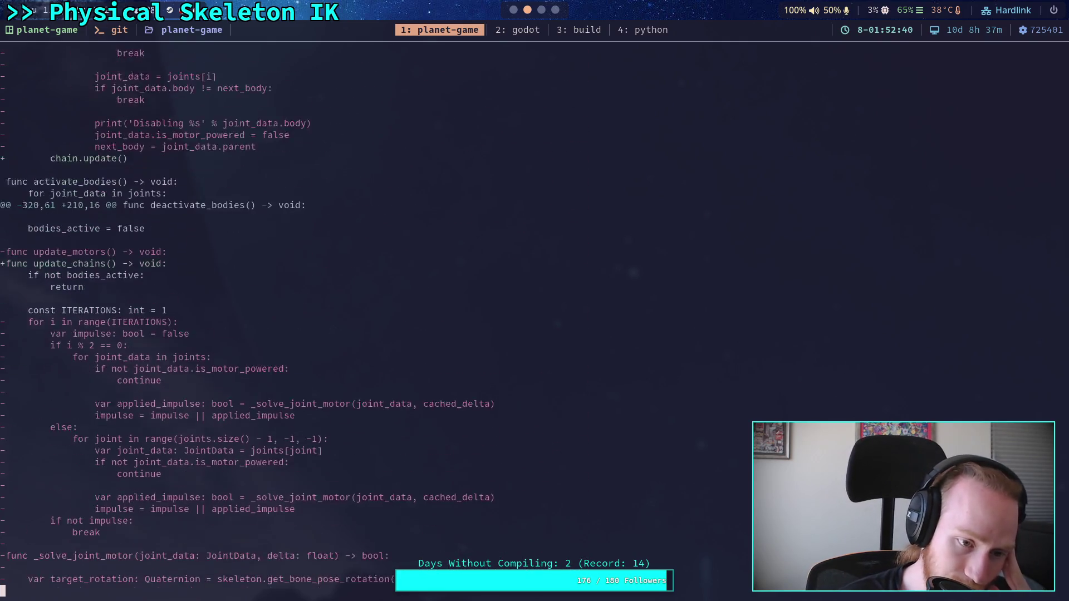
scroll(356, 317, down, 9)
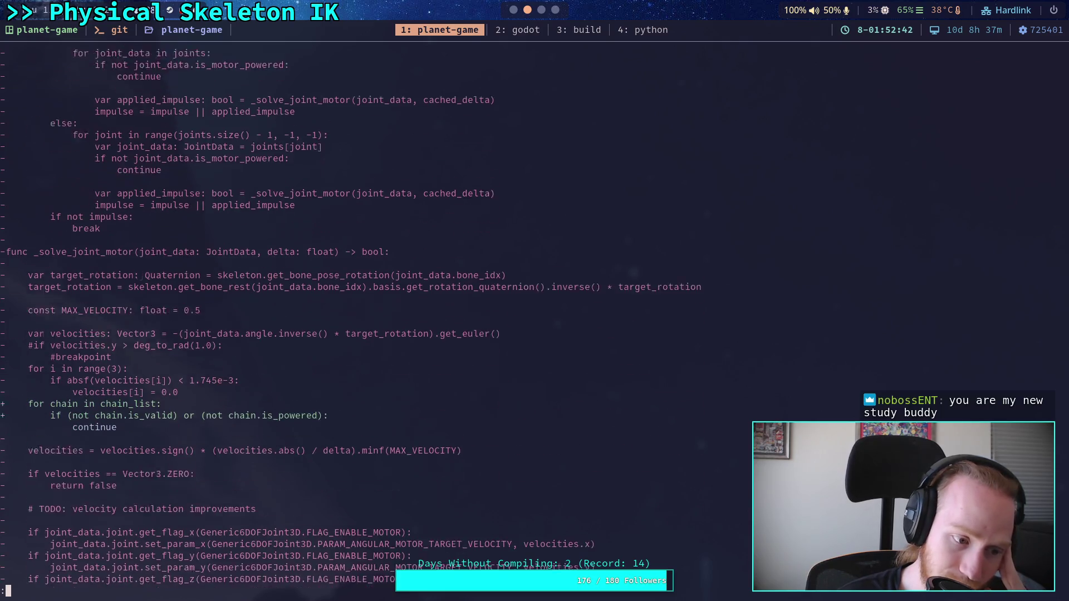
scroll(357, 316, down, 9)
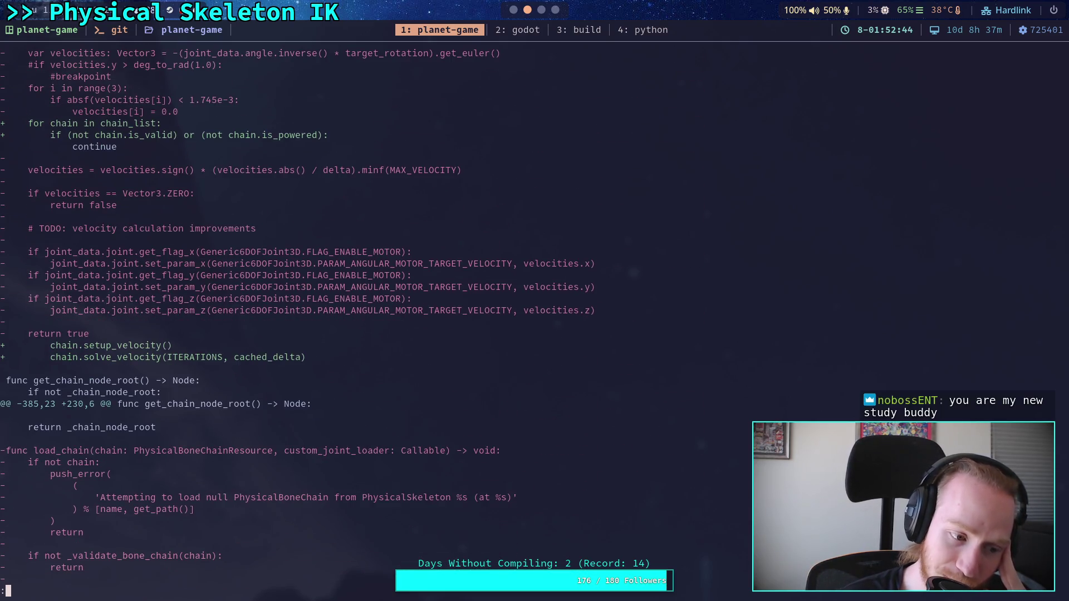
scroll(357, 316, down, 3)
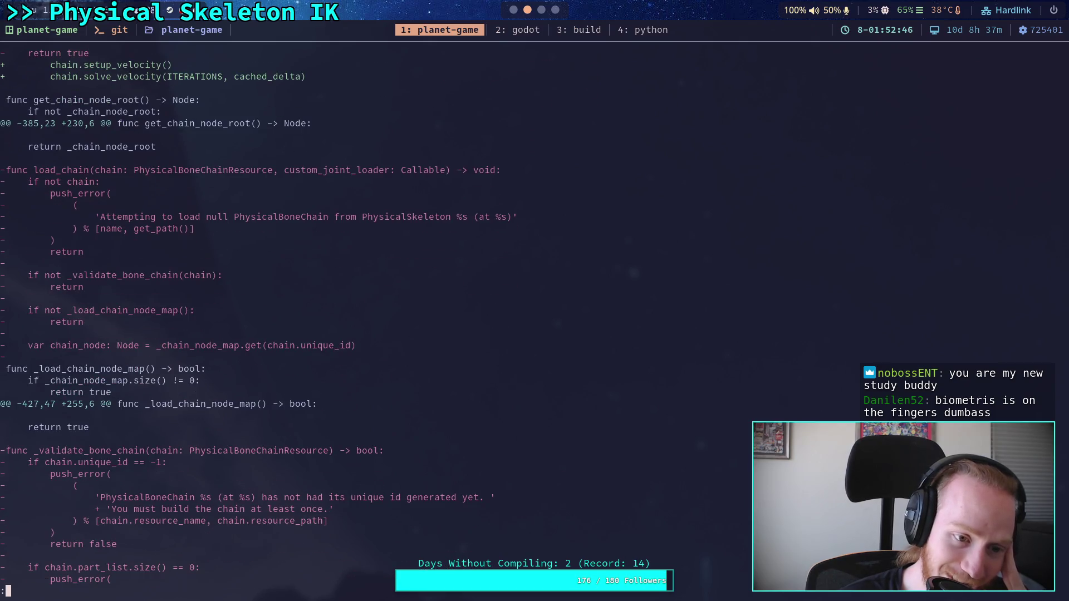
scroll(356, 316, up, 5)
scroll(357, 317, up, 15)
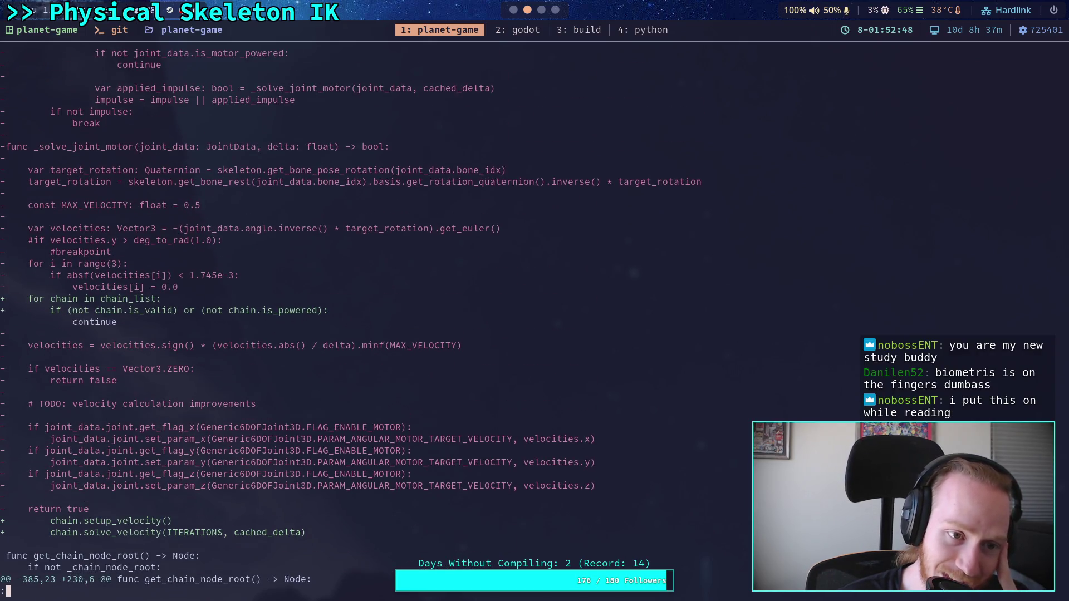
scroll(356, 317, down, 13)
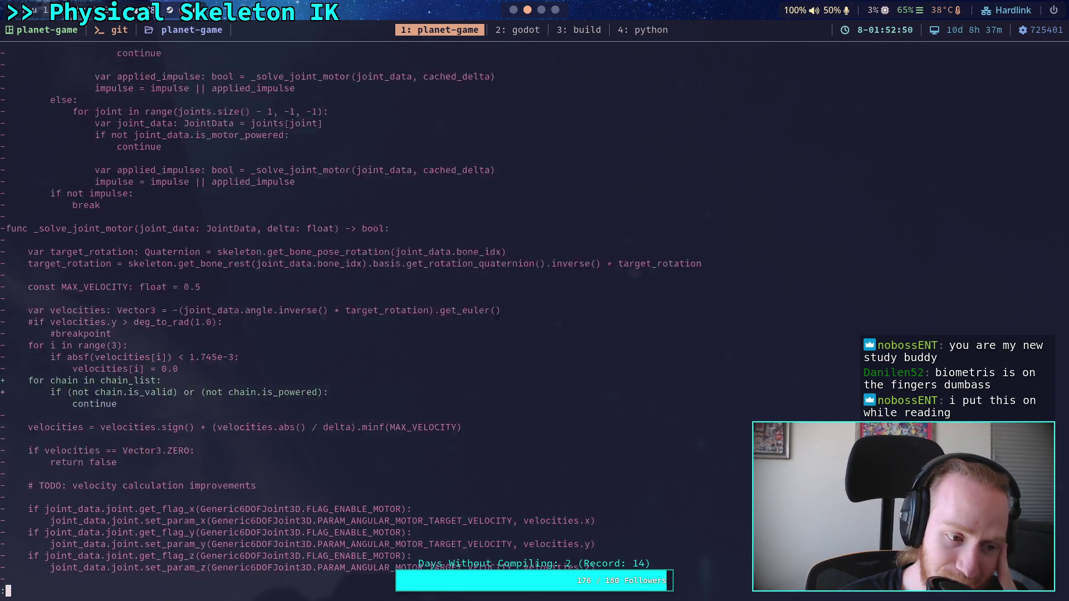
scroll(356, 317, down, 13)
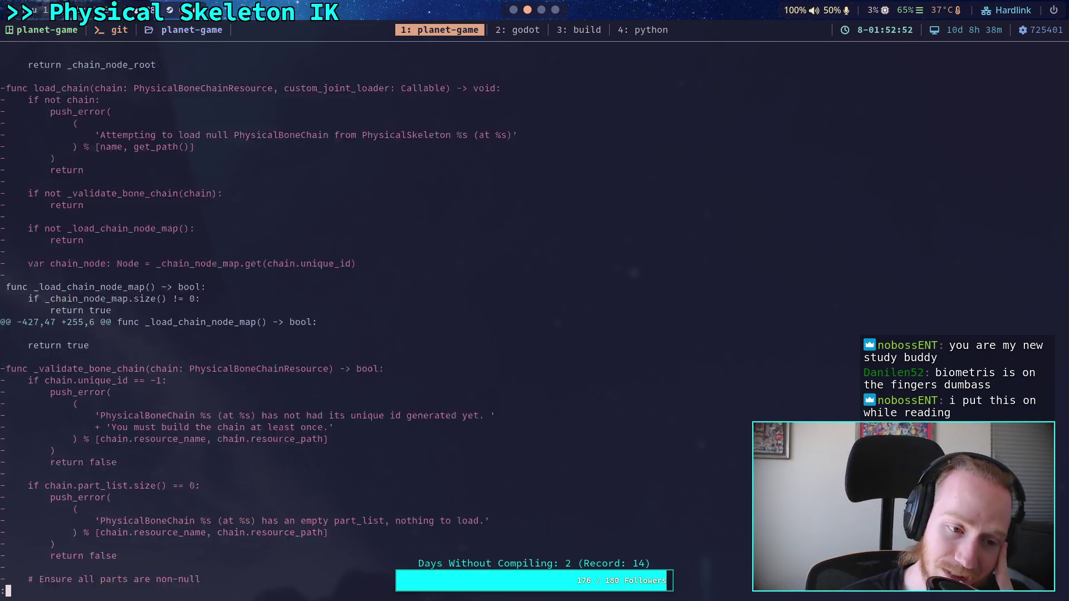
scroll(356, 316, down, 3)
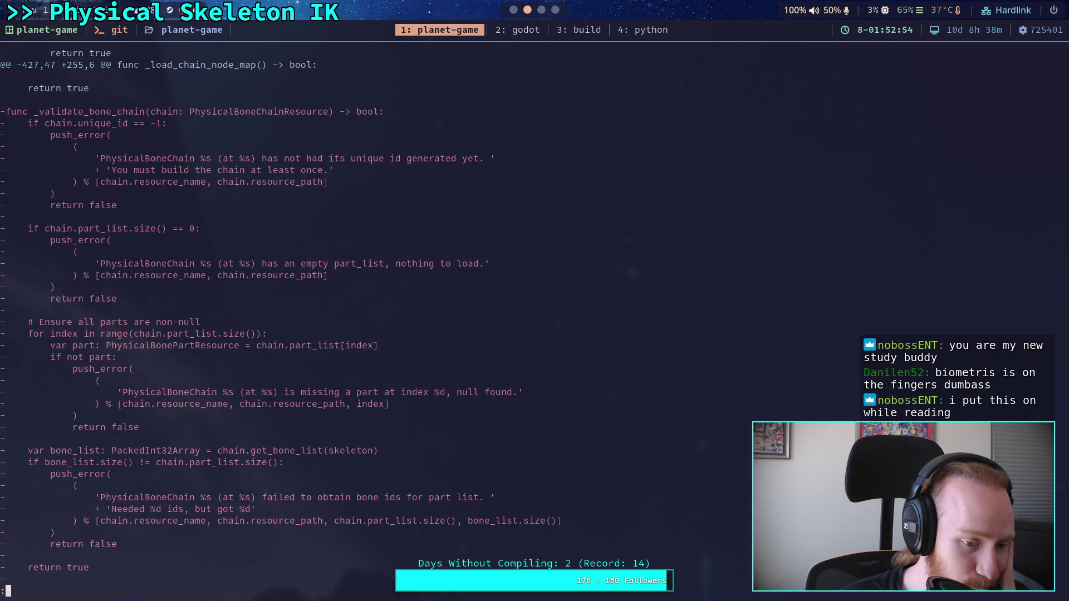
scroll(357, 316, down, 12)
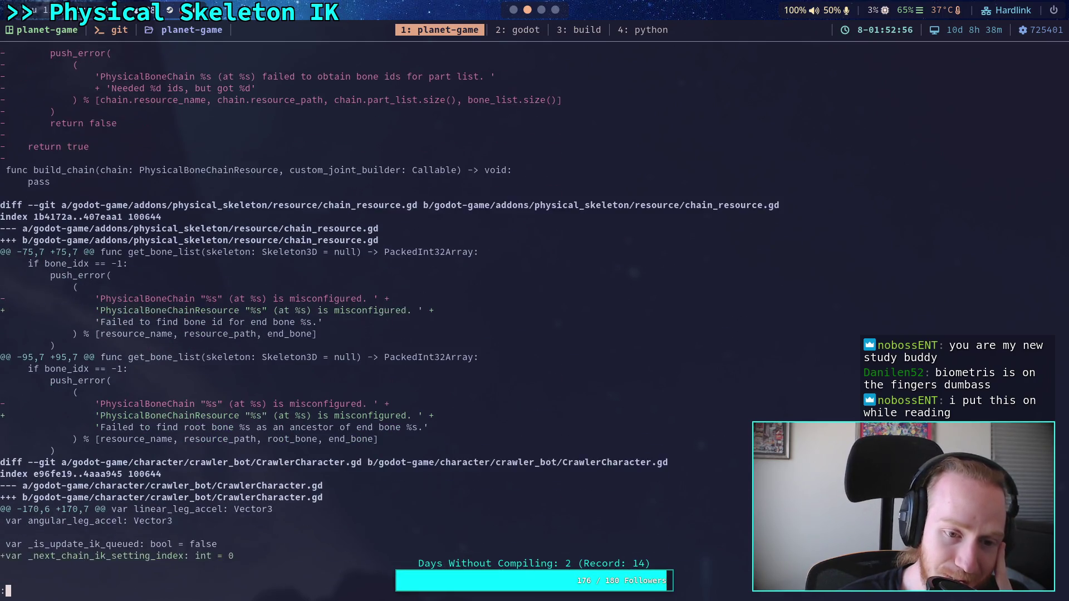
scroll(357, 317, down, 2)
scroll(356, 316, up, 1)
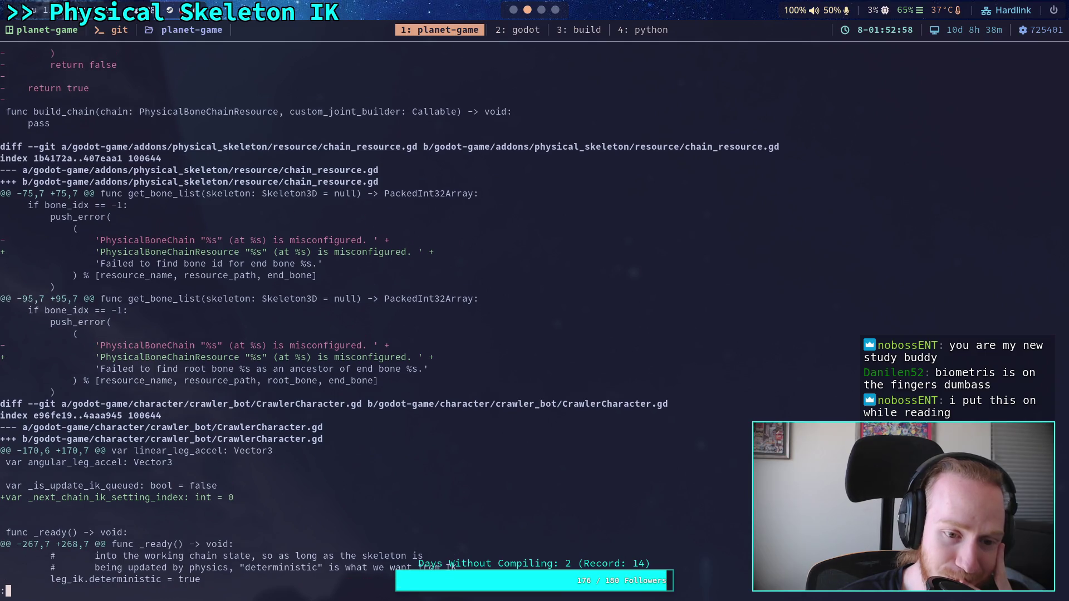
scroll(356, 316, up, 3)
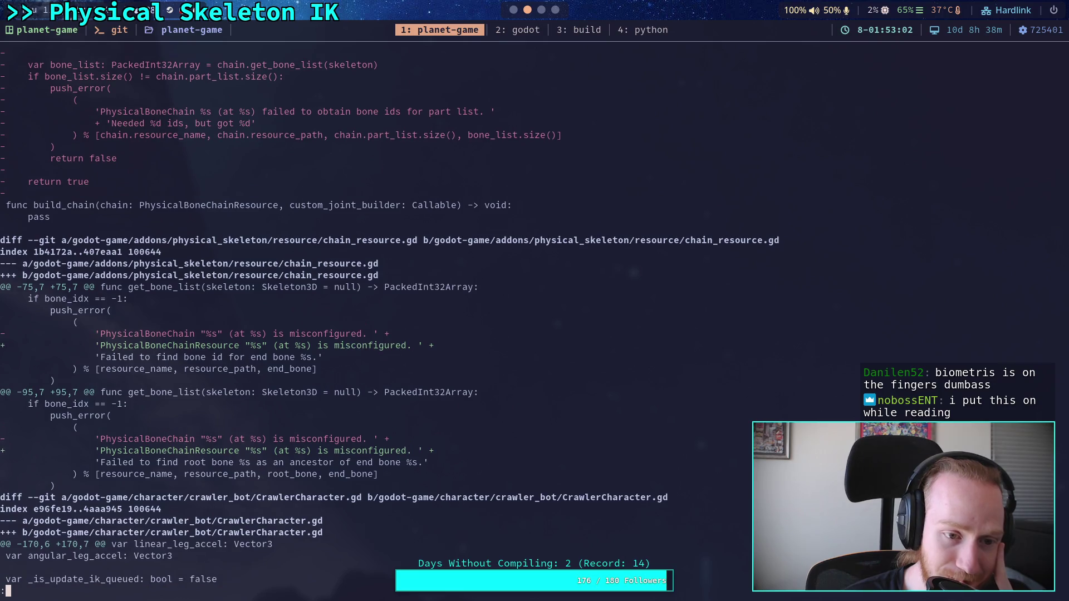
scroll(357, 317, down, 4)
scroll(356, 316, down, 6)
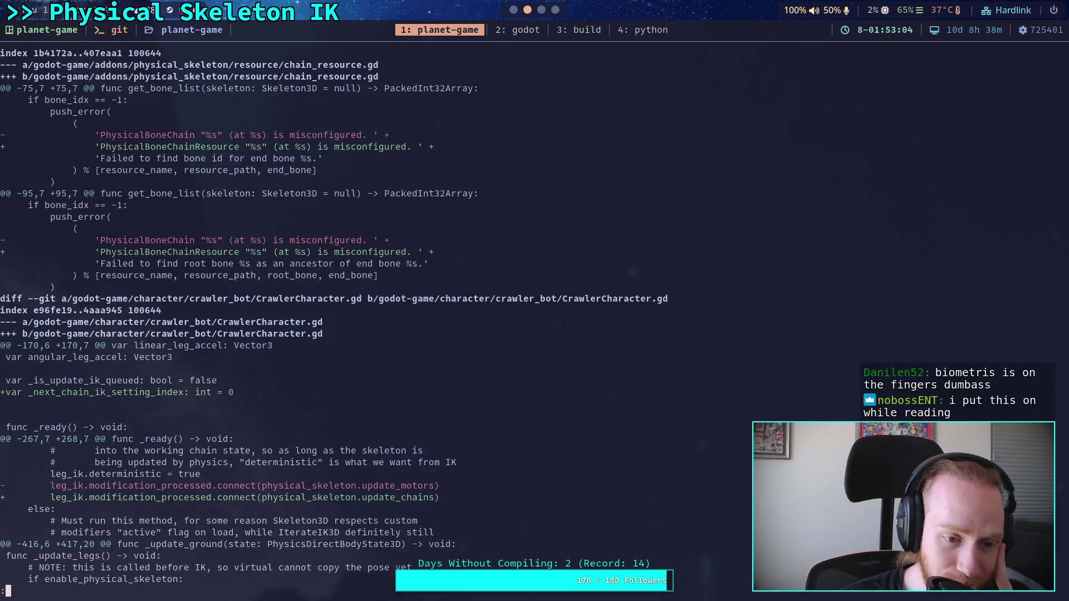
scroll(356, 316, up, 6)
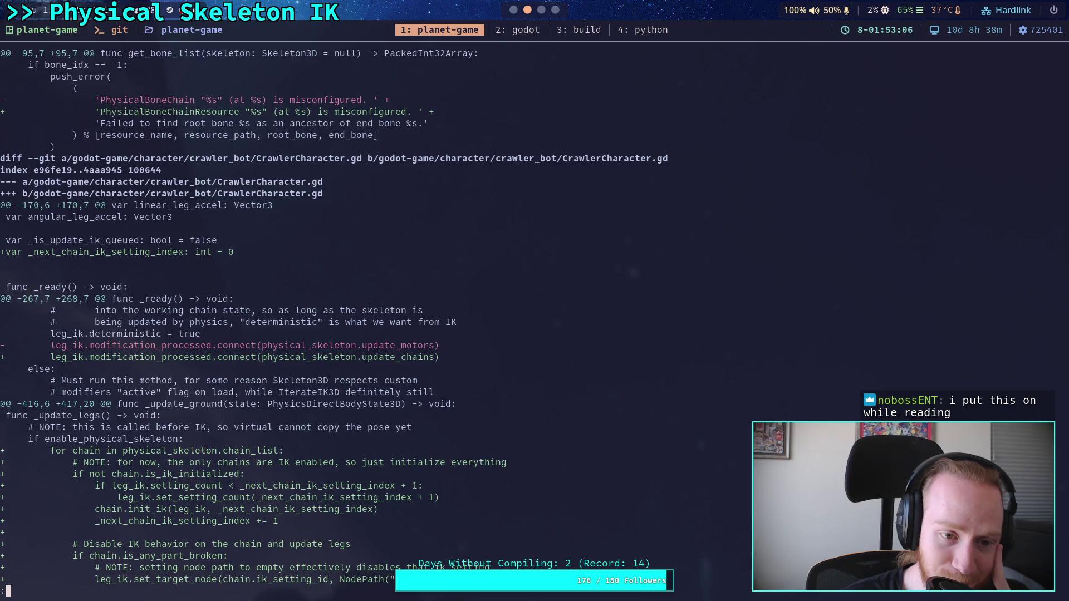
scroll(357, 317, up, 9)
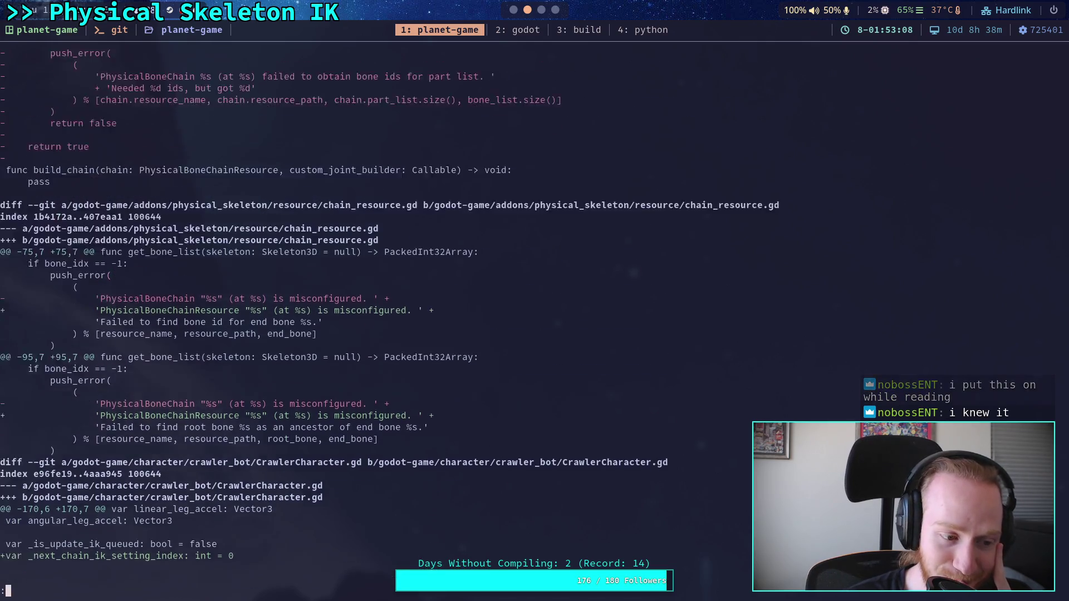
scroll(356, 316, up, 2)
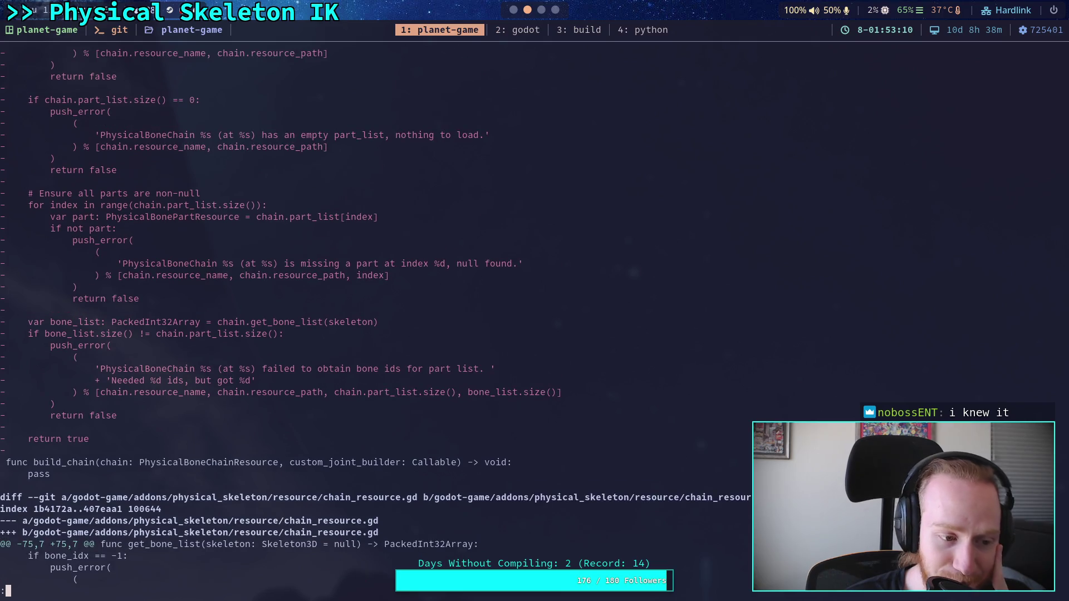
scroll(356, 317, down, 6)
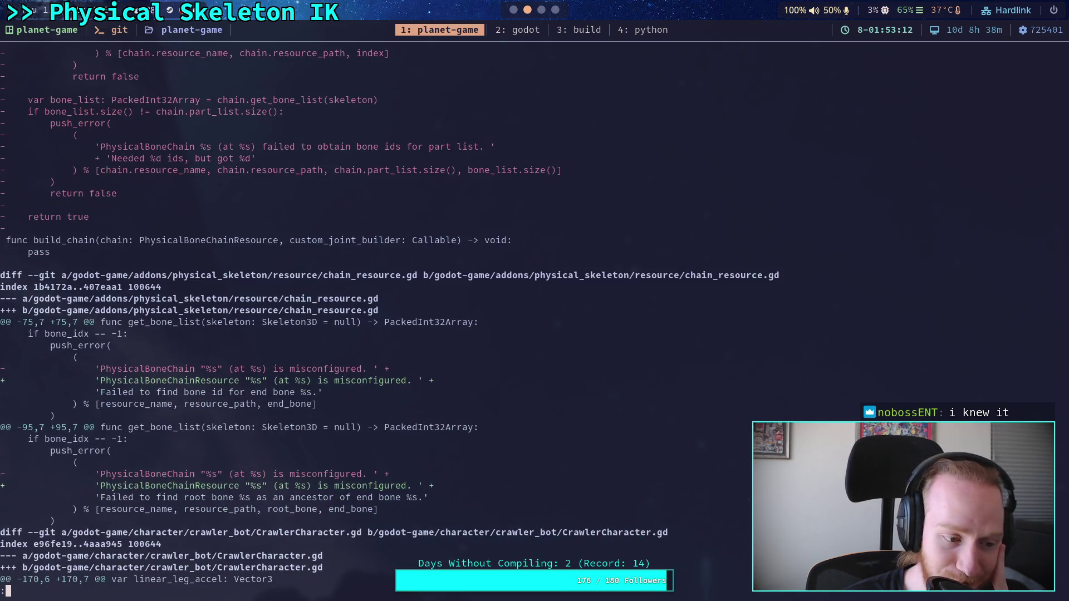
scroll(389, 315, down, 4)
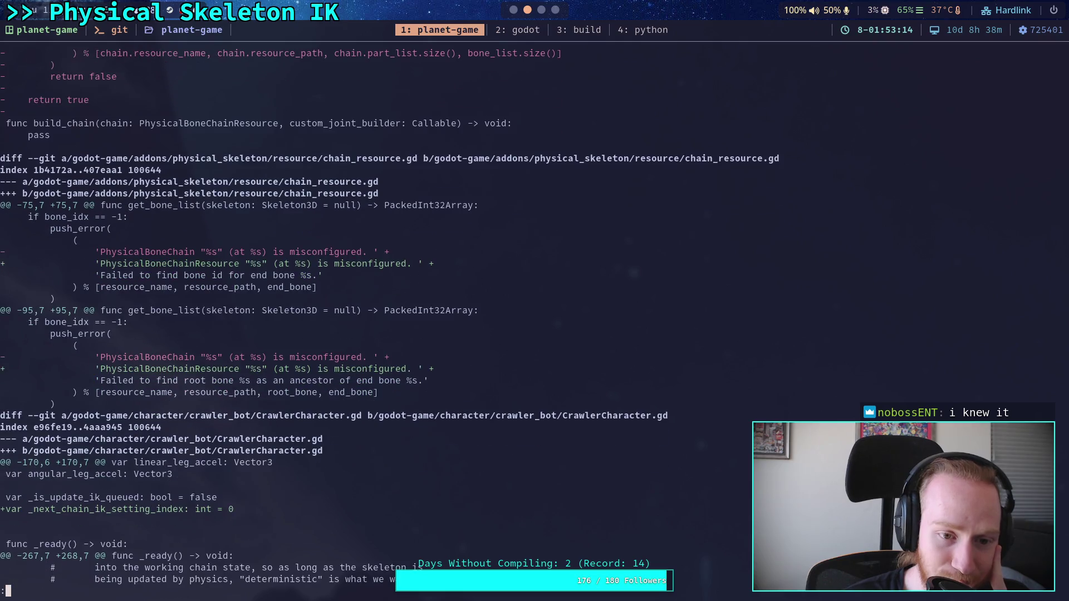
scroll(390, 316, down, 3)
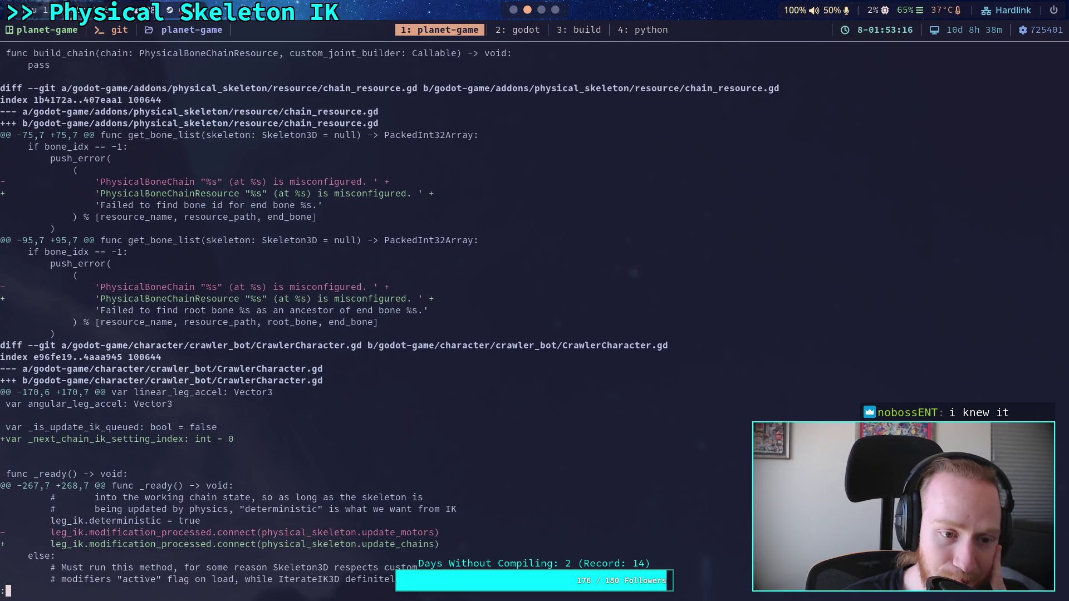
scroll(390, 316, up, 7)
scroll(390, 316, up, 20)
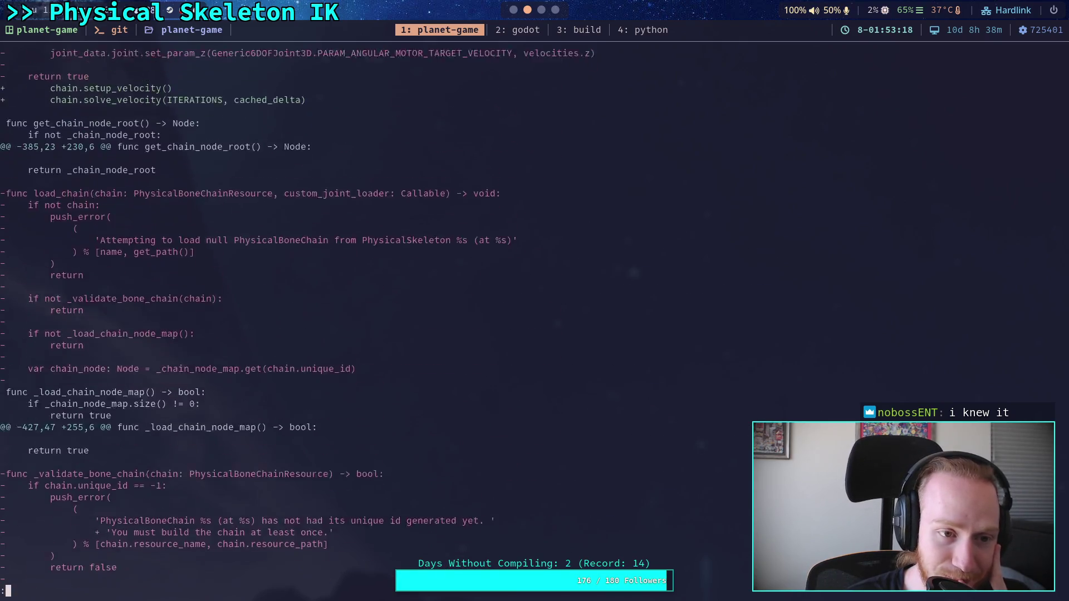
scroll(390, 316, up, 20)
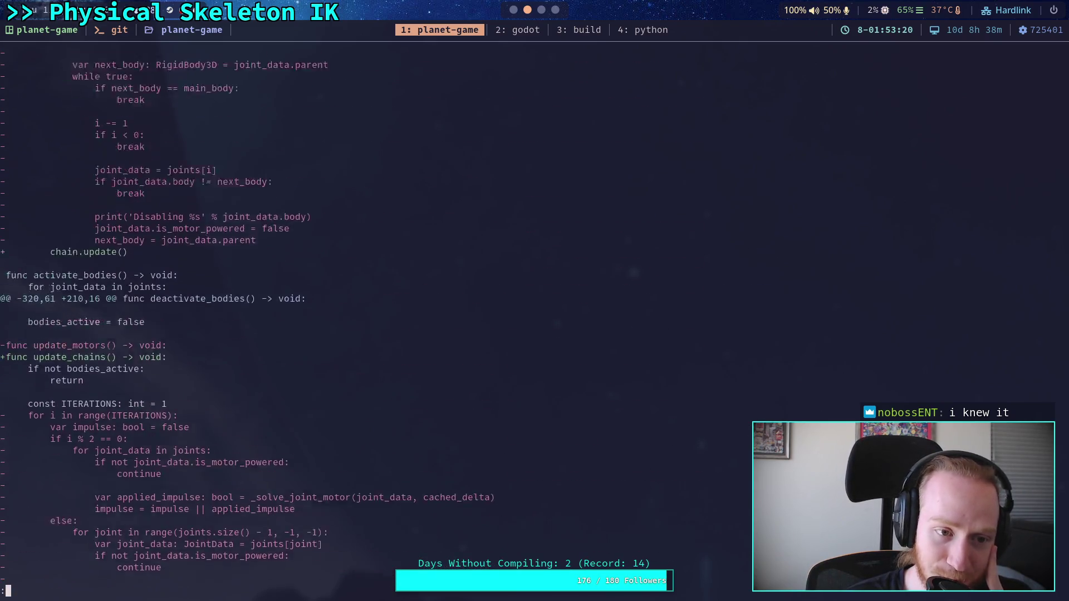
scroll(390, 316, up, 20)
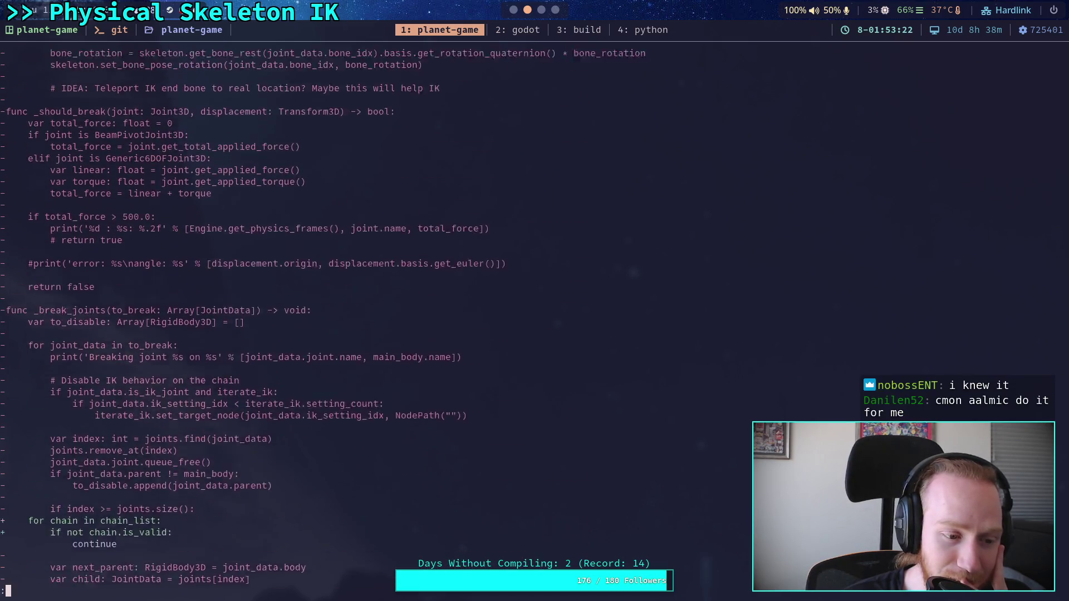
scroll(390, 315, up, 7)
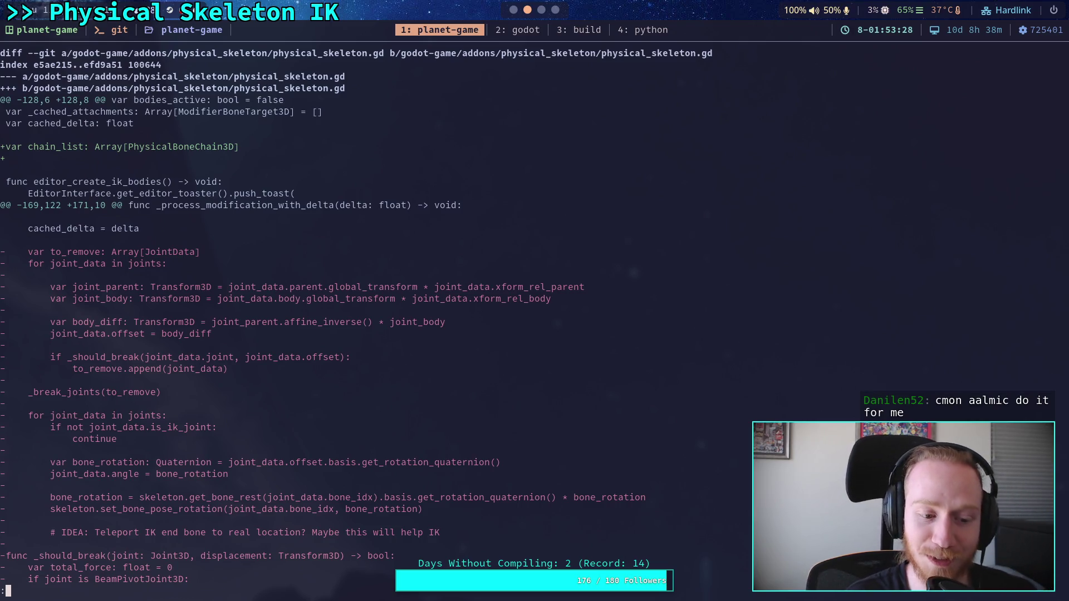
key(q)
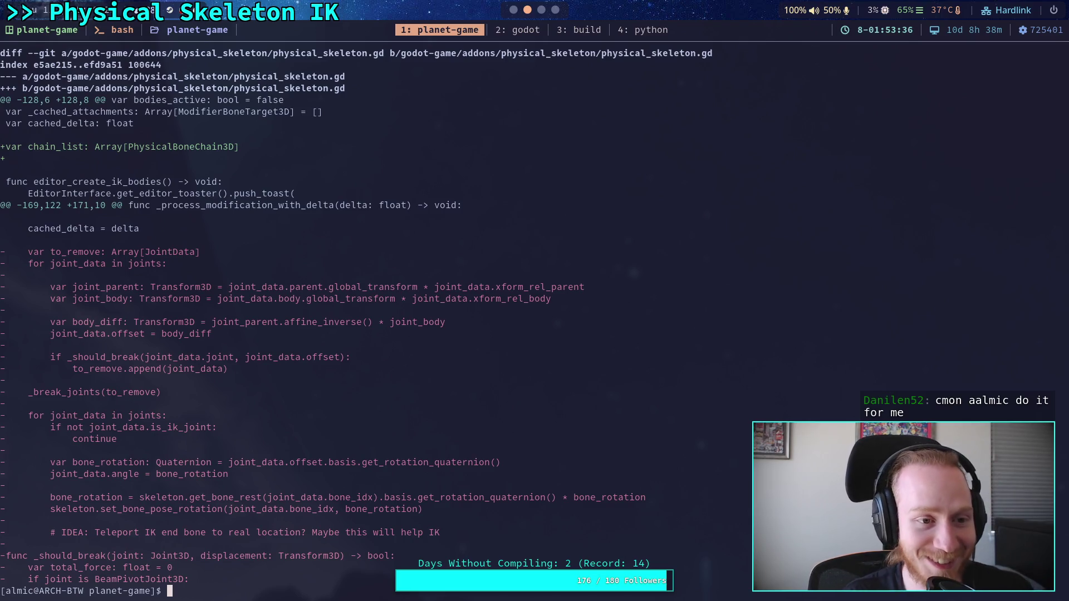
Stage godot-game/addons/physical_skeleton/physical_skeleton.gd with git add
text(git )
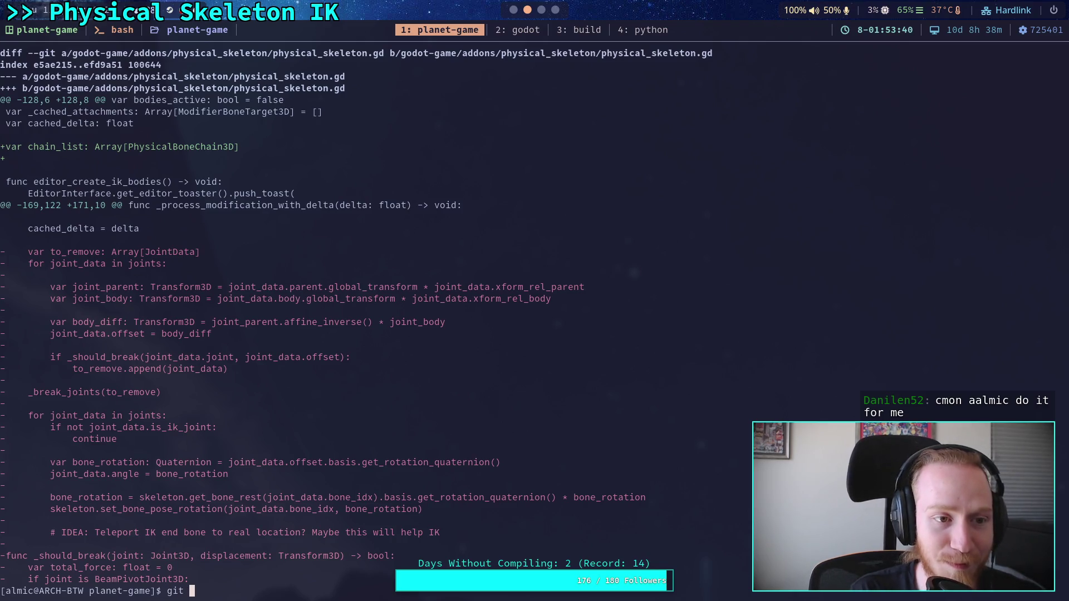
text(godot-game/ad)
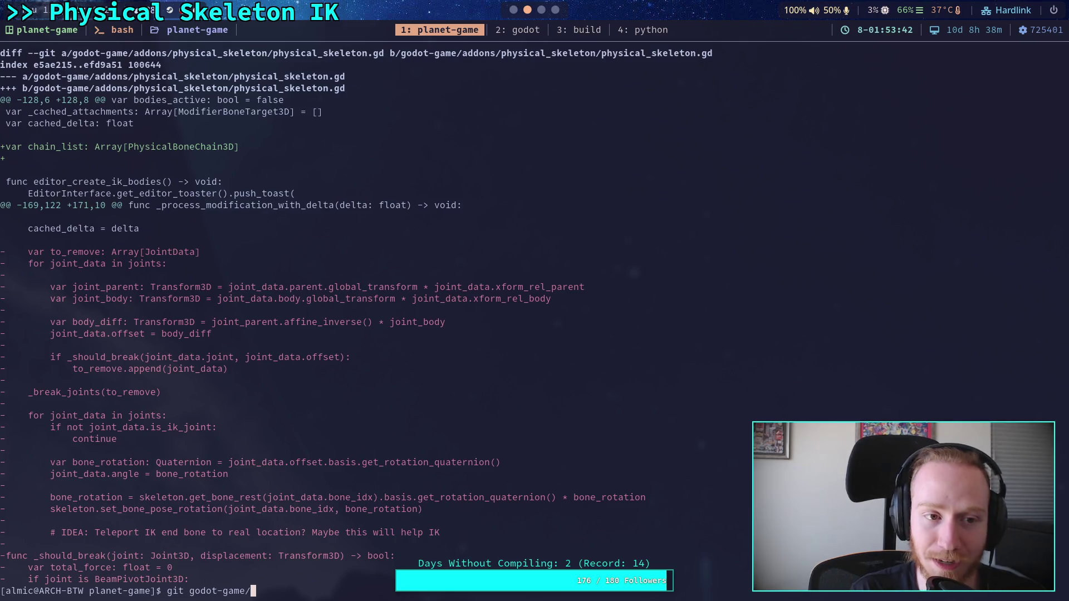
key(Tab)
text(ph)
key(Tab)
text(p)
key(Tab)
key(Return)
text(git)
key(alt+period)
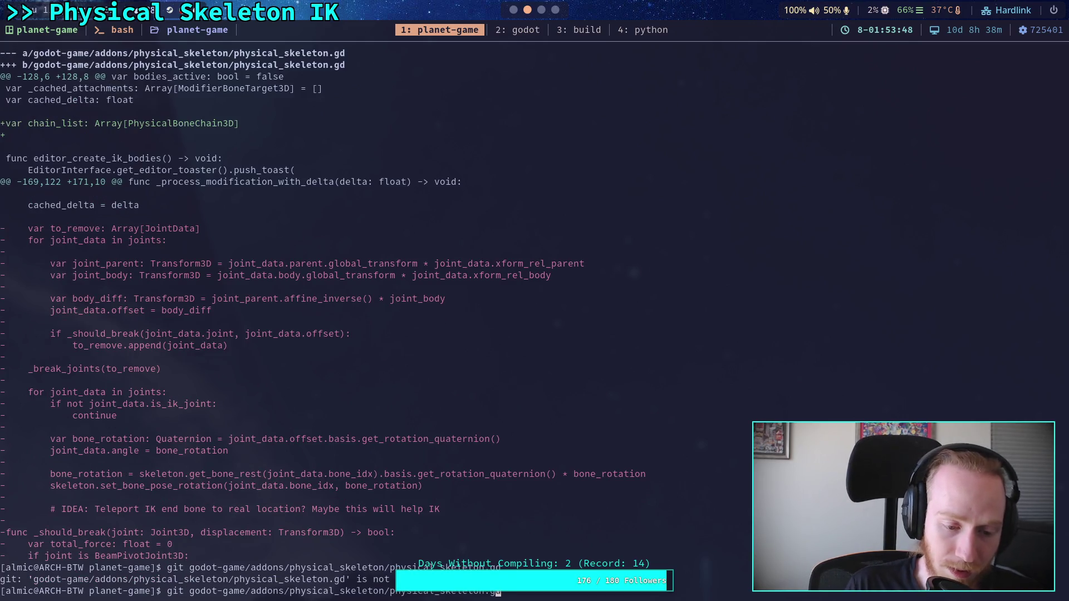
key(Left)
key(Left)
key(Left)
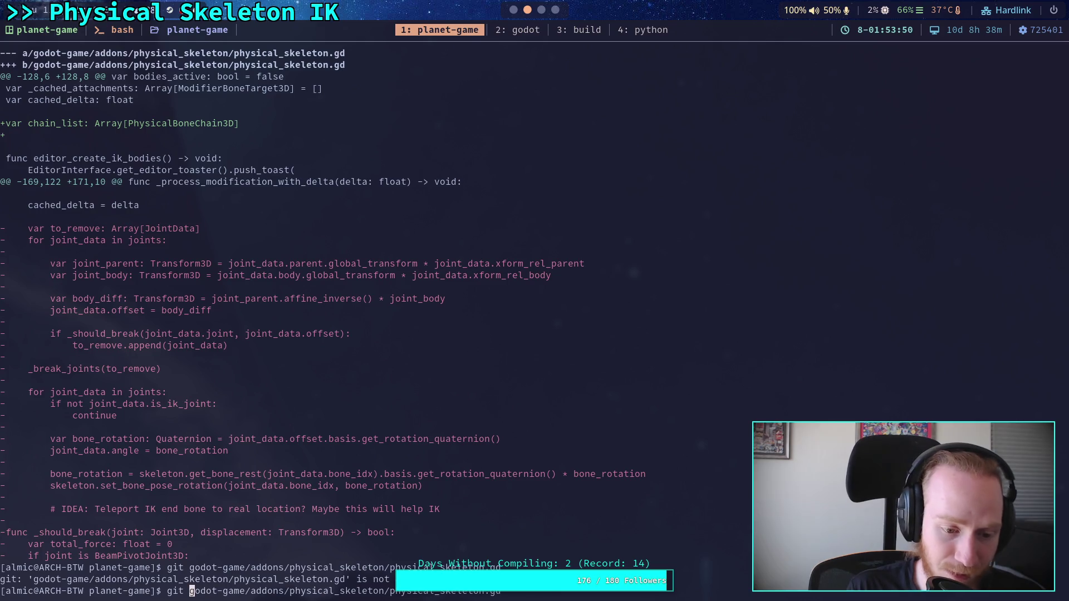
text(add)
key(Return)
Check git status, then view the remaining unstaged diff up to the chain_resource.gd header
text(git status)
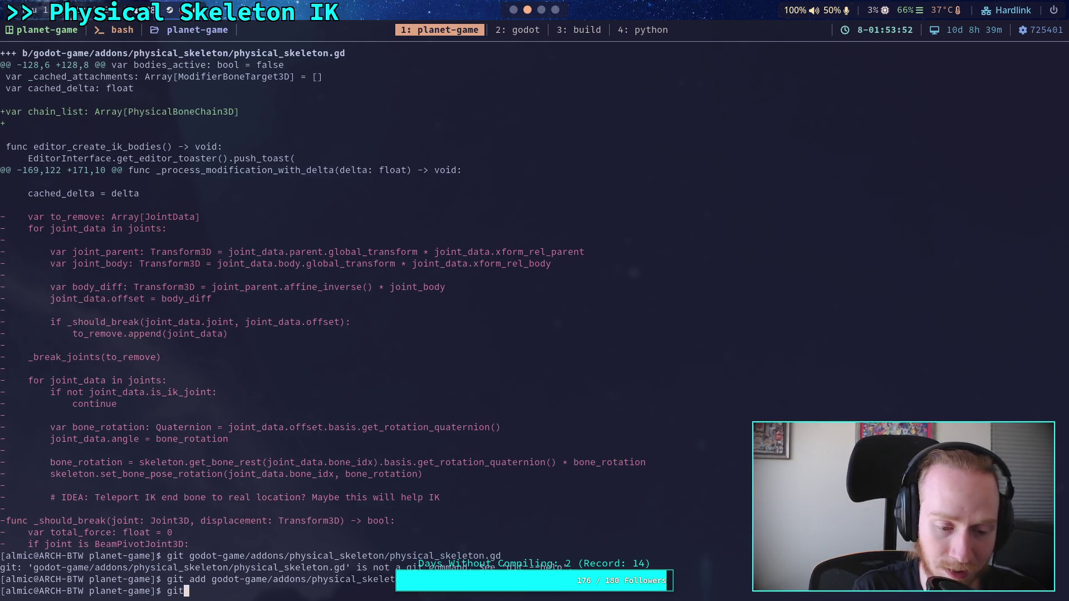
key(Return)
text(git diff)
key(Return)
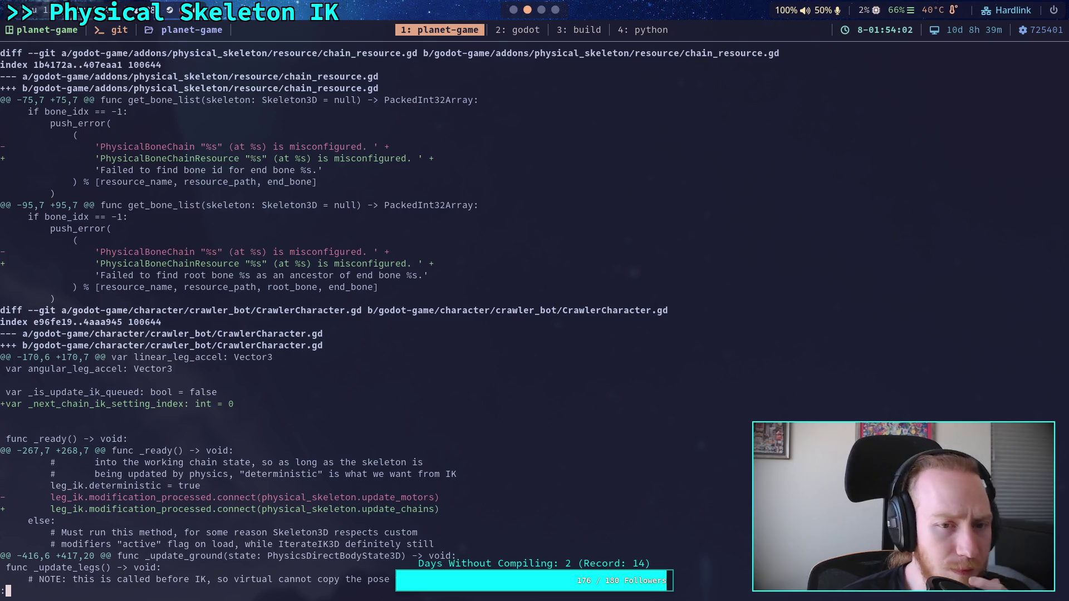
scroll(390, 316, down, 4)
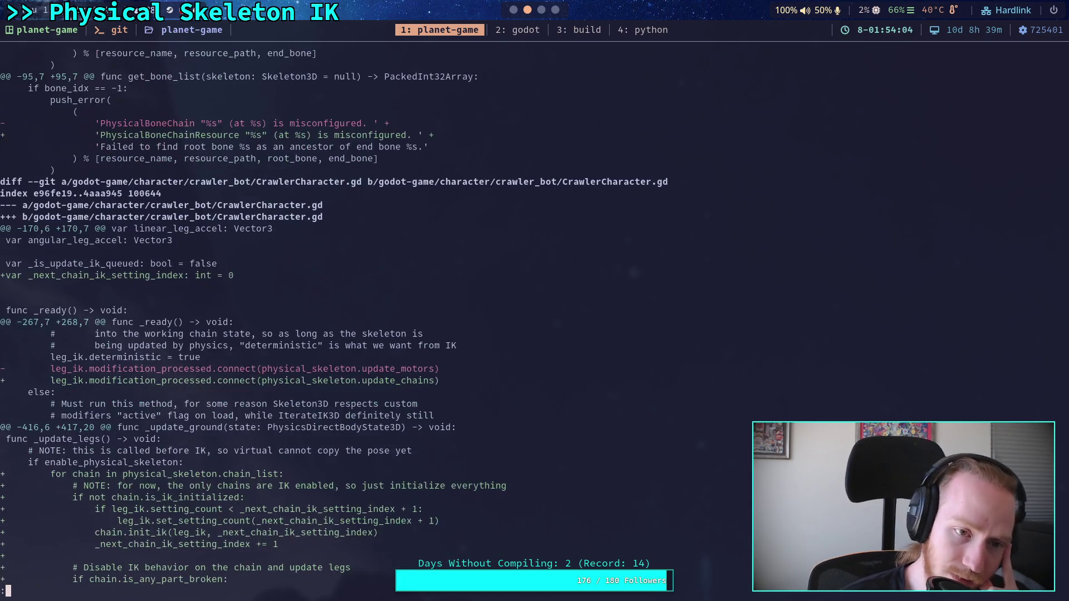
scroll(334, 317, down, 2)
scroll(335, 317, up, 5)
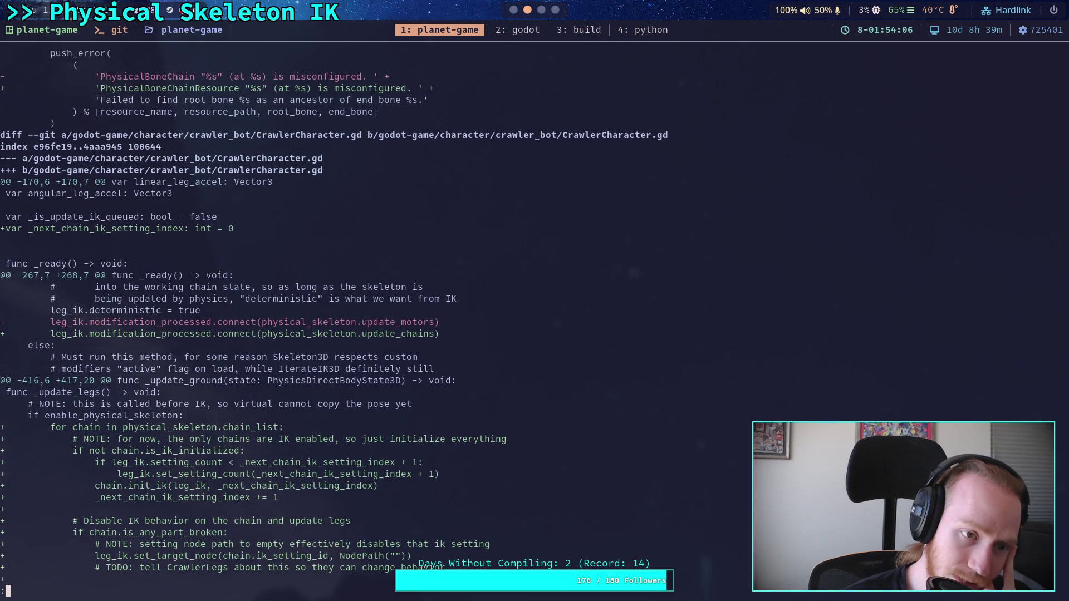
scroll(334, 316, up, 1)
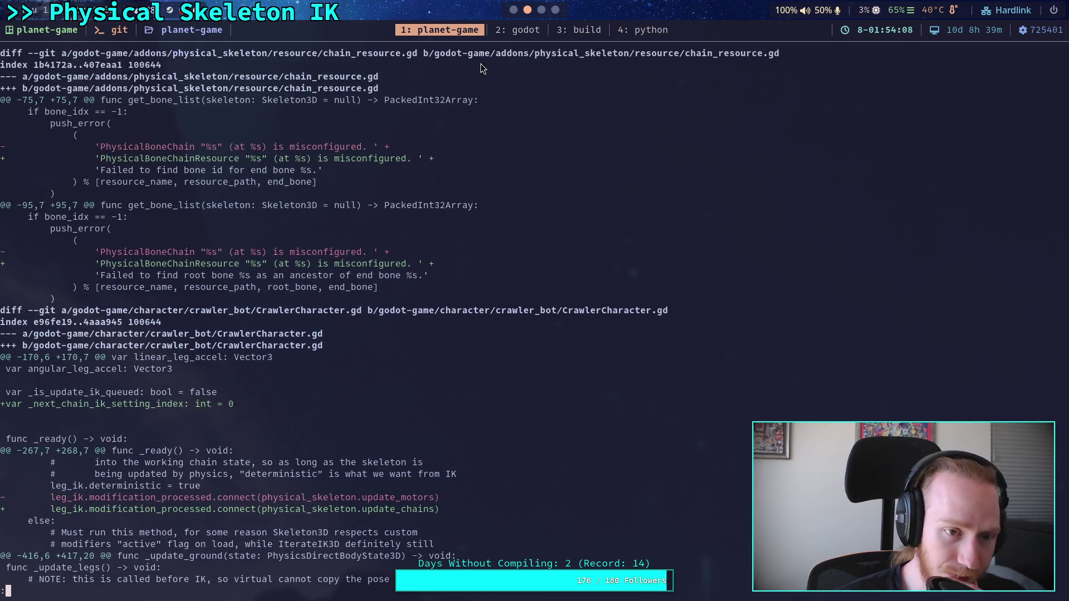
click(504, 30)
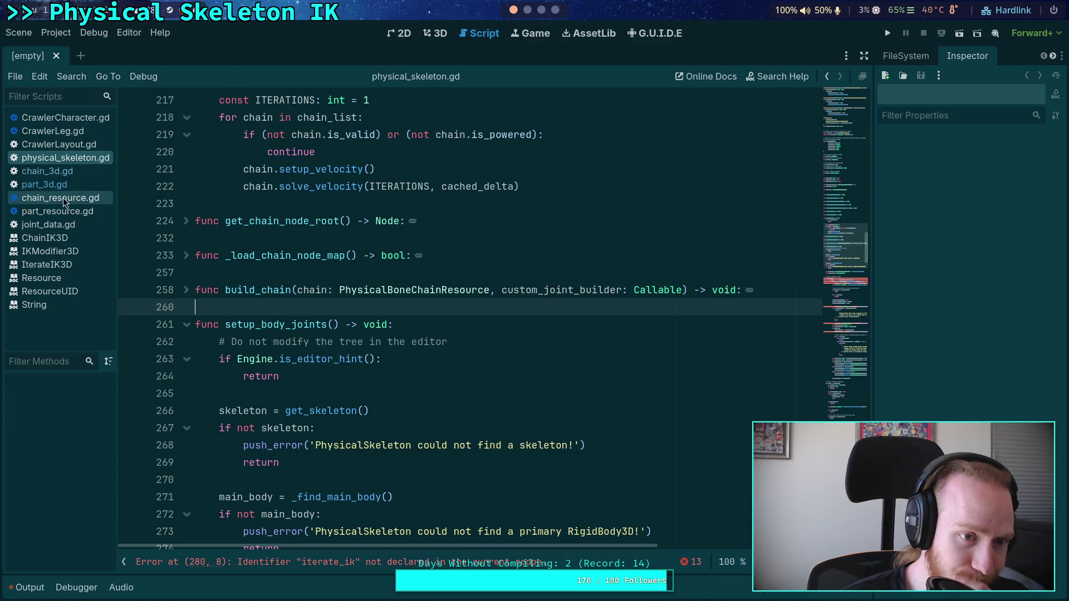
Open chain_resource.gd and fold functions to expose generate_unique_id's error messages
click(71, 199)
scroll(454, 294, down, 10)
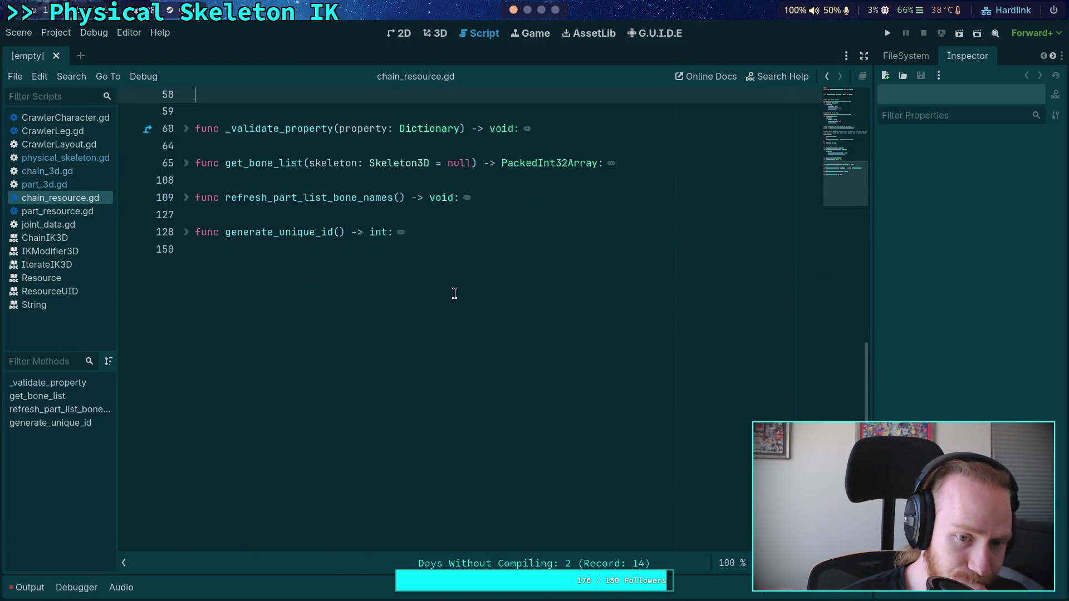
click(188, 119)
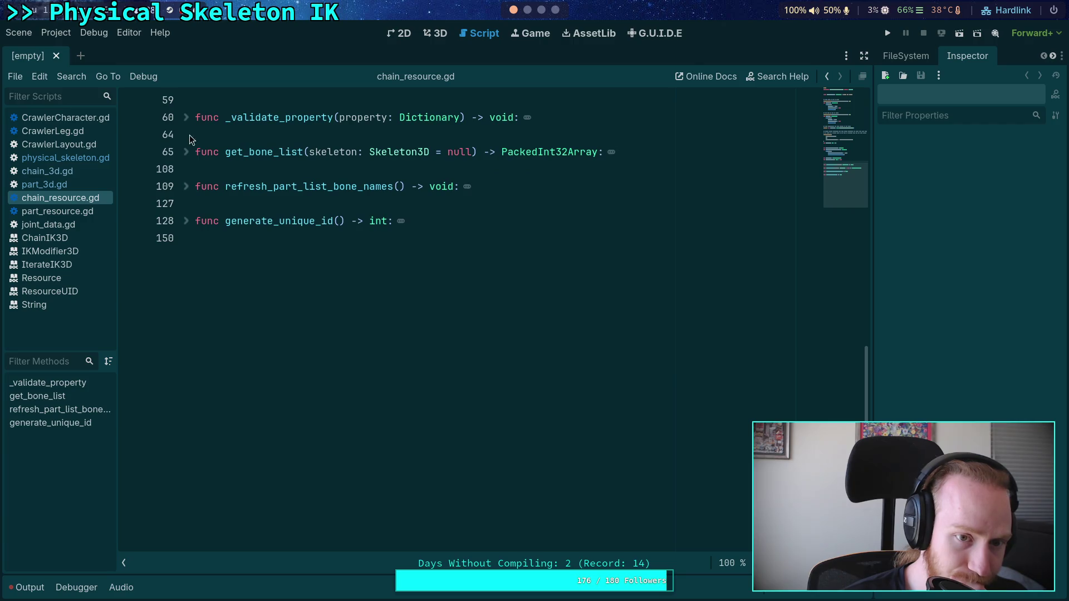
click(189, 187)
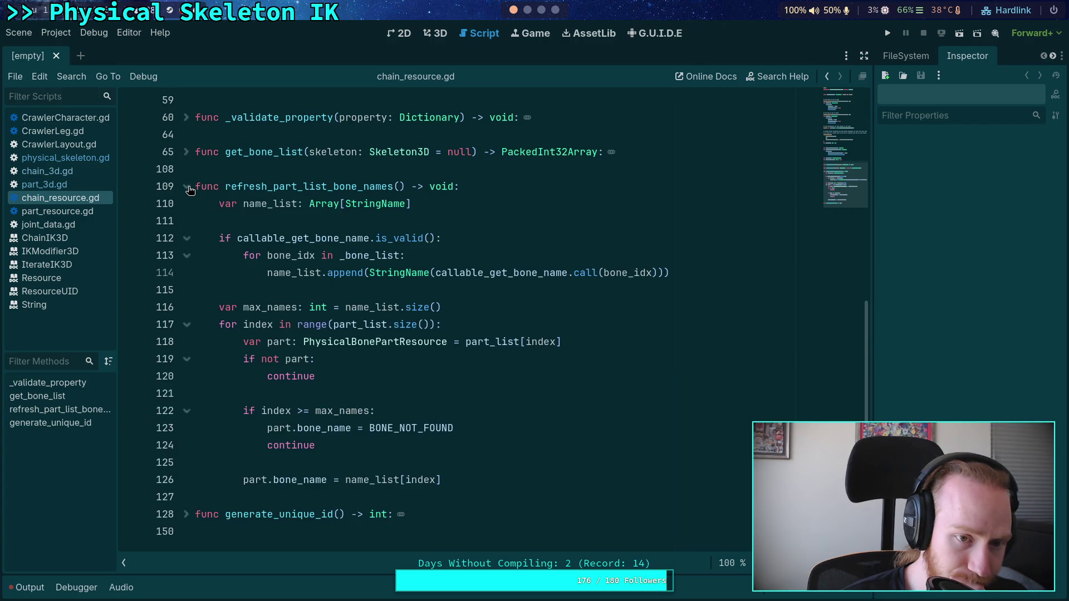
click(188, 188)
click(187, 221)
scroll(185, 229, down, 3)
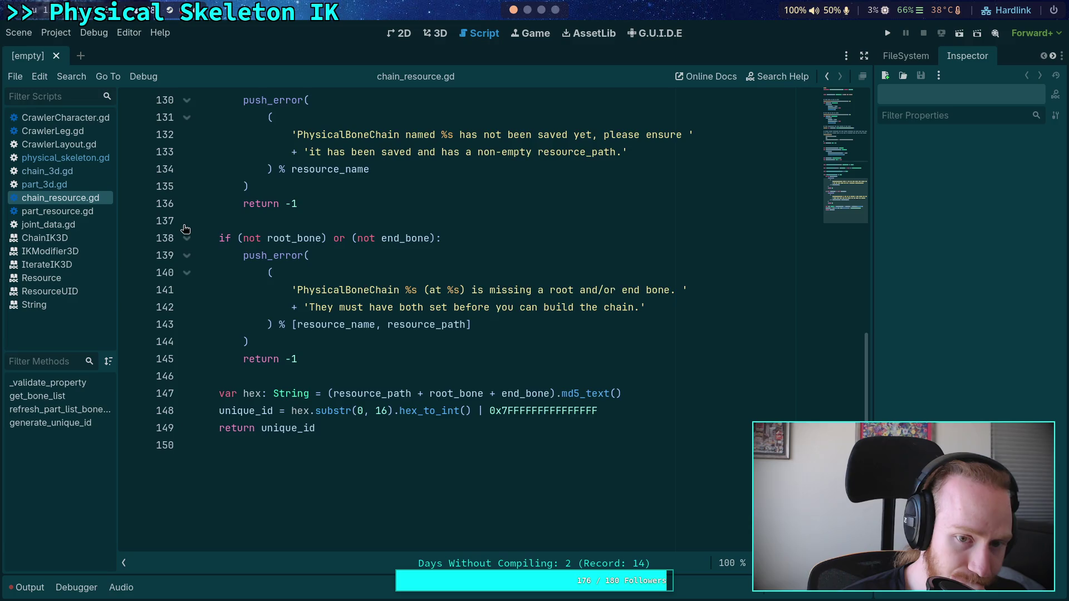
scroll(185, 229, up, 2)
Rename PhysicalBoneChain to PhysicalBoneChainResource on lines 132 and 141, add a period on line 142, and save
click(400, 238)
text(Resource)
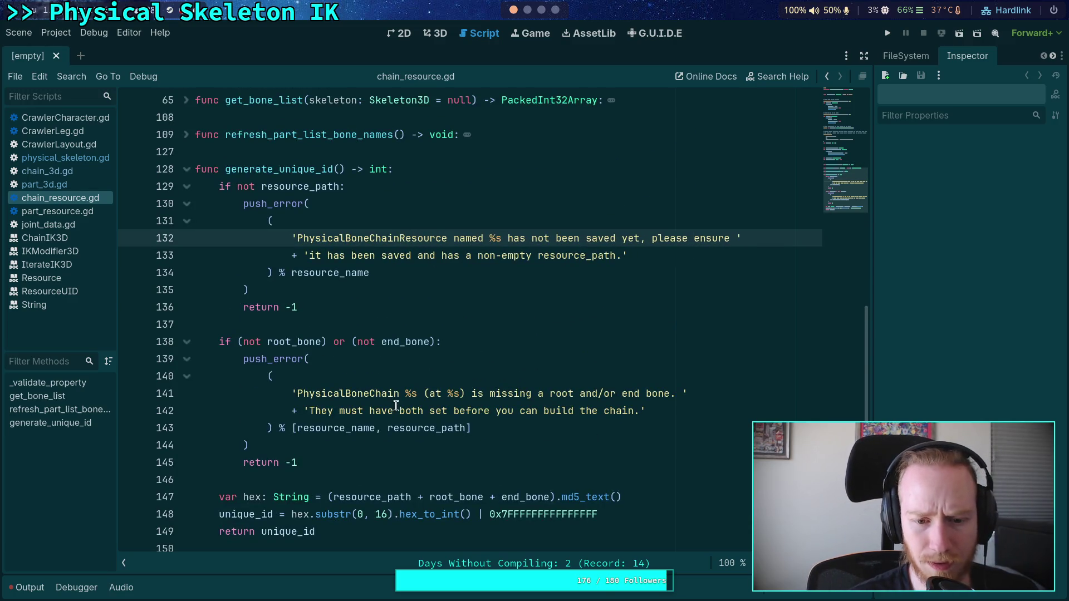
click(399, 393)
text(Resource)
click(848, 118)
drag(848, 118, 845, 215)
click(634, 206)
text(.)
key(ctrl+s)
Back in the terminal, close the outdated diff and recall the git diff command
key(super+2)
key(q)
key(Up)
Rerun git diff, then stage the godot-game/addons/physical_skeleton/resource folder with chain_resource.gd
key(Return)
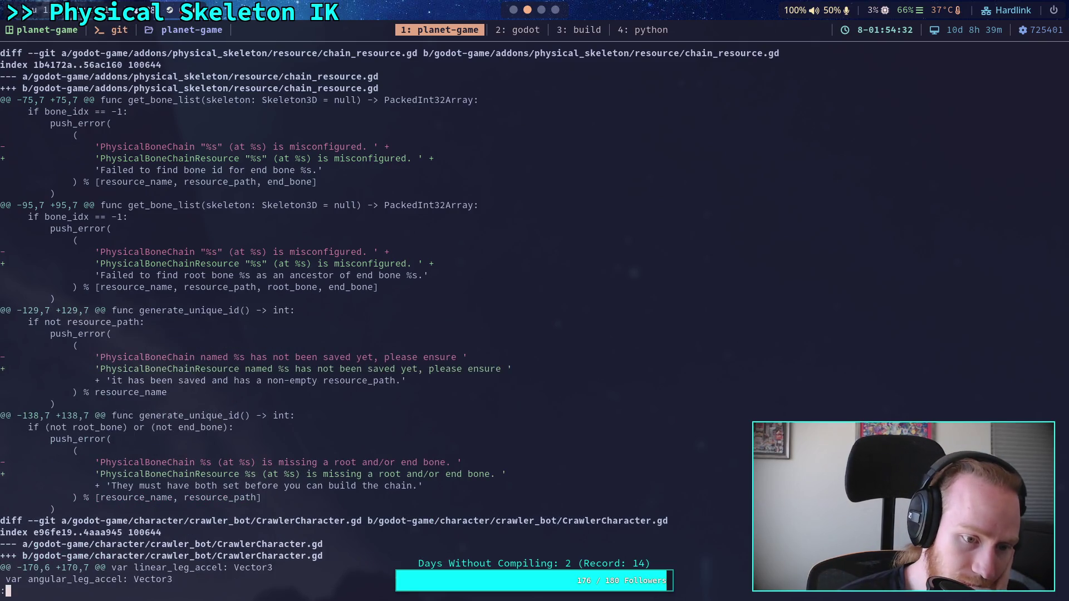
text(qgit add go)
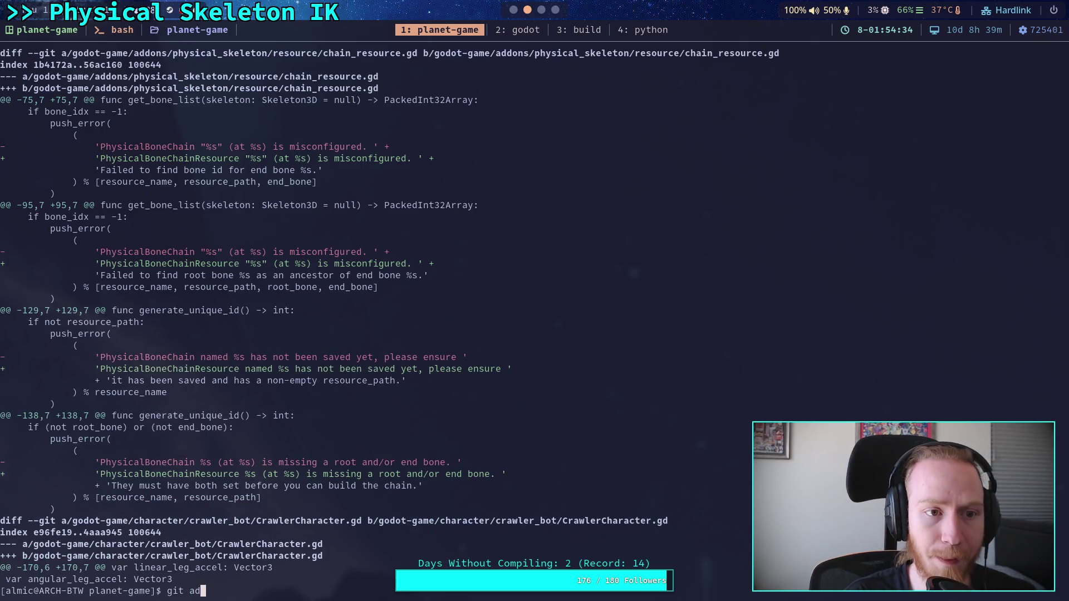
key(Tab)
text(a)
key(Tab)
text(p)
key(Tab)
text(r)
key(Tab)
key(Return)
Review the unstaged diff, then stage godot-game/character/crawler_bot/CrawlerCharacter.gd
text(git diff)
key(Return)
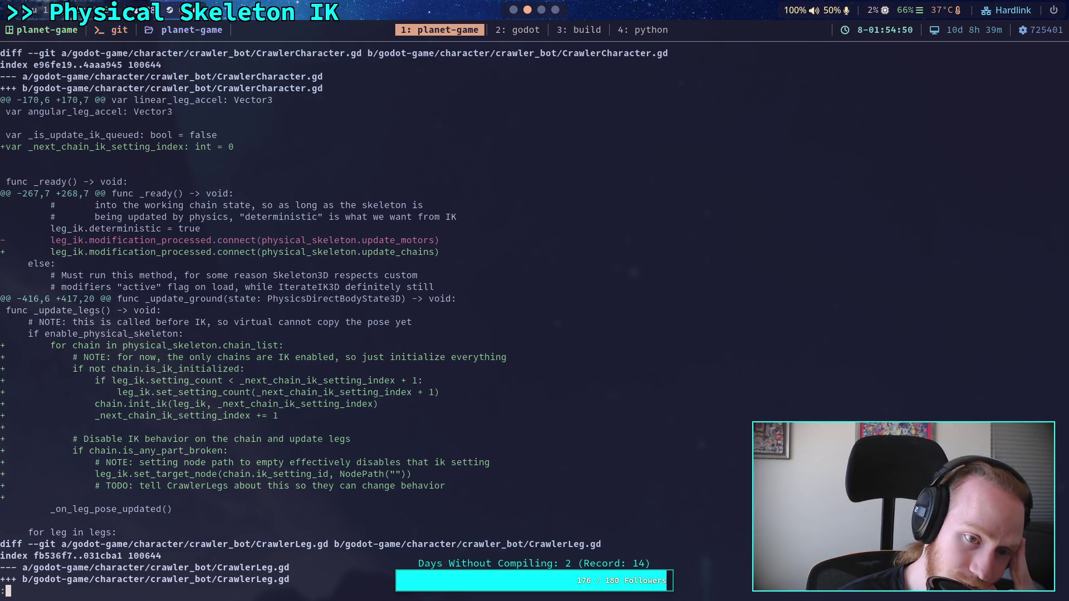
key(j)
key(j)
key(j)
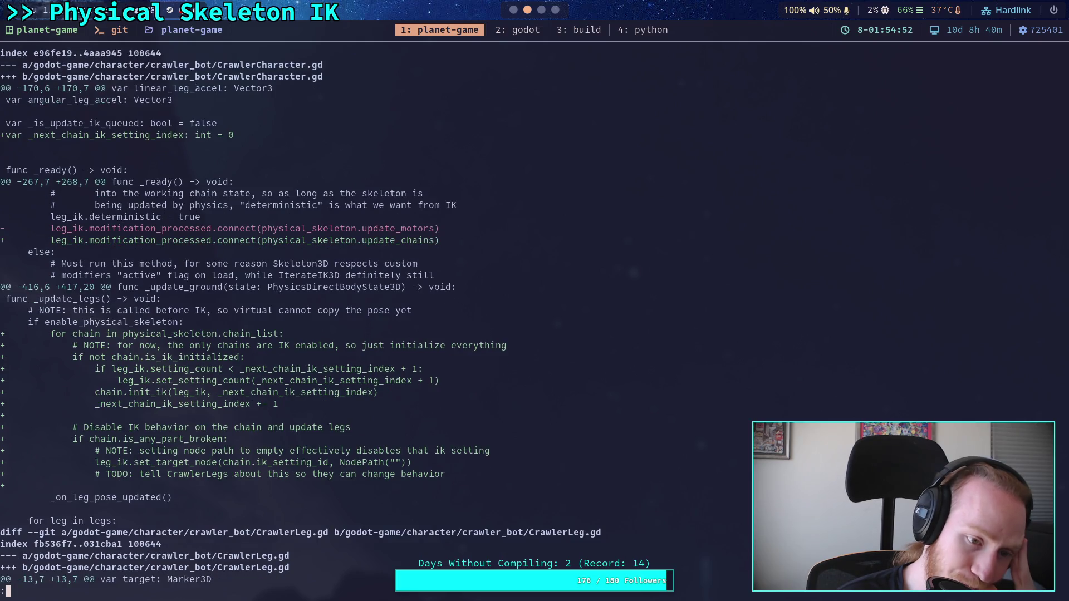
scroll(367, 312, up, 3)
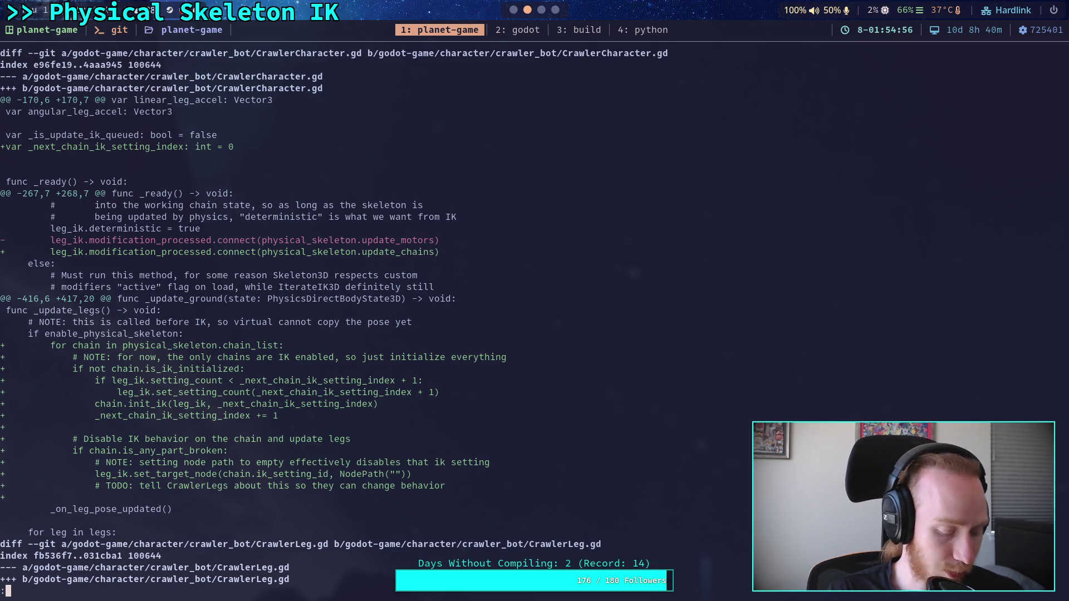
text(qgit add godot-game/character/crawler_bot/Crawler)
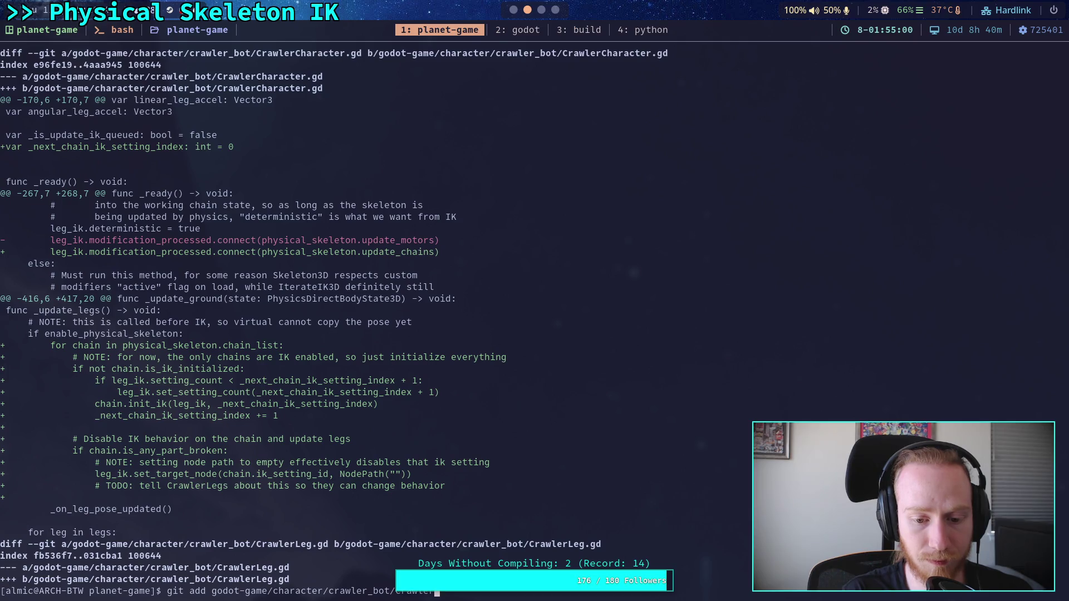
text(Character.gd)
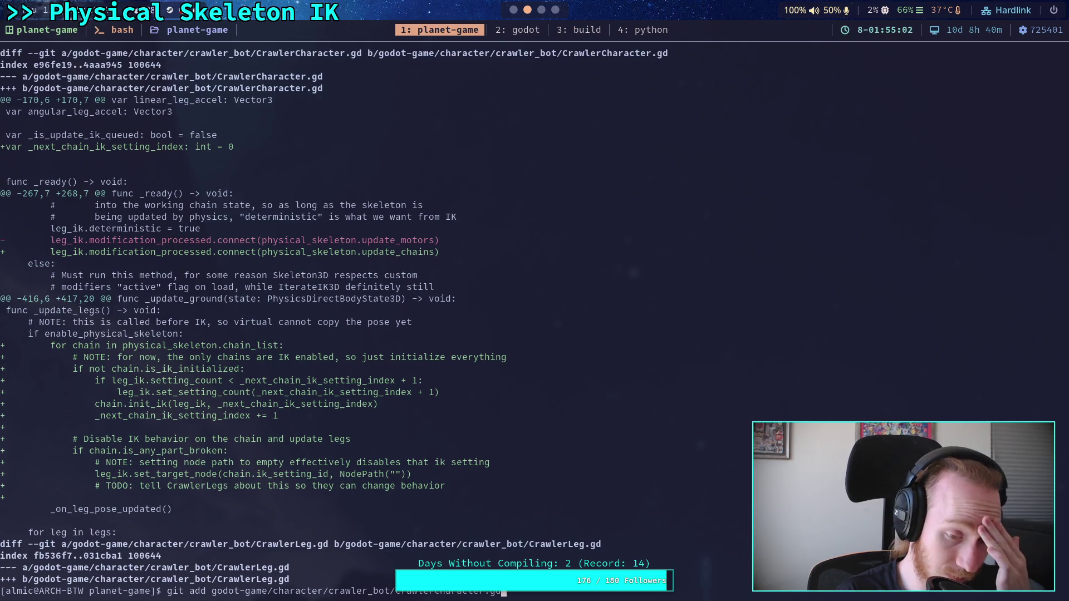
key(Return)
Check the remaining diff, then stage godot-game/character/crawler_bot/CrawlerLeg.gd
text(git diff)
key(Return)
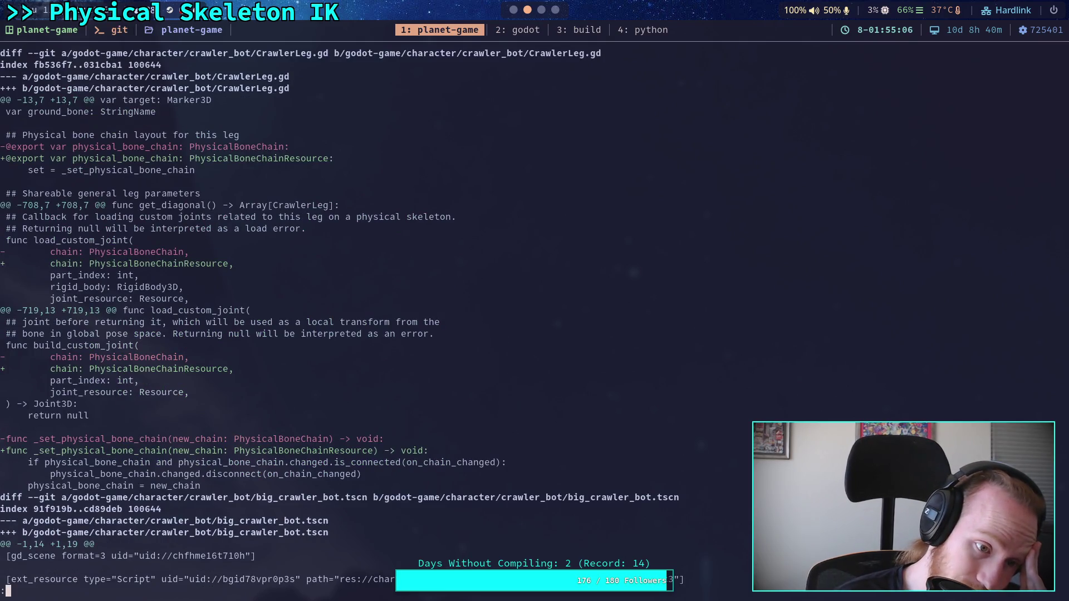
key(Down)
key(Up)
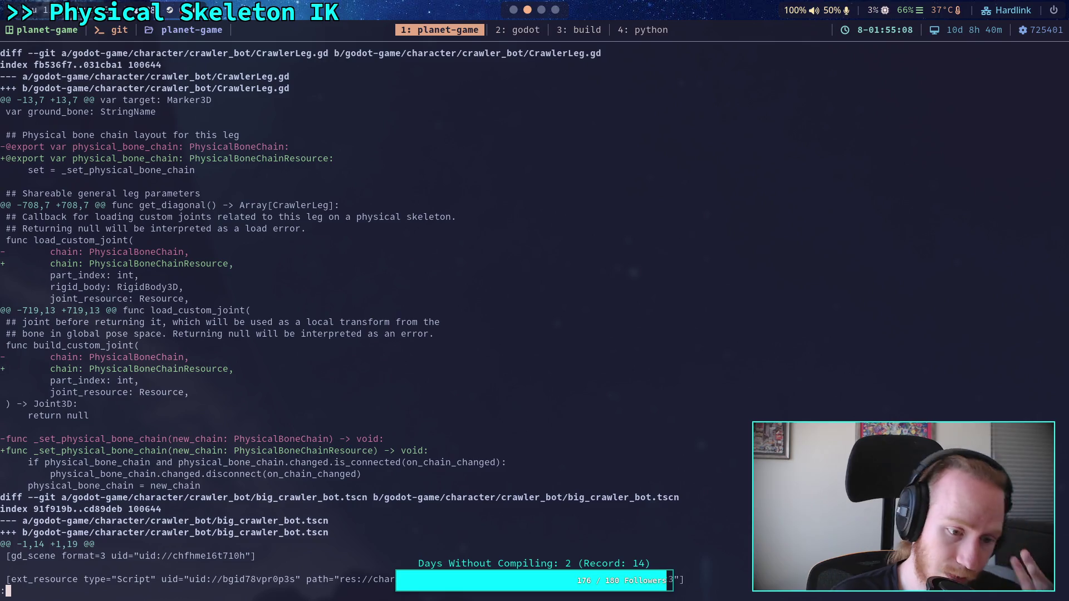
text(qgit )
text(add godot-game/character/crawler_bot/)
text(CrawlerLeg.gd)
key(Return)
Show the remaining unstaged diff and page through big_crawler_bot.tscn to CrawlerLayout.gd
text(git diff)
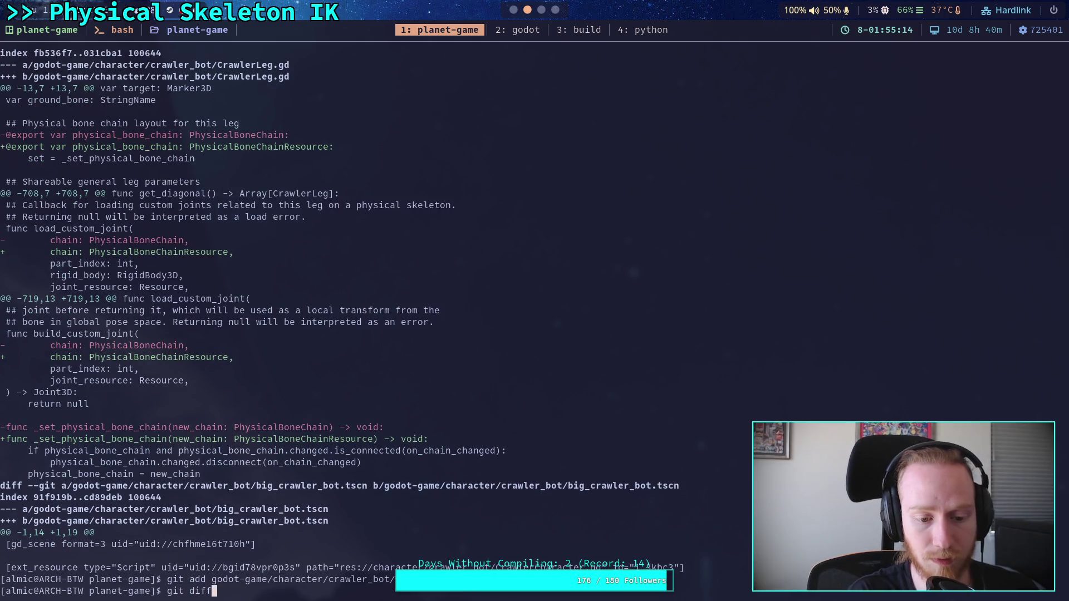
key(Return)
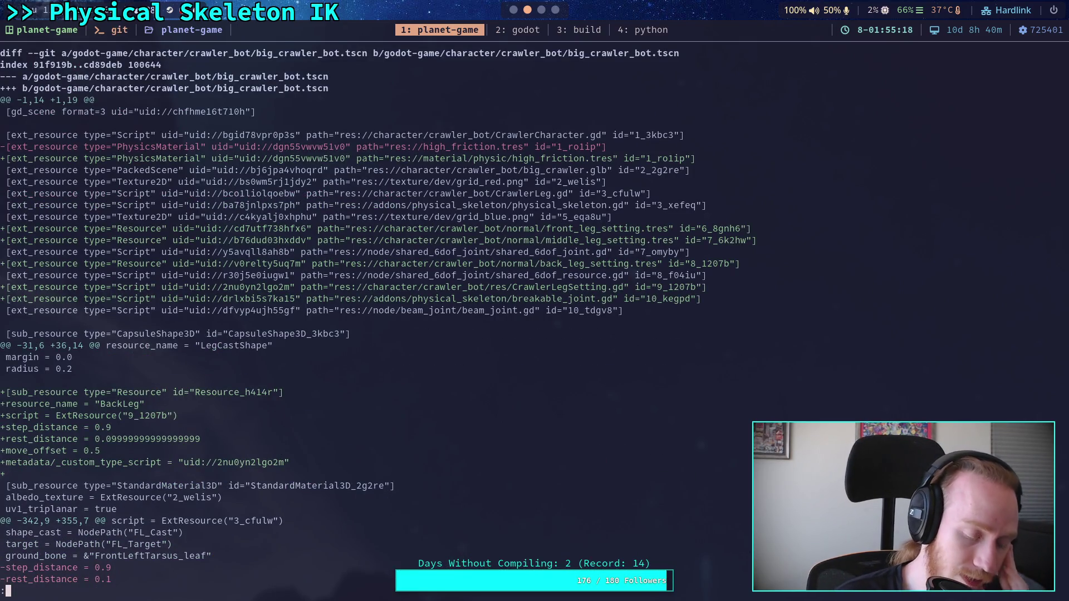
key(space)
key(space)
key(space)
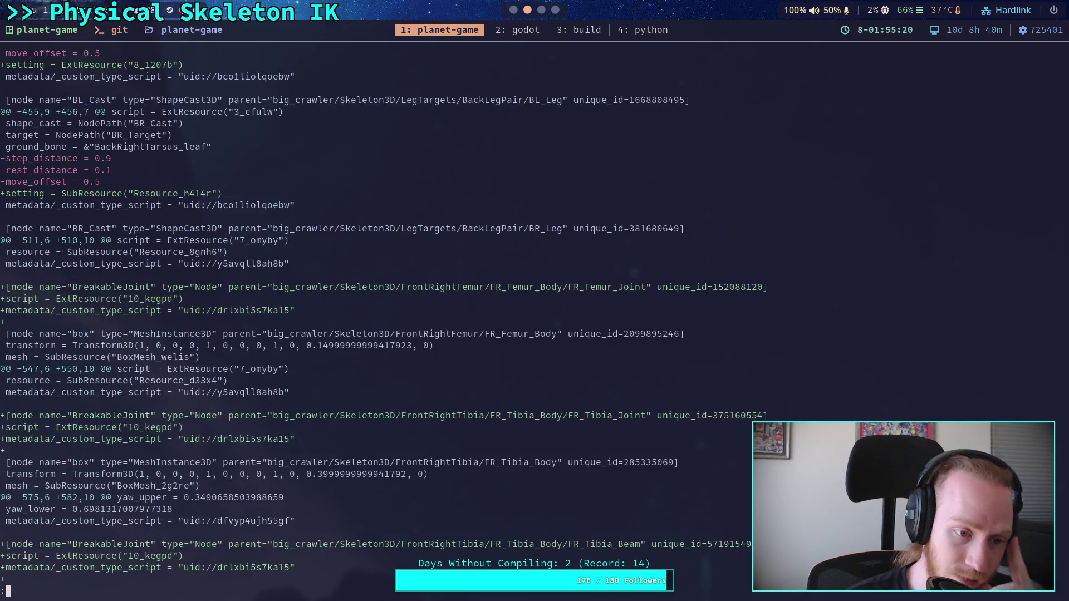
scroll(390, 317, down, 15)
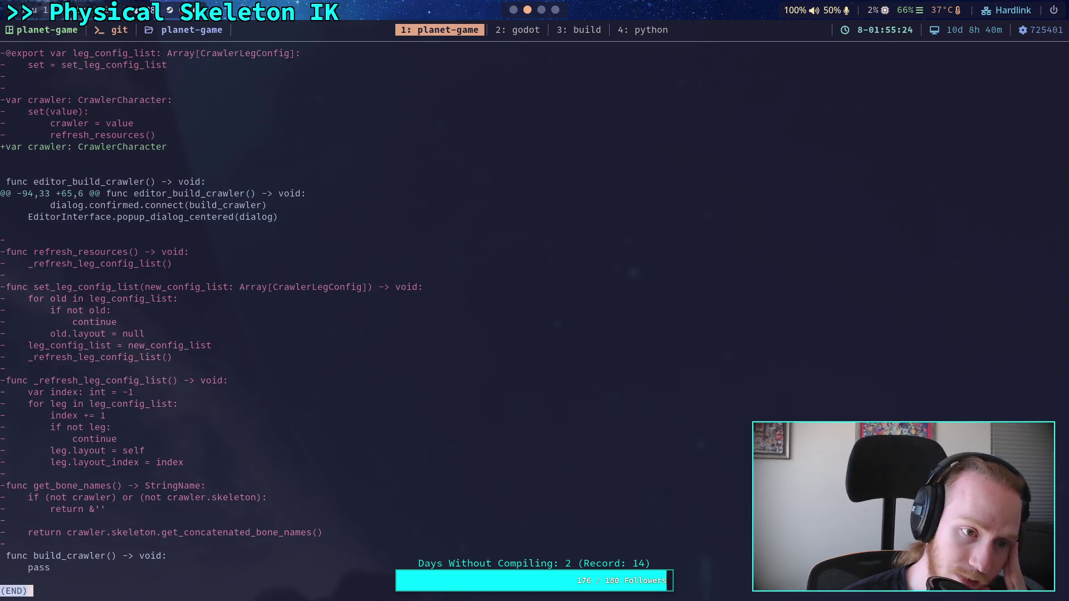
Check git status, then stage the new physical_skeleton/chain_3d.gd files
text(qgit status)
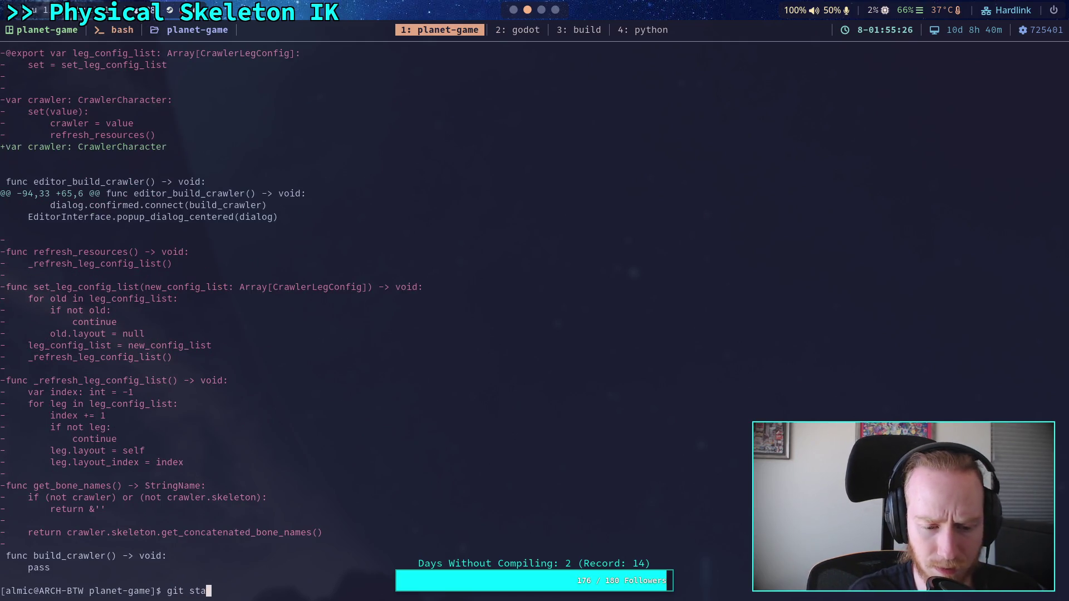
key(Return)
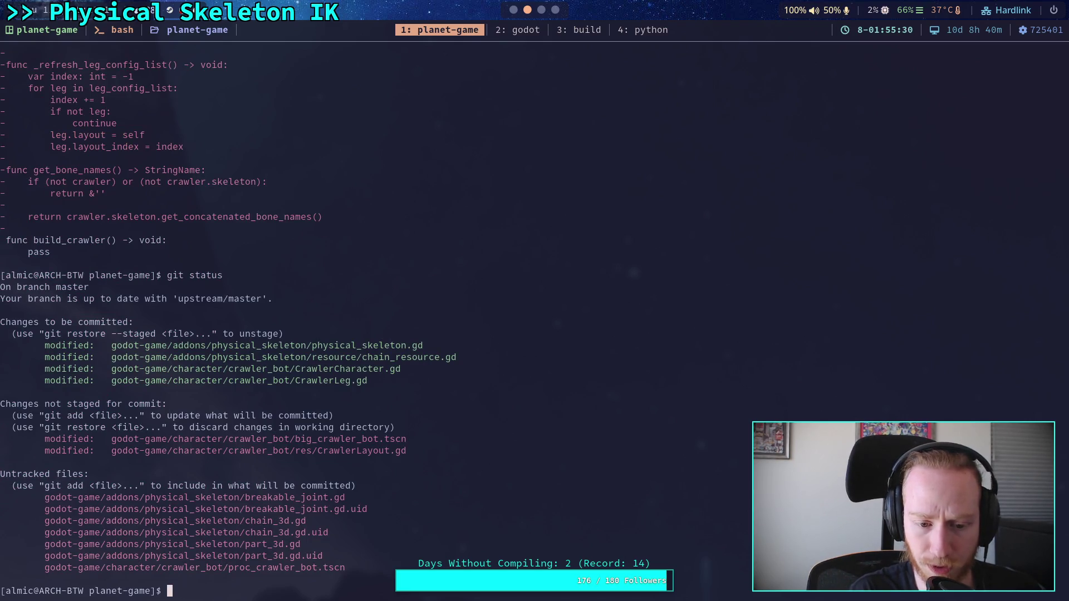
text(git)
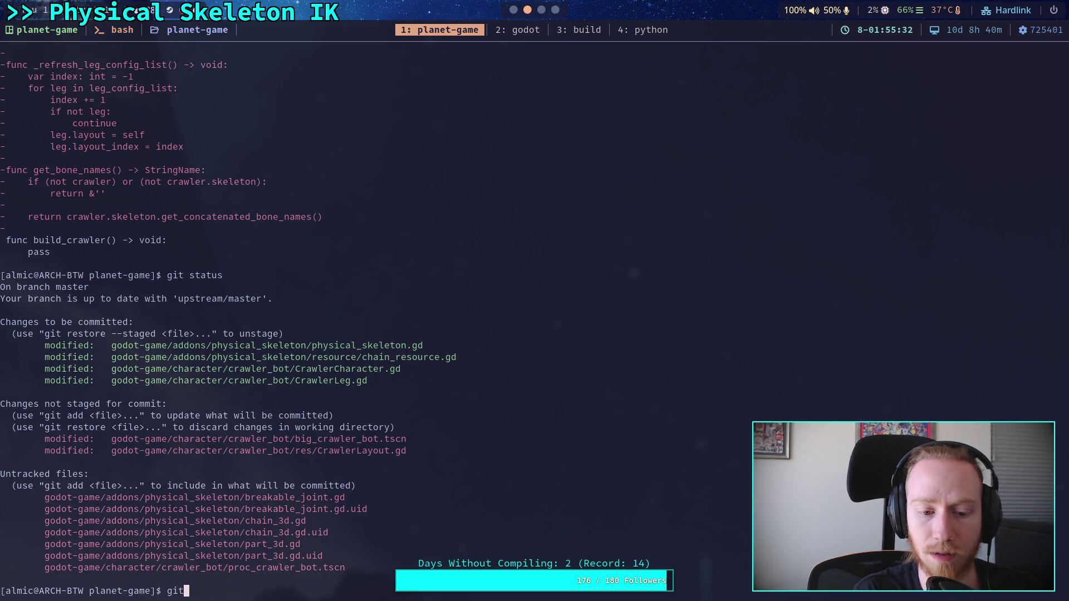
text( add go)
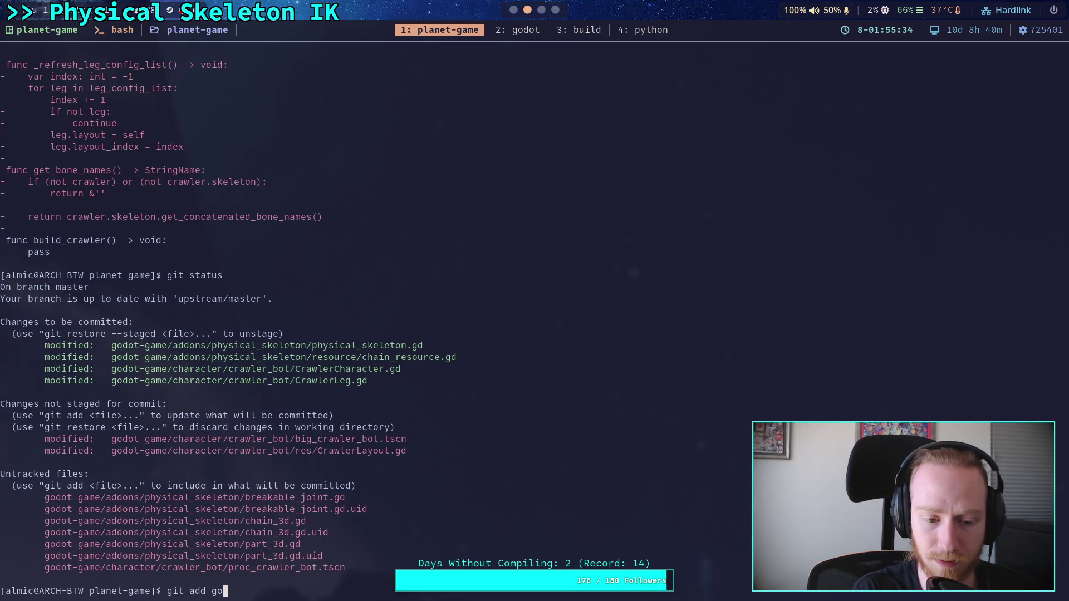
text(dot-game/addons/ph)
key(Tab)
text(ch)
key(Tab)
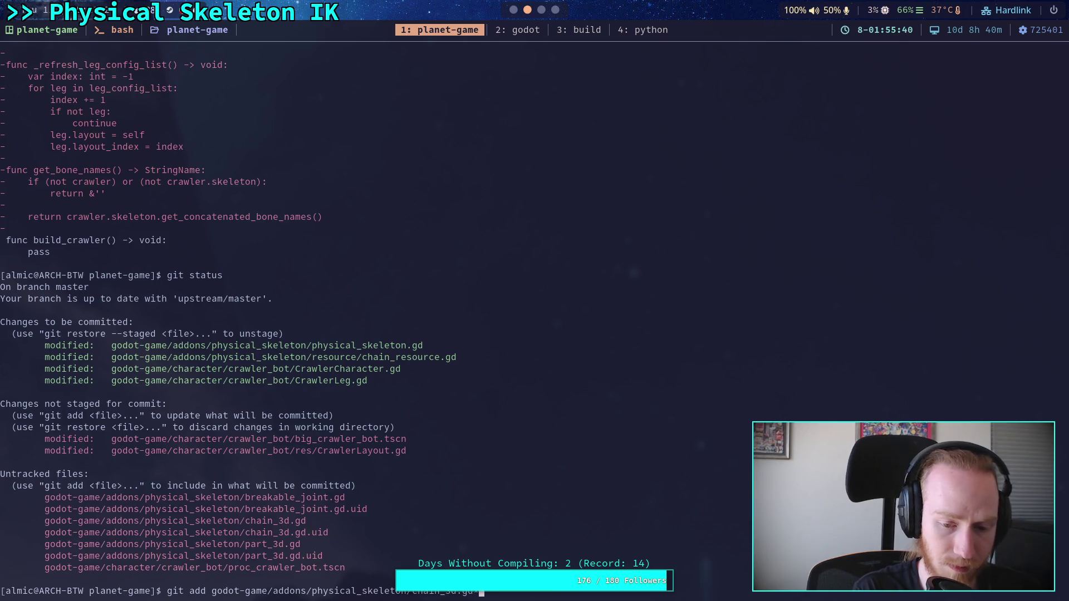
key(Return)
Stage physical_skeleton/part_3d.gd* together with its .uid file
key(Up)
key(BackSpace)
key(BackSpace)
key(BackSpace)
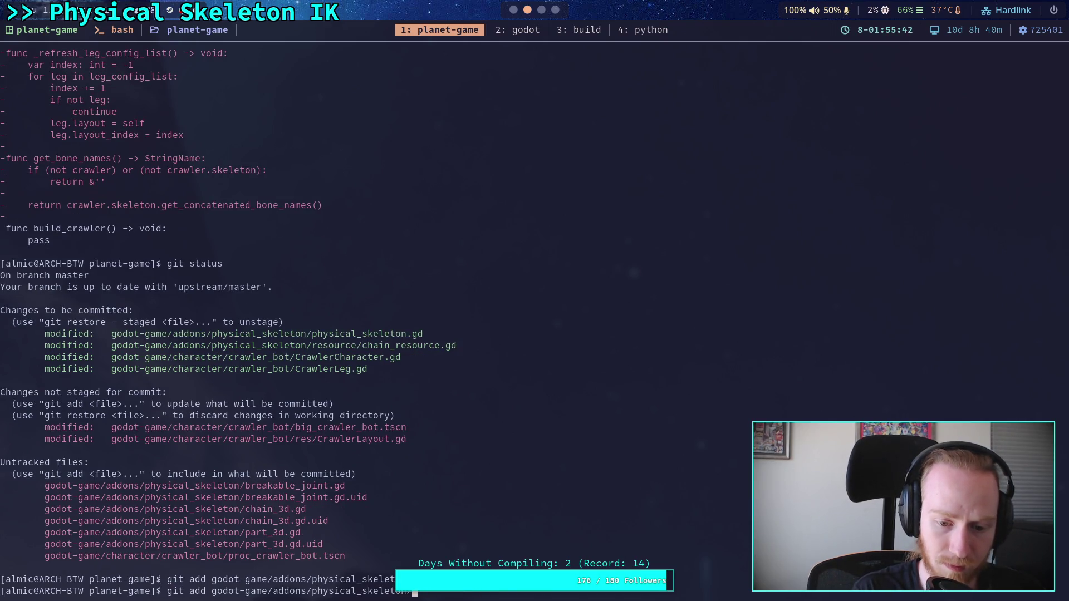
text(part)
key(Tab)
text(*)
key(Return)
Confirm the newly staged files with git status and open git diff --staged
text(git status)
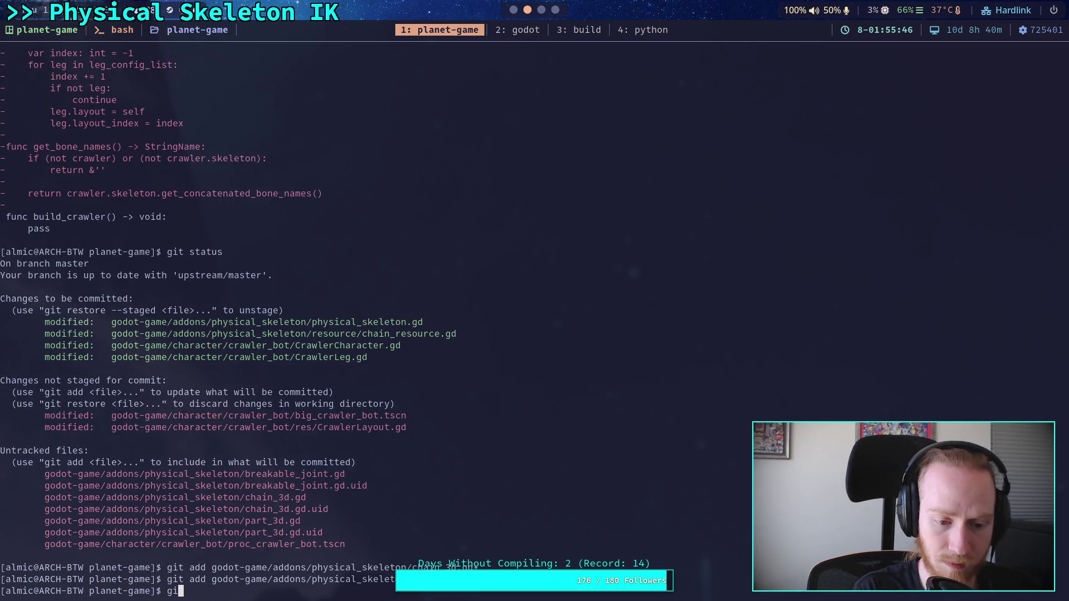
key(Return)
text(git dif)
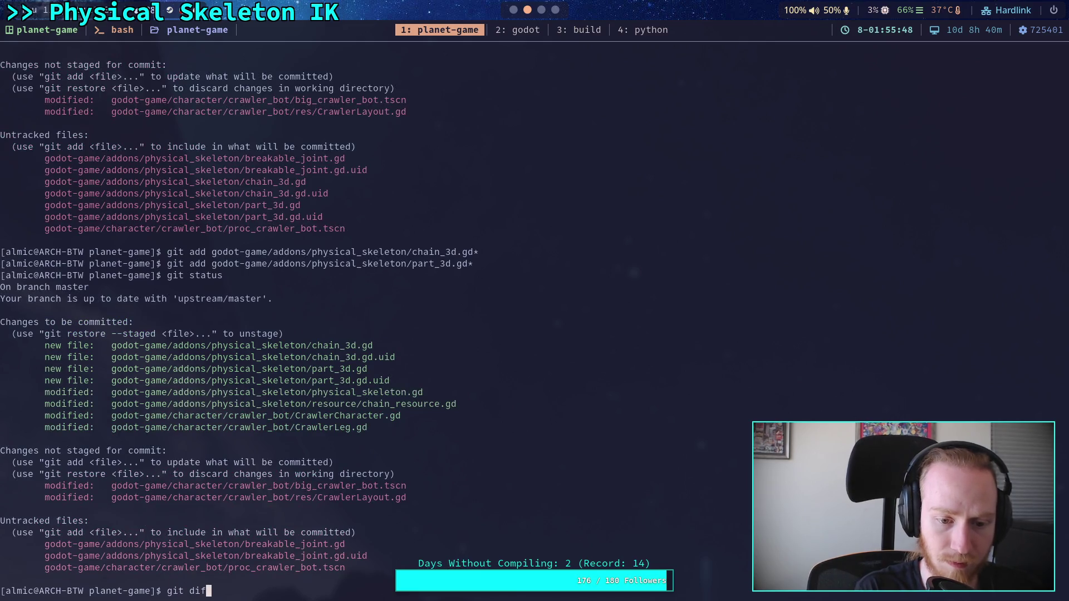
text(f --staged)
key(Return)
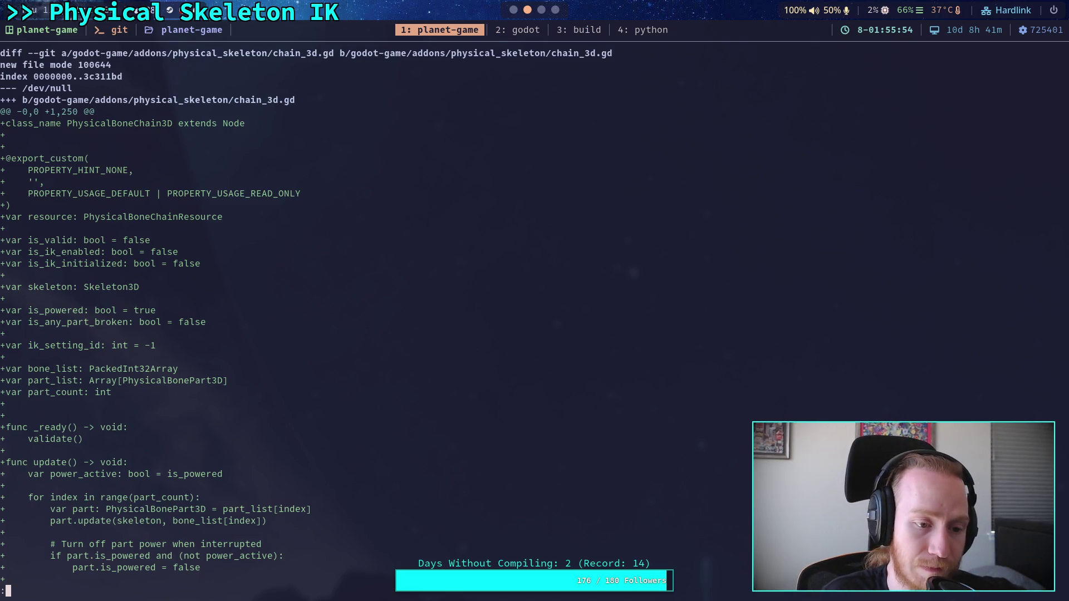
Page through the staged chain_3d.gd, part_3d.gd and physical_skeleton.gd changes
key(space)
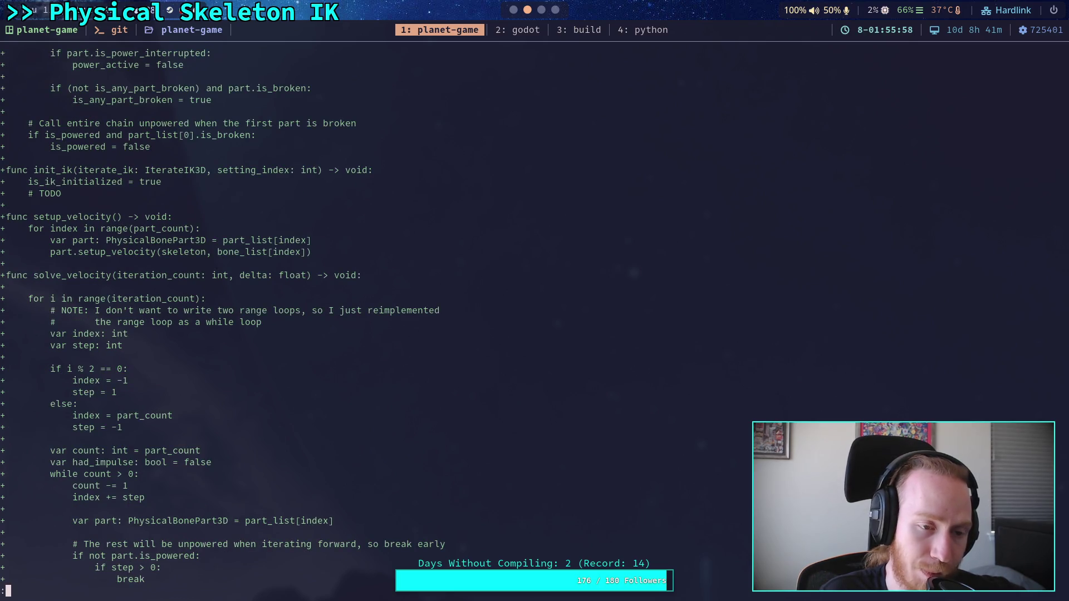
key(space)
key(space)
key(space)
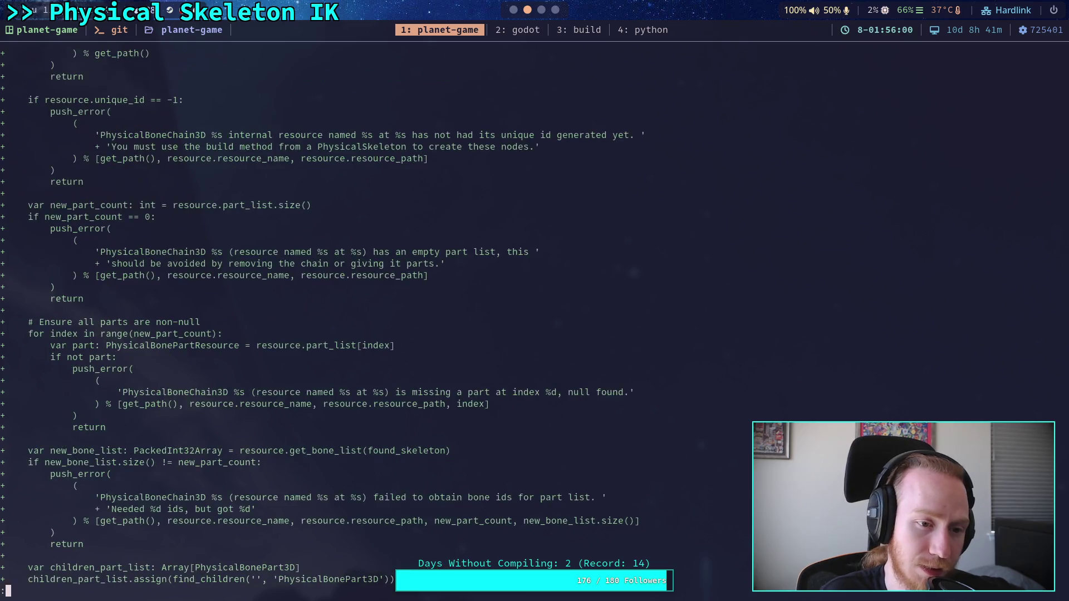
key(space)
key(space)
key(b)
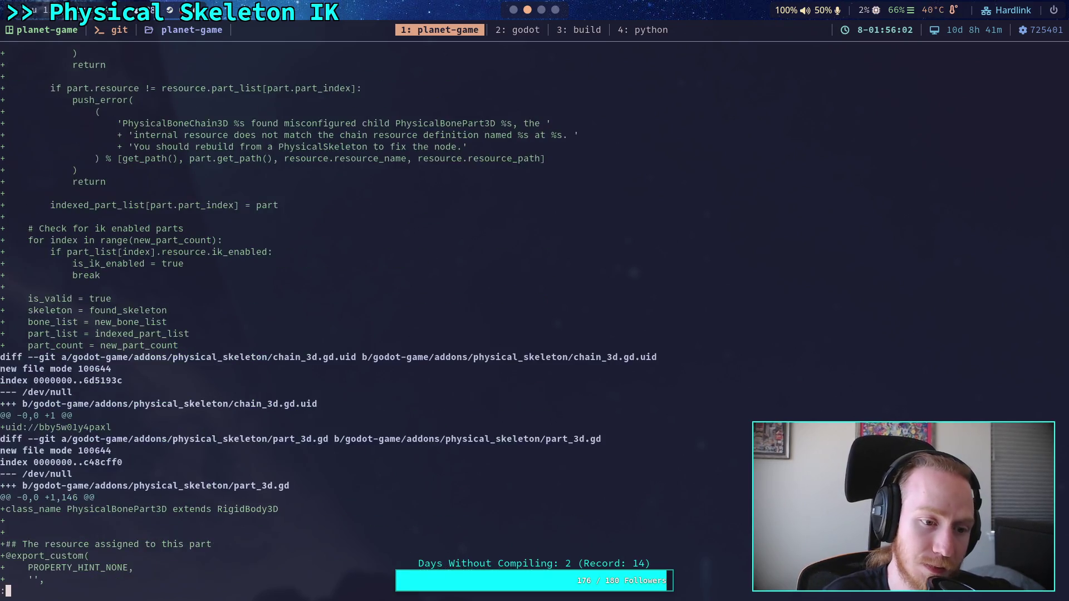
key(space)
key(space)
key(space)
key(space)
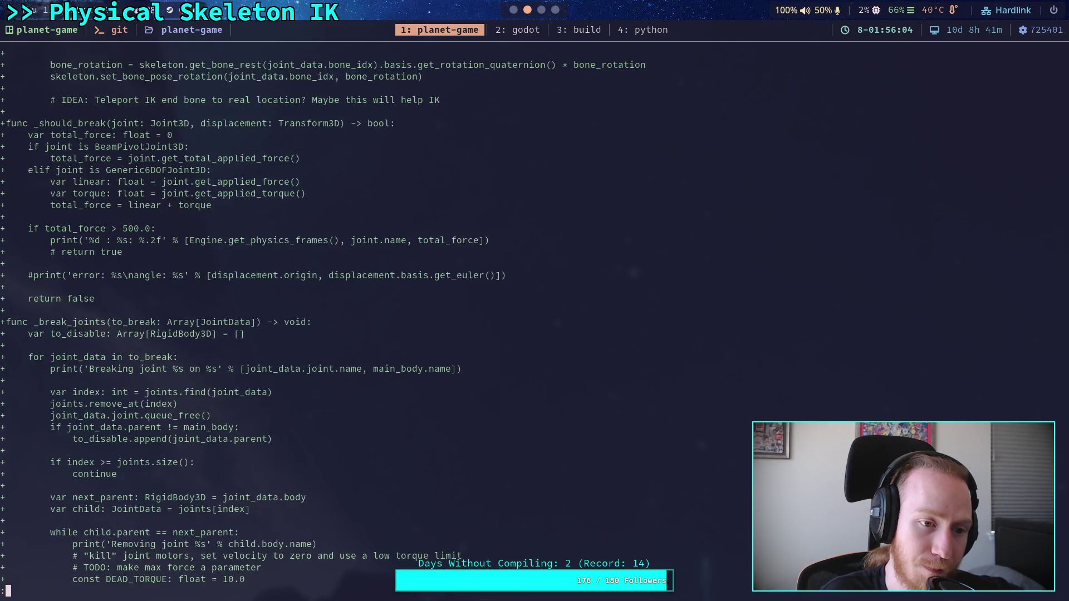
key(space)
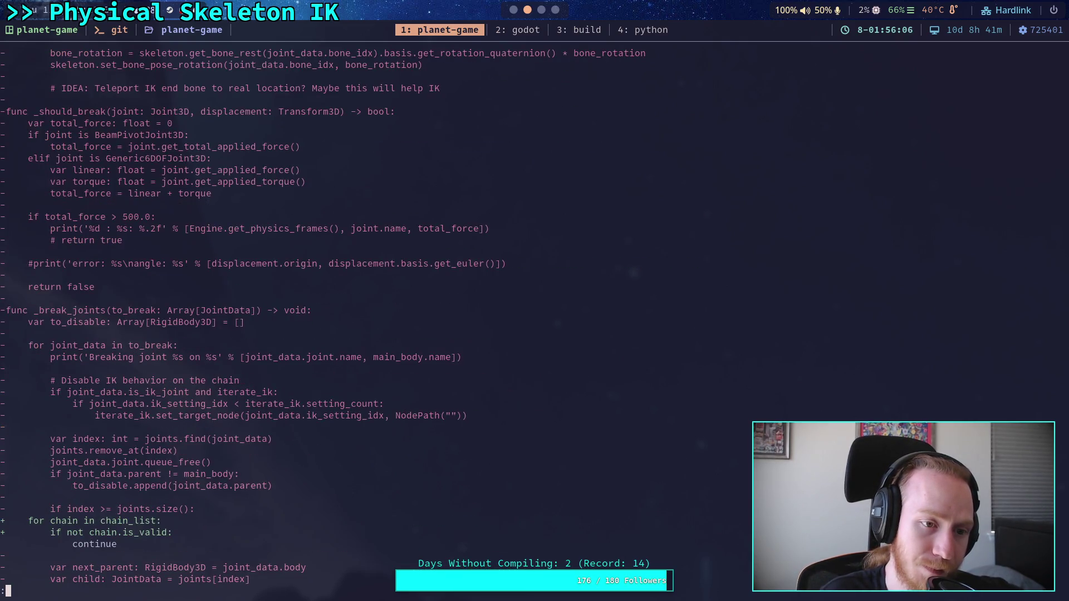
key(b)
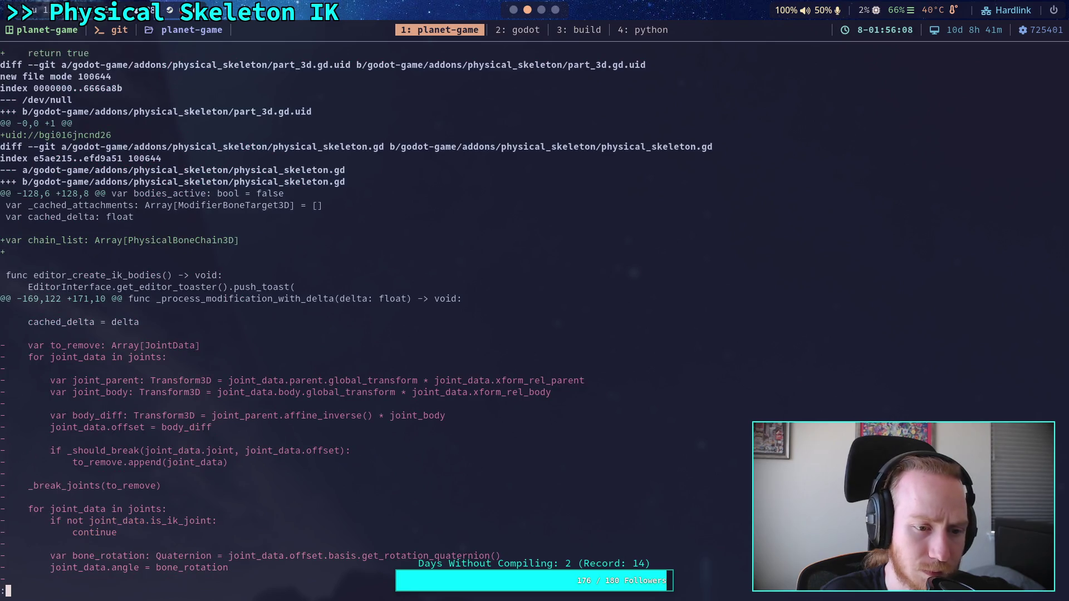
key(space)
key(space)
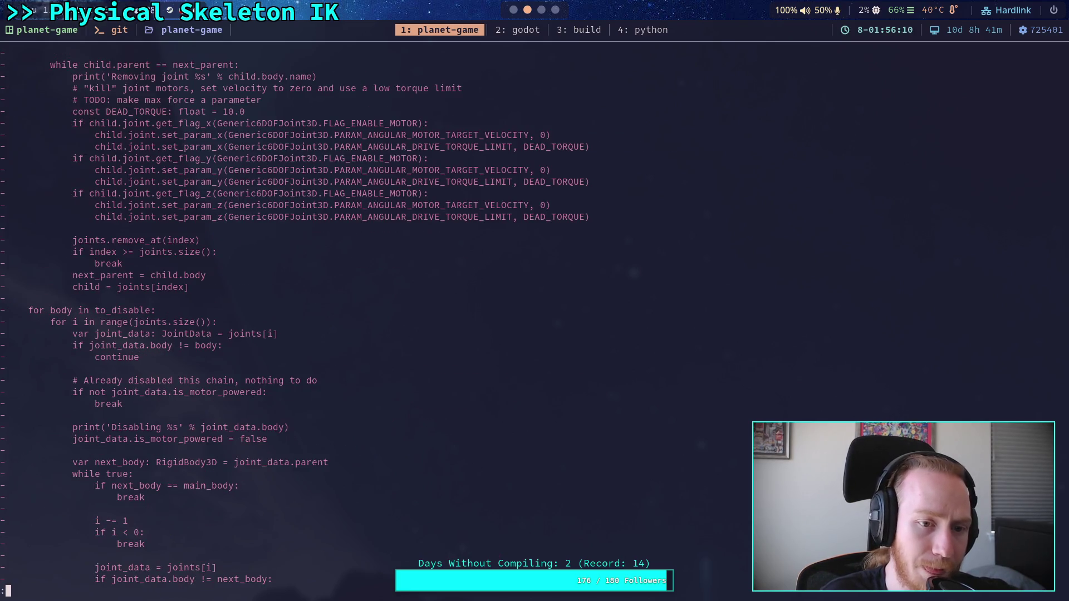
key(space)
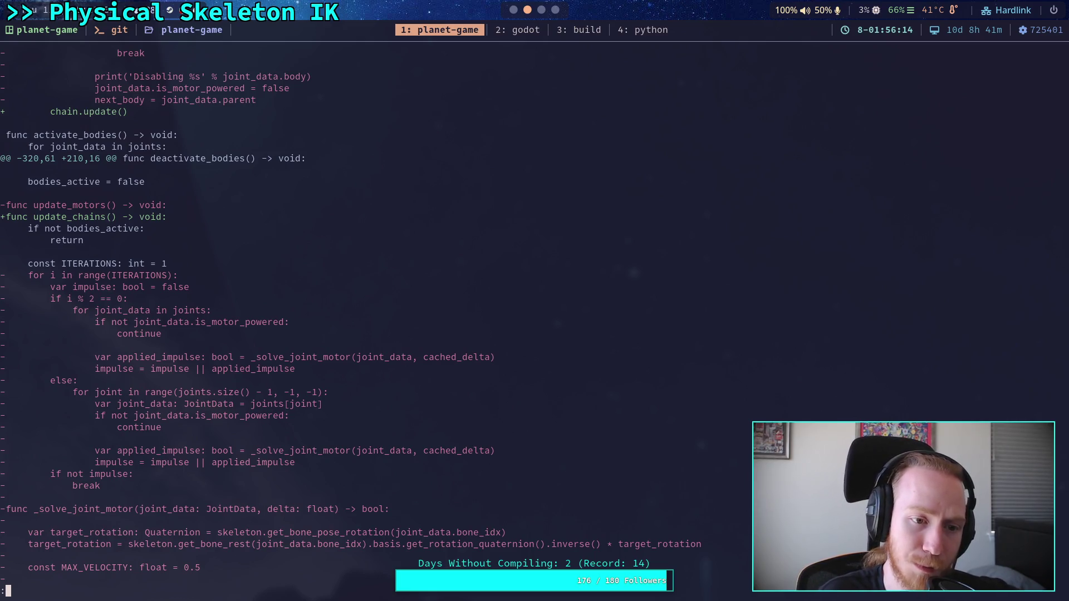
key(space)
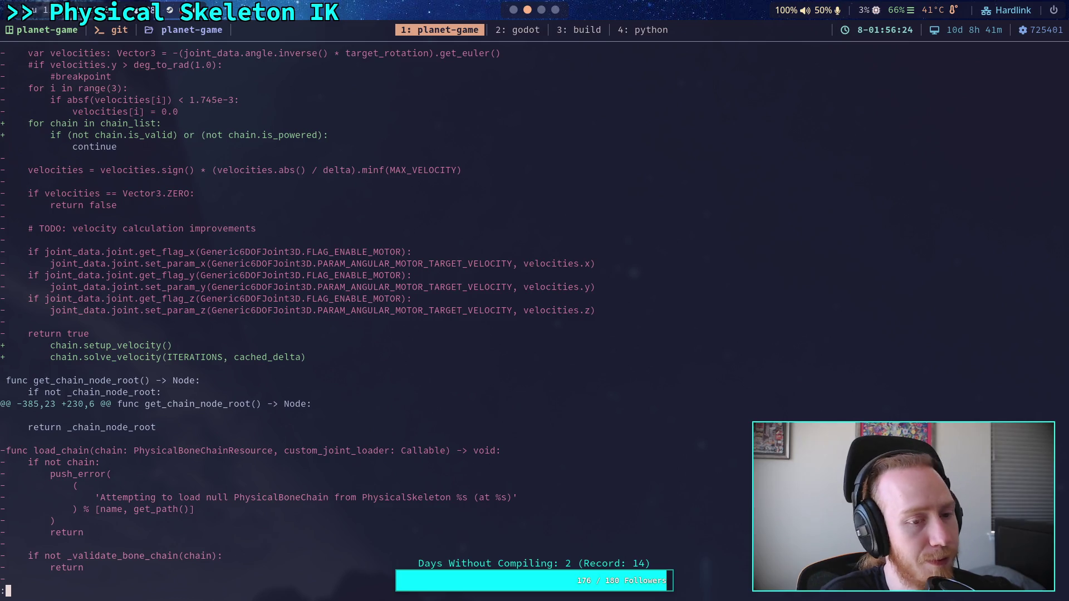
Read to the end of the staged diff, reviewing the CrawlerLeg.gd and CrawlerCharacter.gd changes
scroll(289, 316, up, 3)
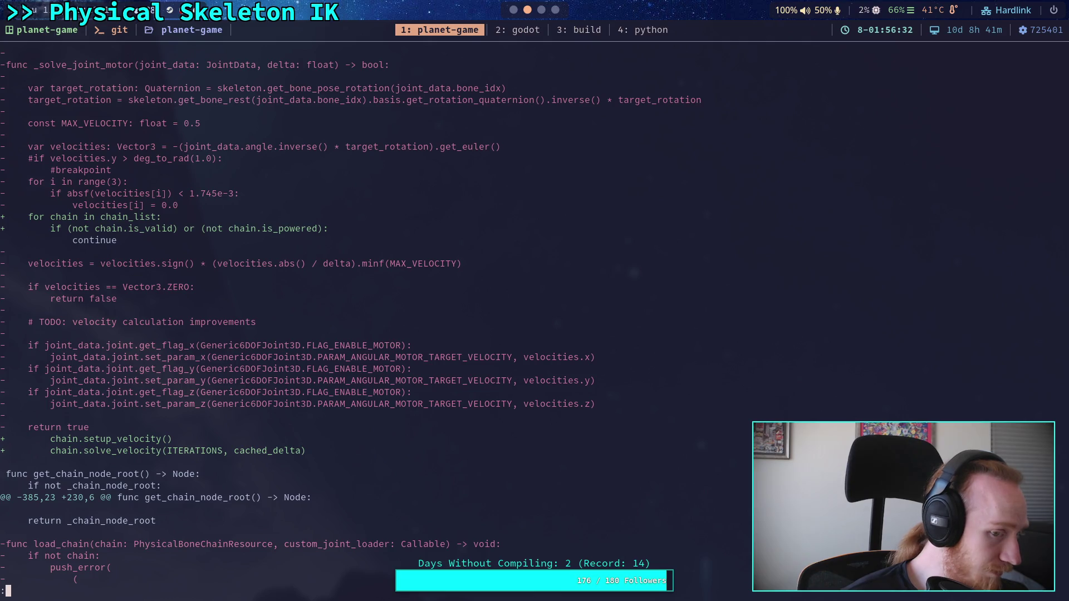
scroll(357, 311, up, 11)
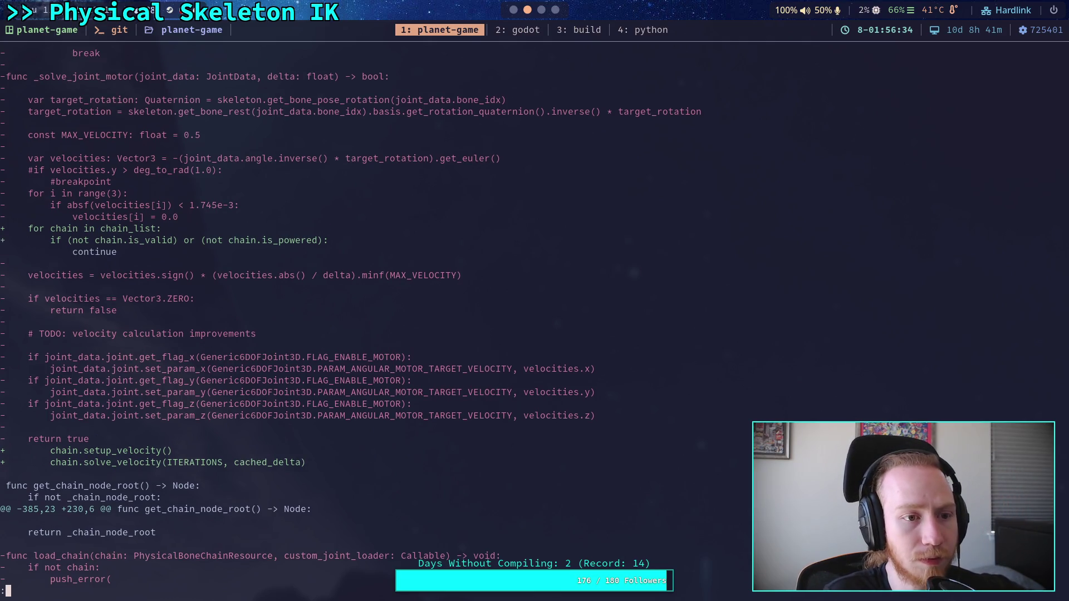
scroll(356, 312, down, 12)
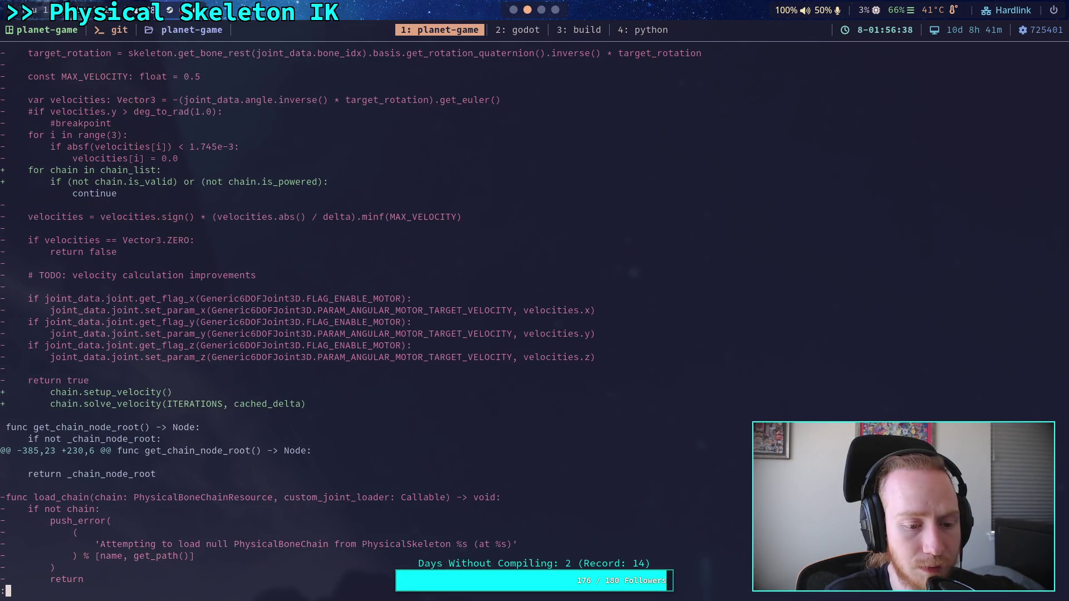
scroll(356, 312, down, 7)
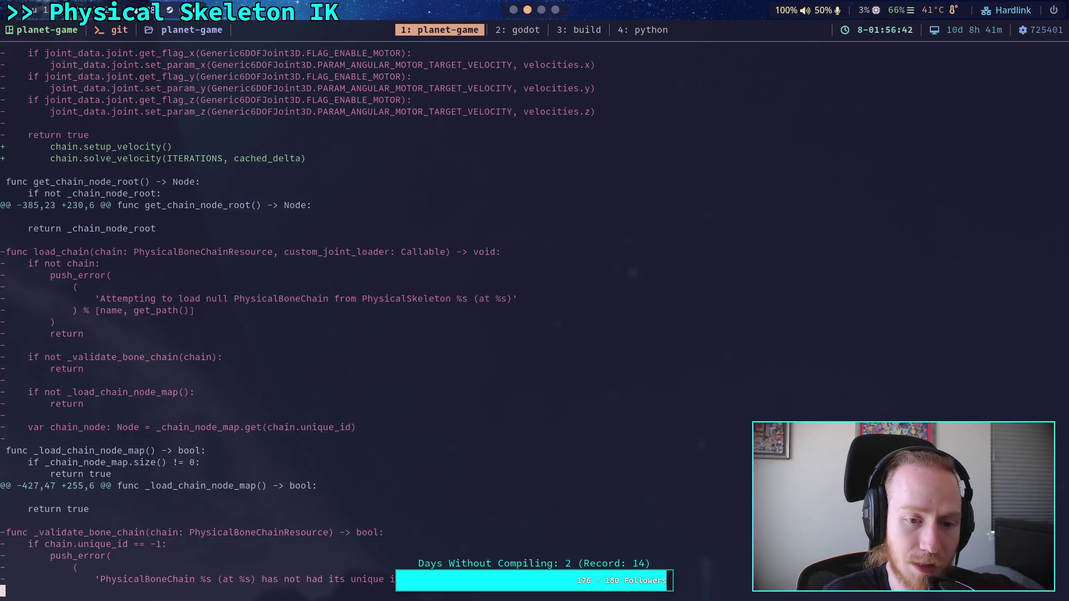
scroll(357, 312, down, 7)
scroll(357, 311, down, 2)
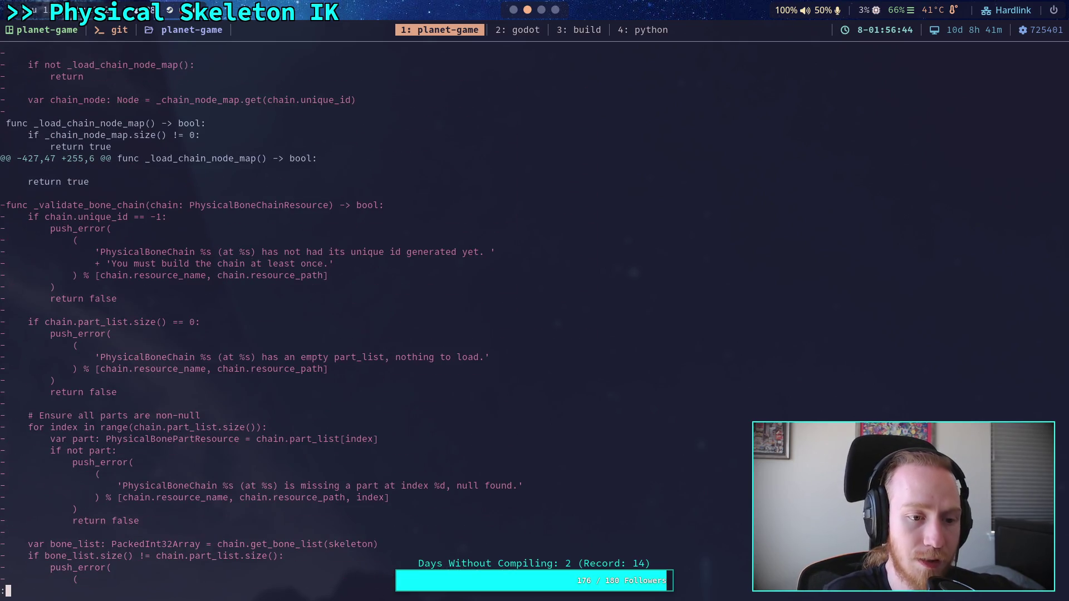
scroll(357, 312, down, 3)
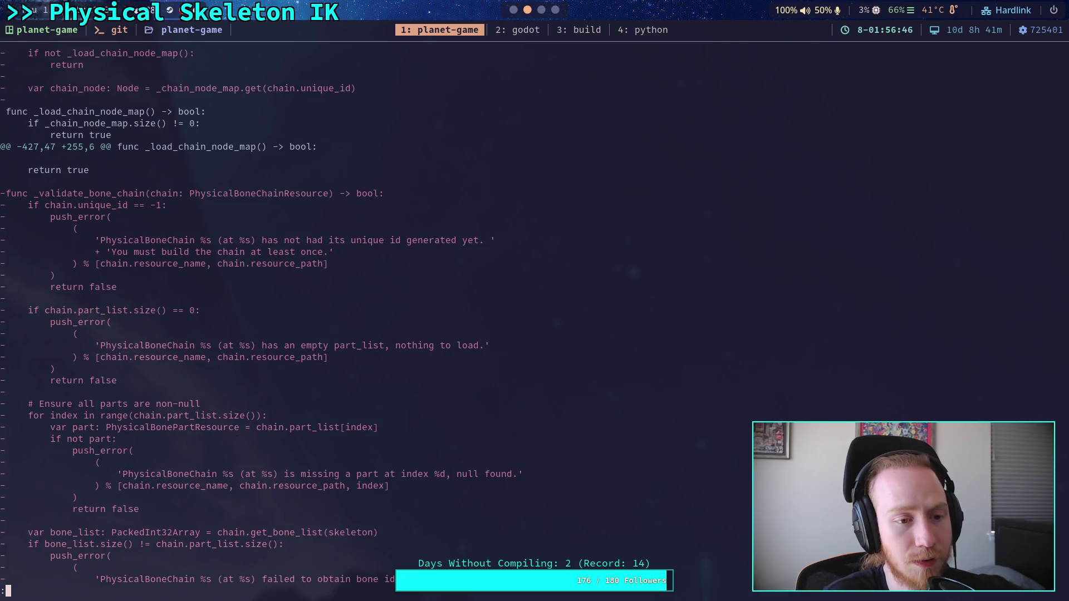
scroll(357, 312, down, 9)
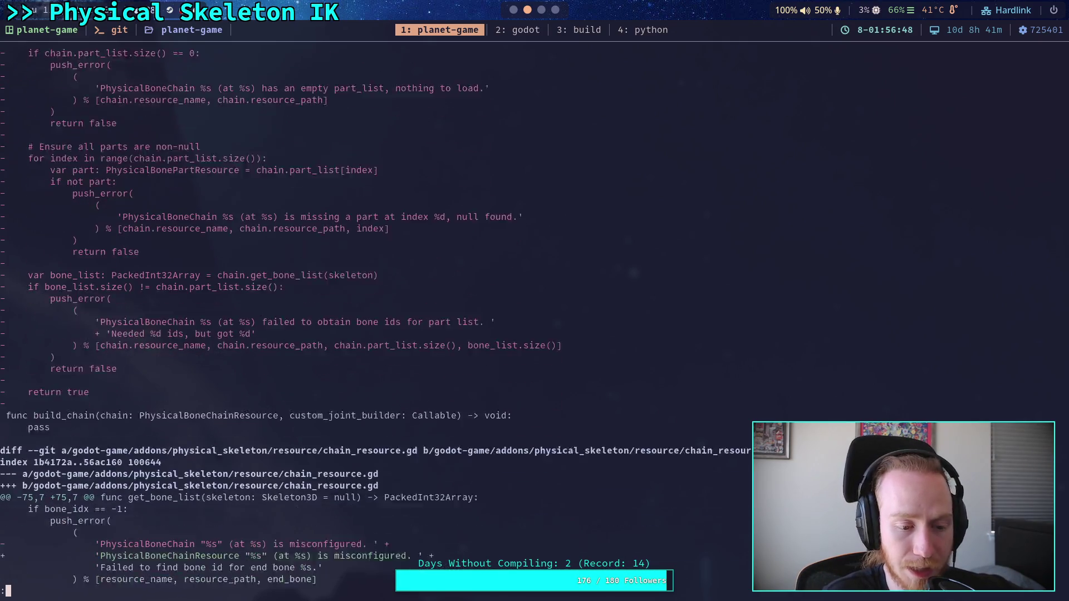
scroll(356, 312, down, 6)
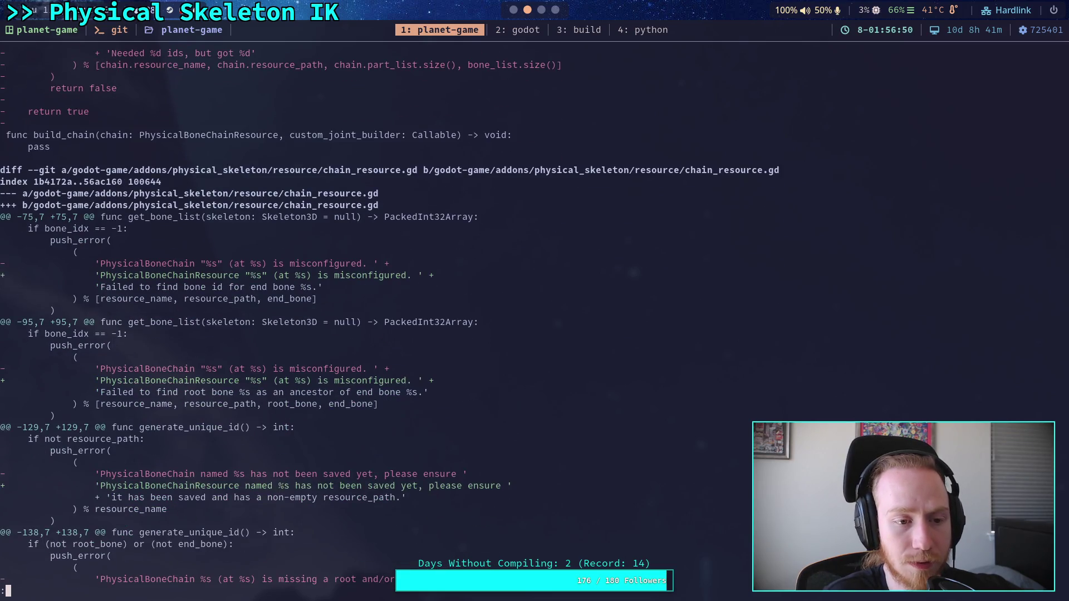
key(G)
key(b)
key(space)
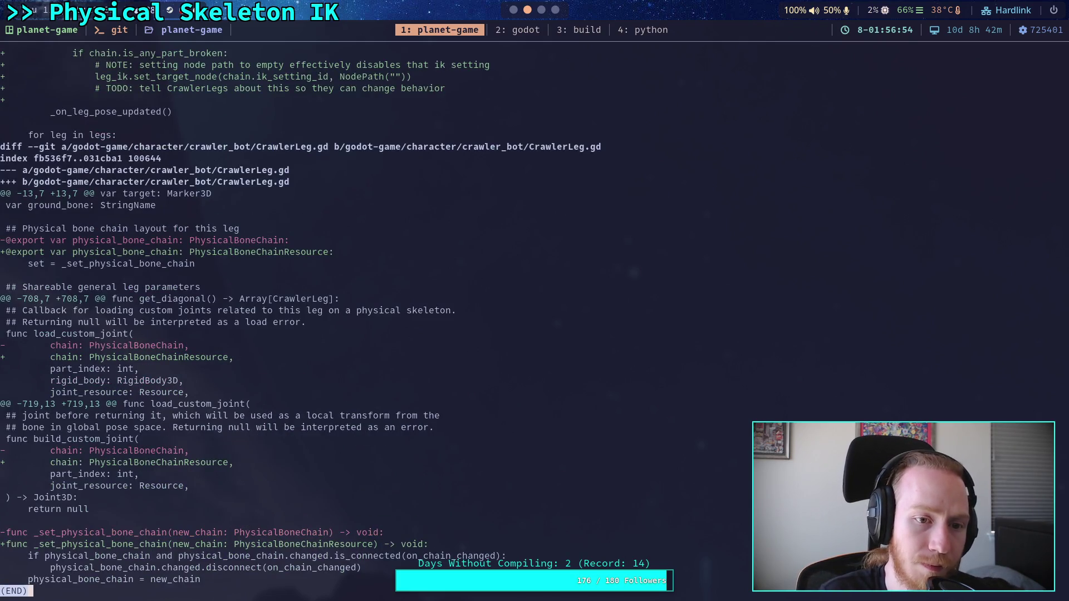
key(b)
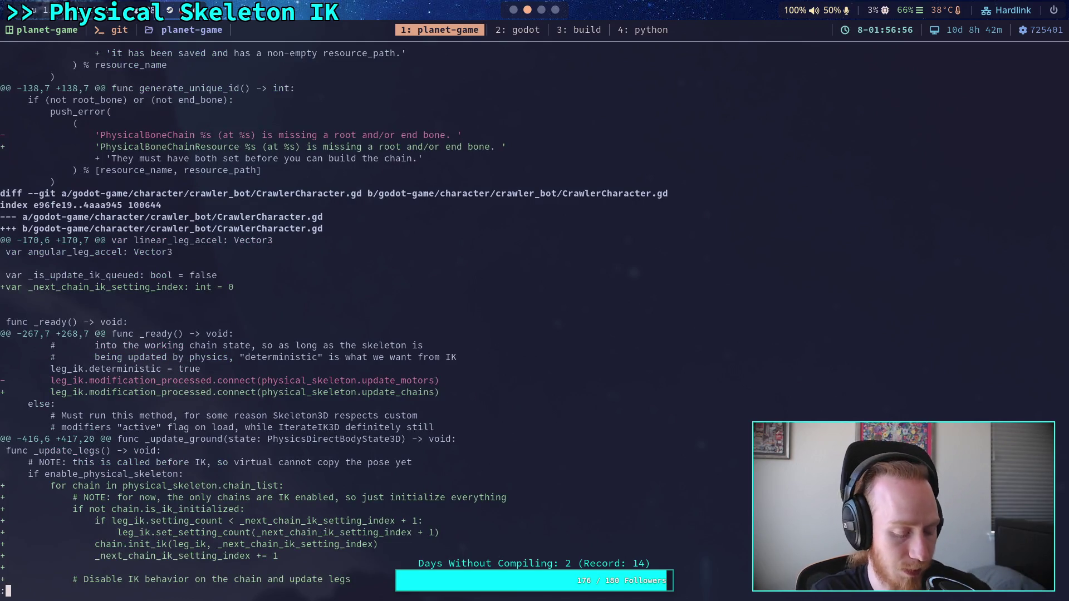
Run git status showing eight staged files, then start git commit
text(qgit status)
key(Return)
text(git commit)
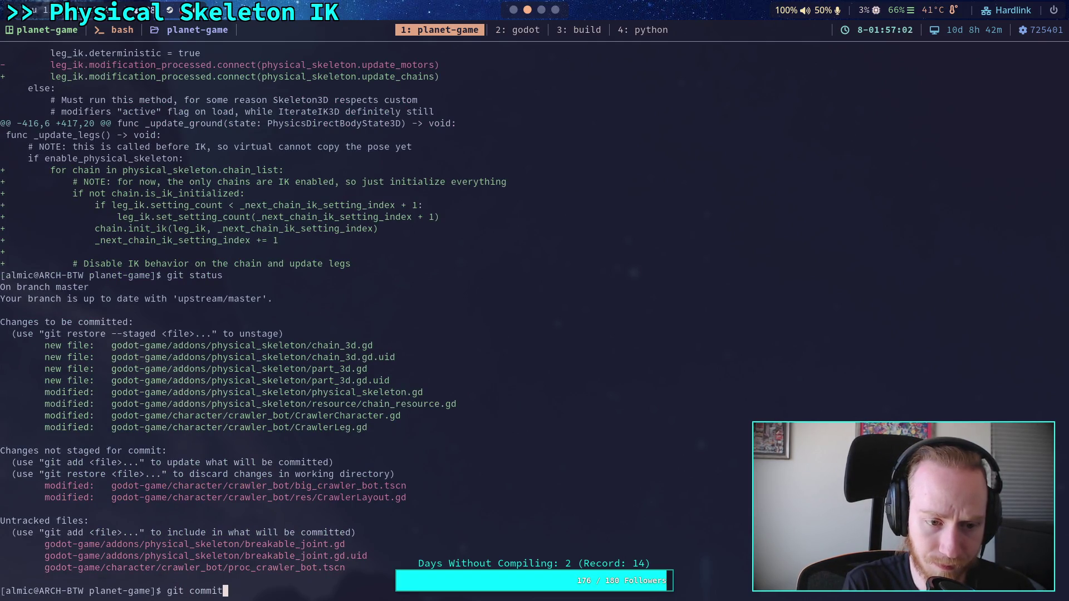
key(Return)
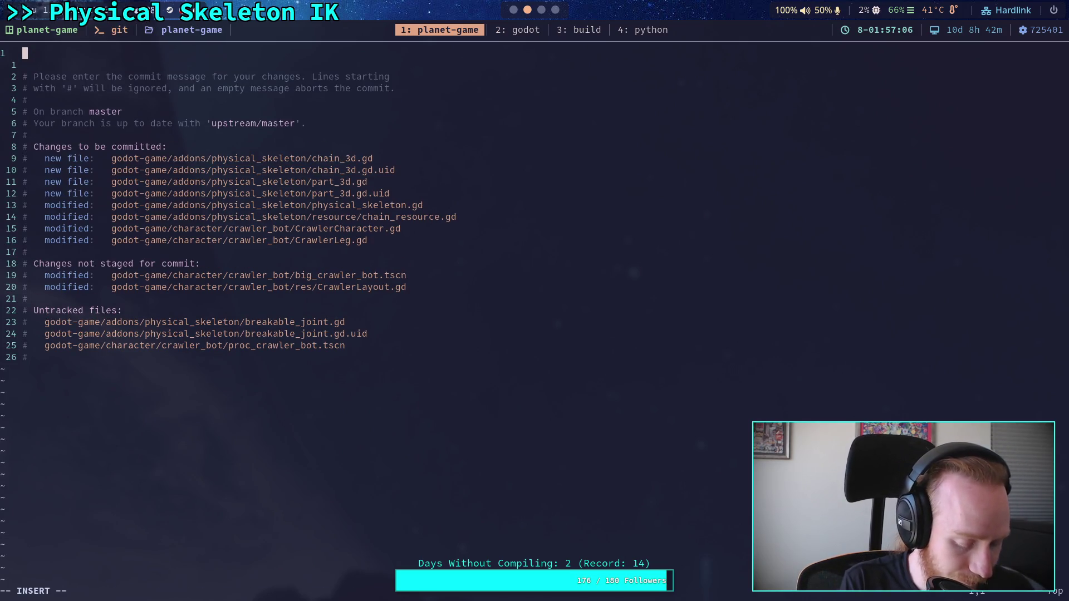
Type subject 'Move to nodes for physical skeleton chains' and bullet '- Use nodes to split responsibilities and organize code'
text(M)
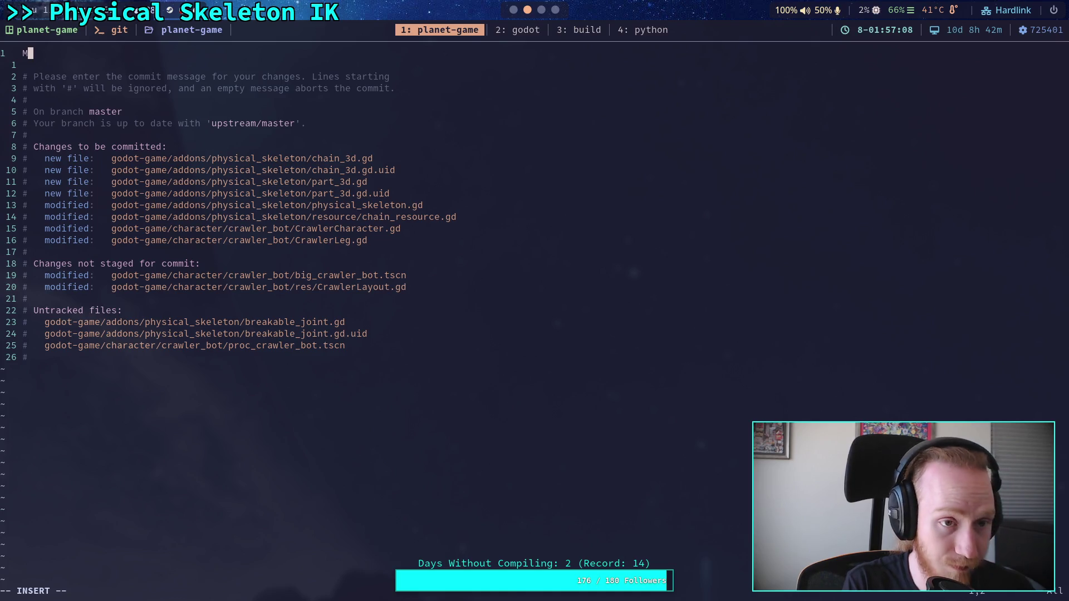
text(ove to nodes for)
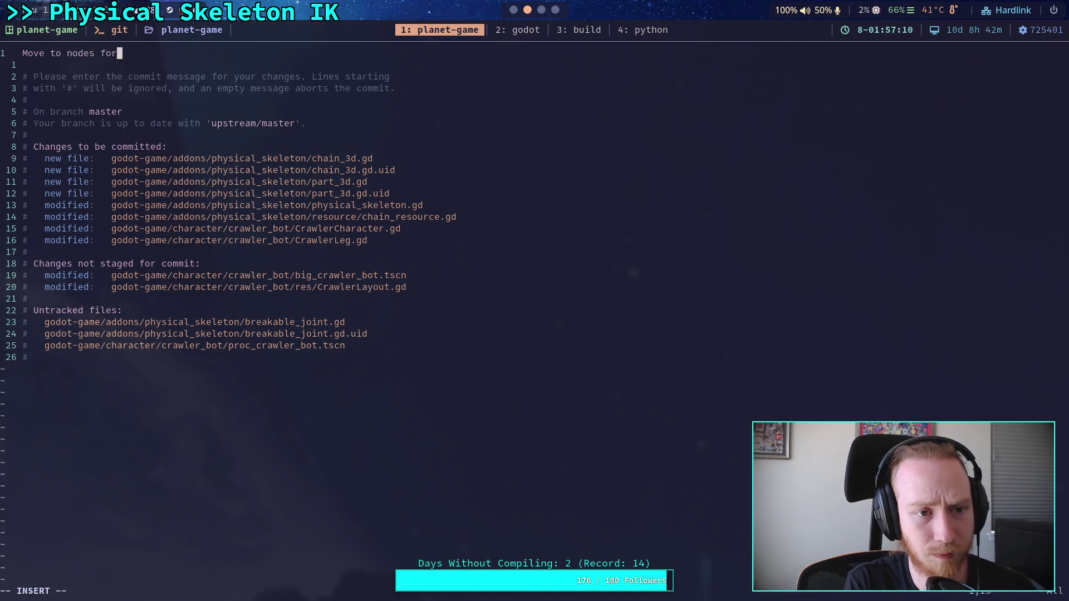
text( physical b)
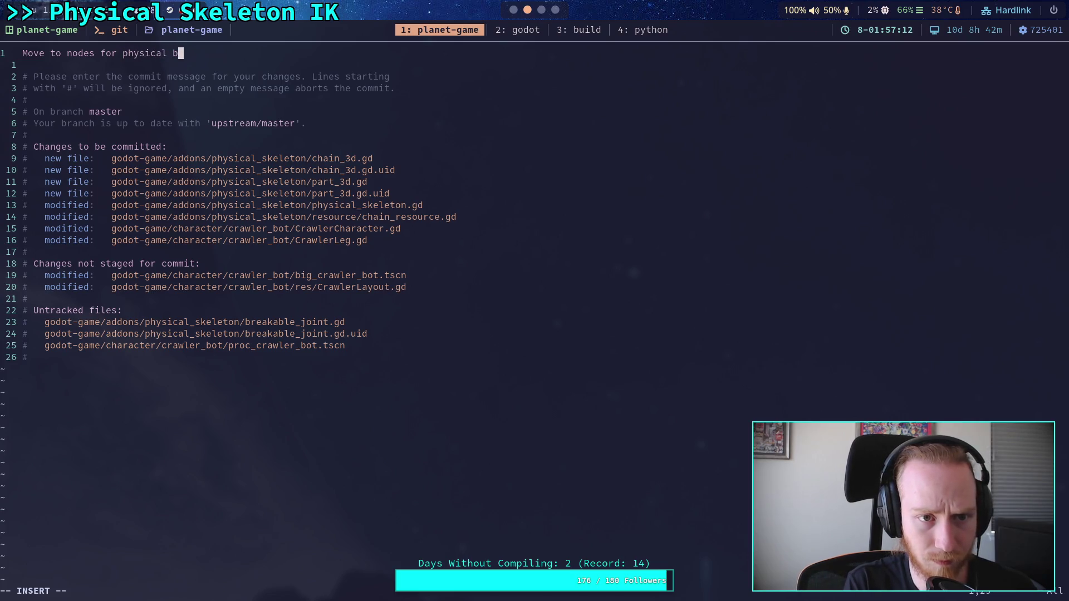
key(BackSpace)
text(skeleton chains)
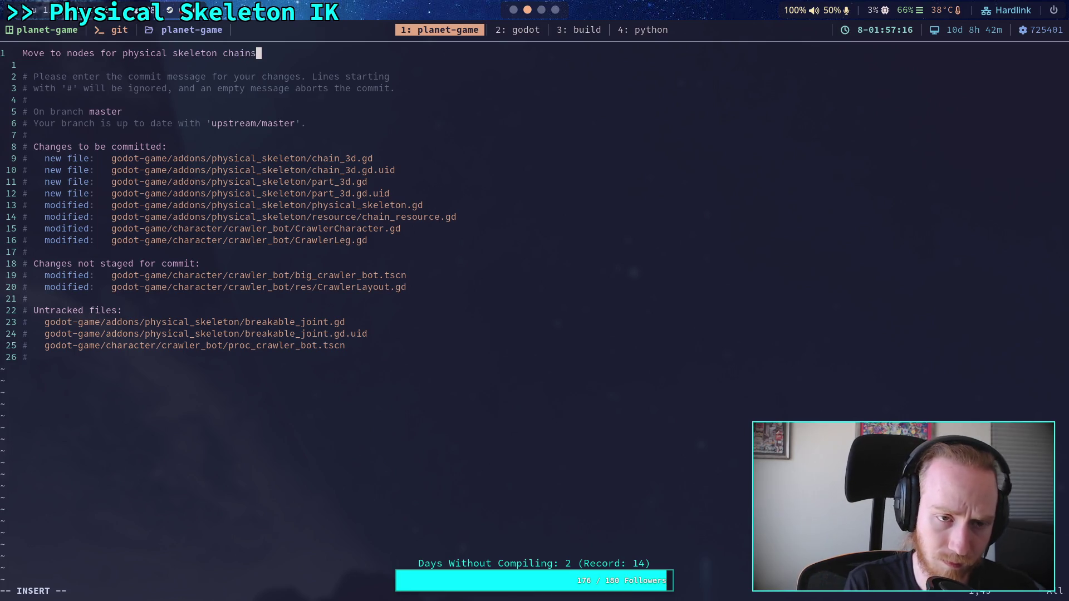
key(Return)
key(Return)
text(- Use nodes to s)
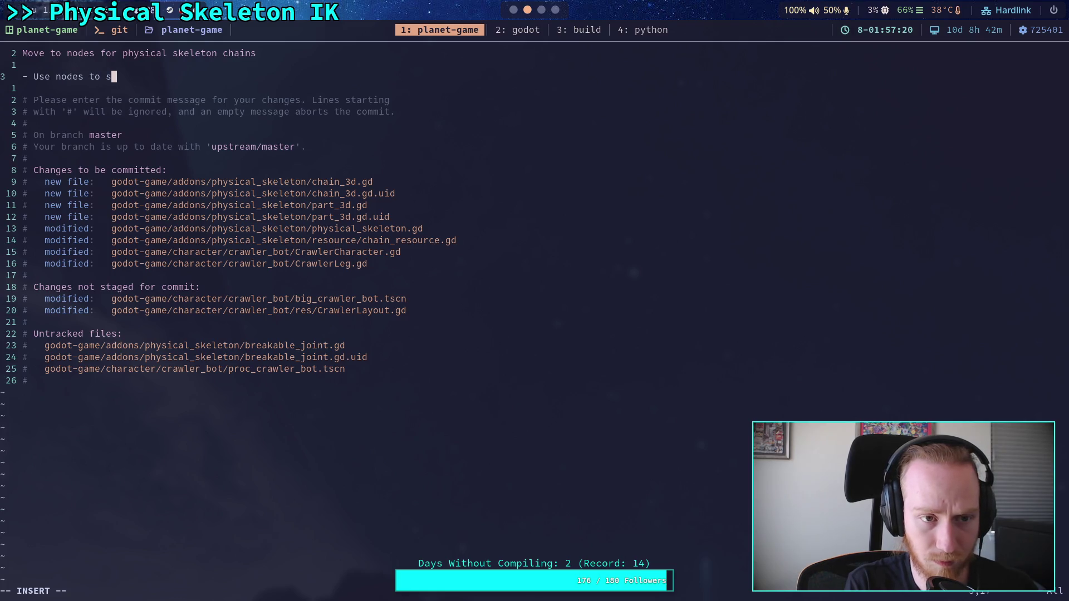
text(plit respo)
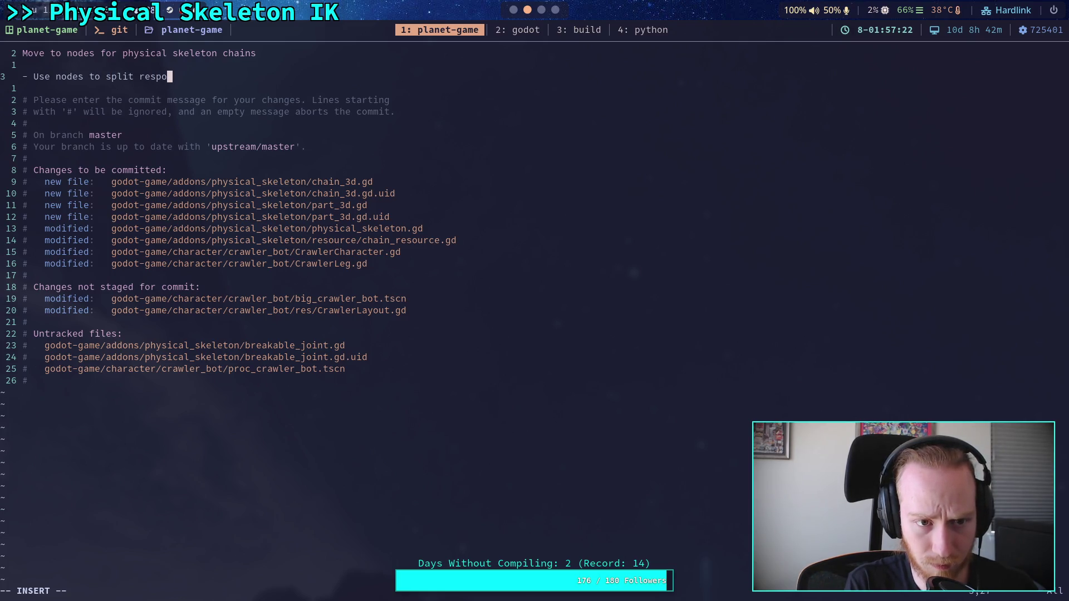
text(nsi)
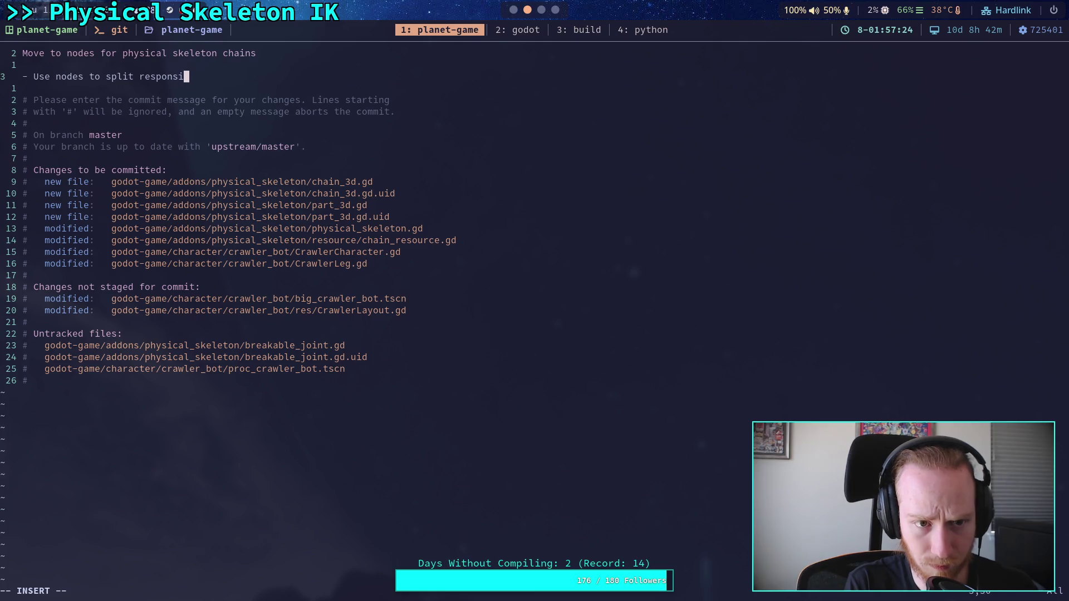
text(bilities and organize code)
key(Return)
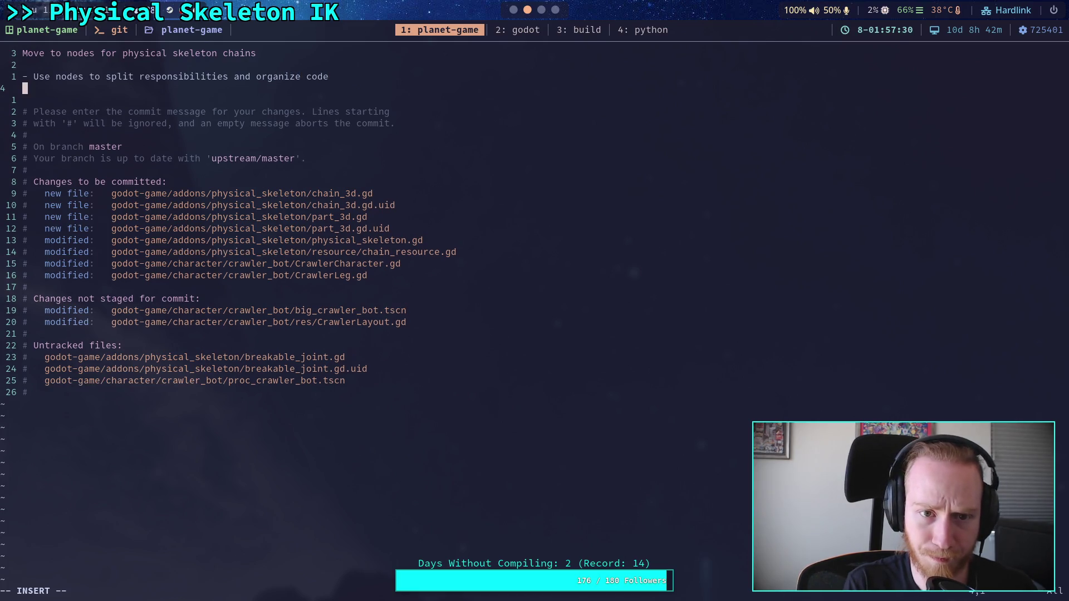
Write bullet: loading not needed, nodes will self-validate entering the scene tree and track resources internally
text(- Also means that )
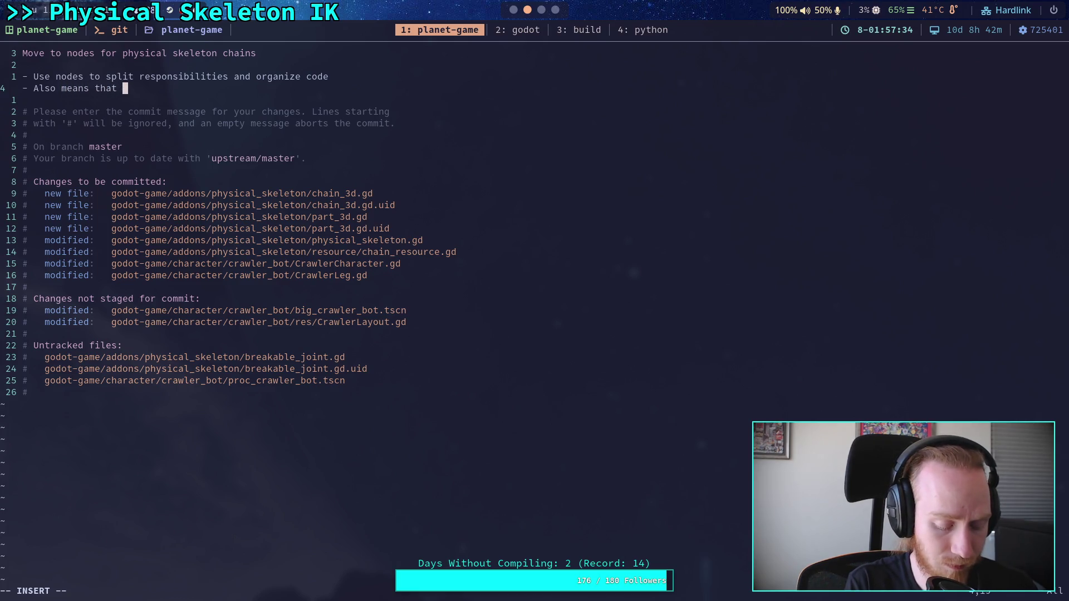
text(loading is not needed, nodes self-v)
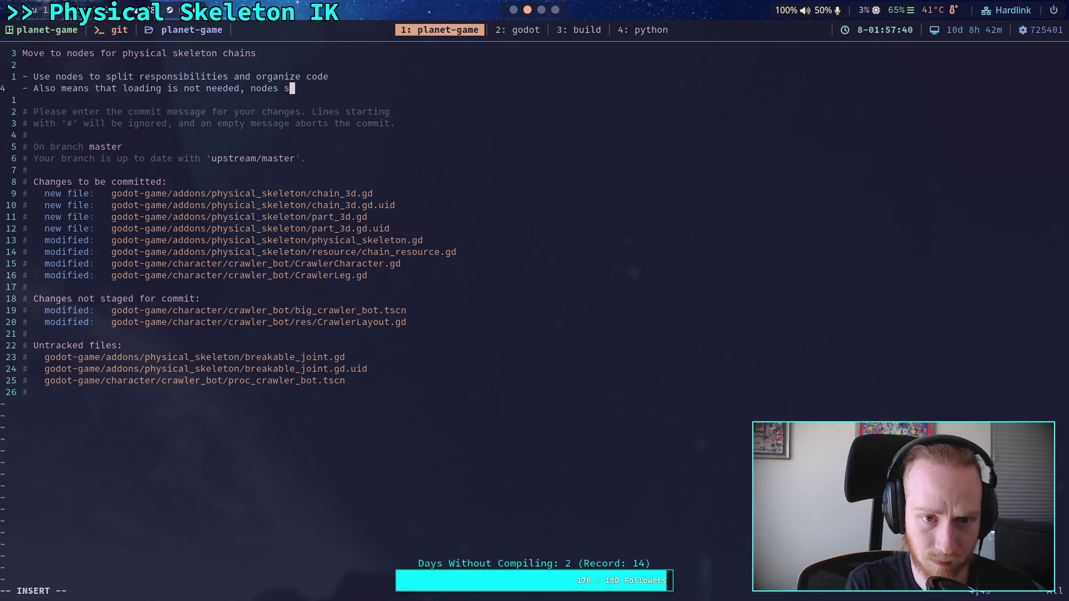
text(alidate)
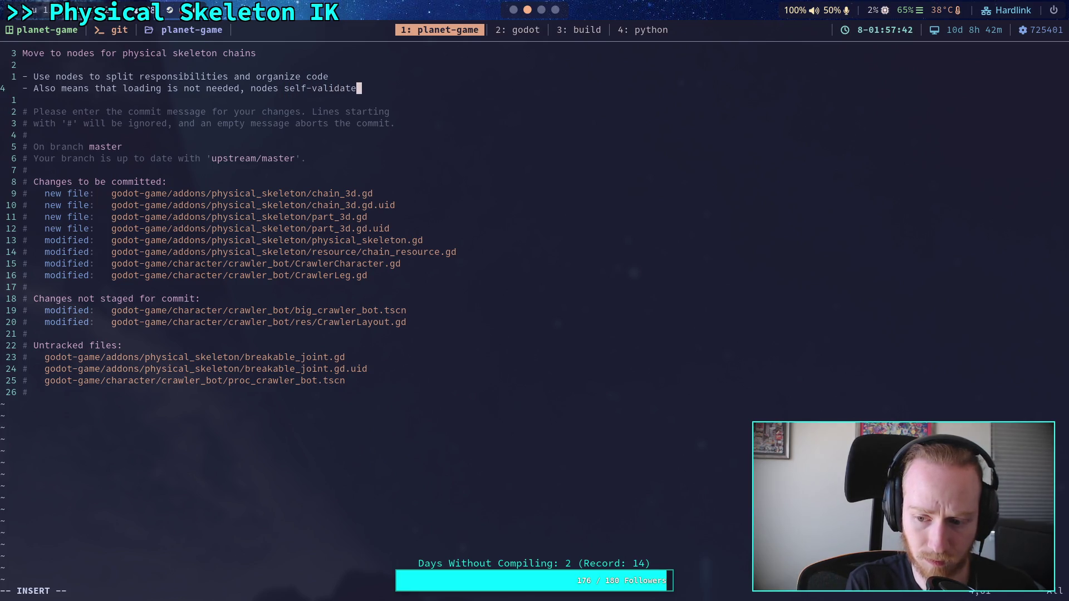
key(BackSpace)
key(BackSpace)
key(BackSpace)
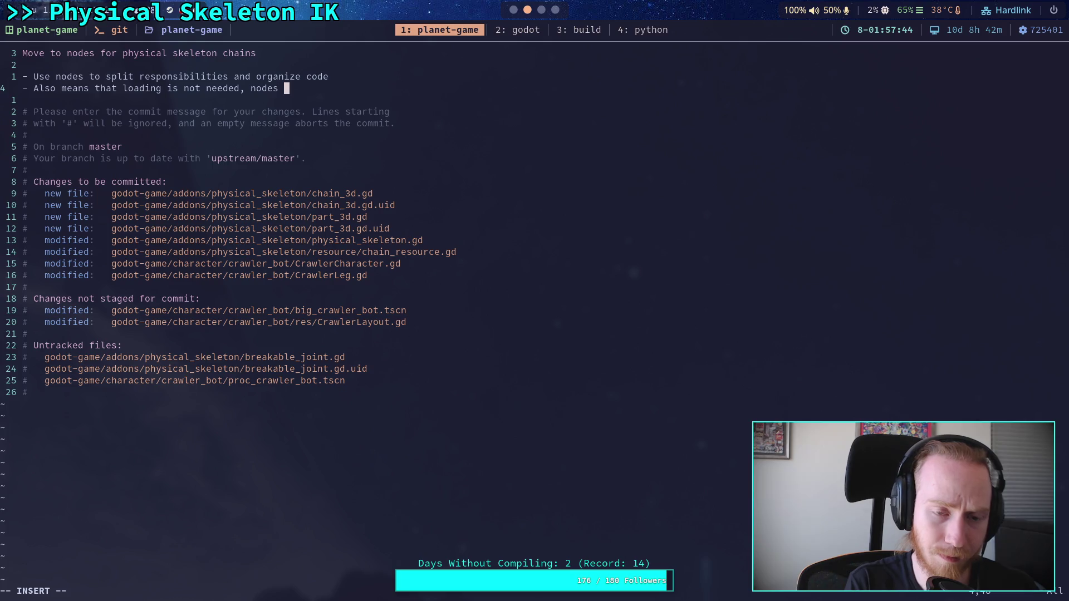
text(will)
key(Return)
text(self-validate when )
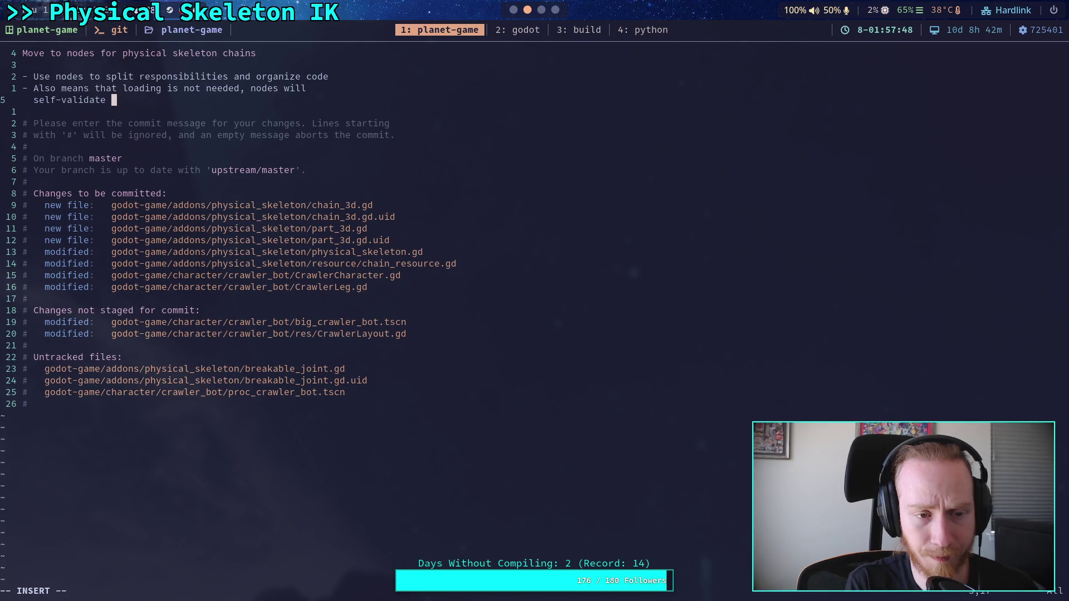
text(they ente)
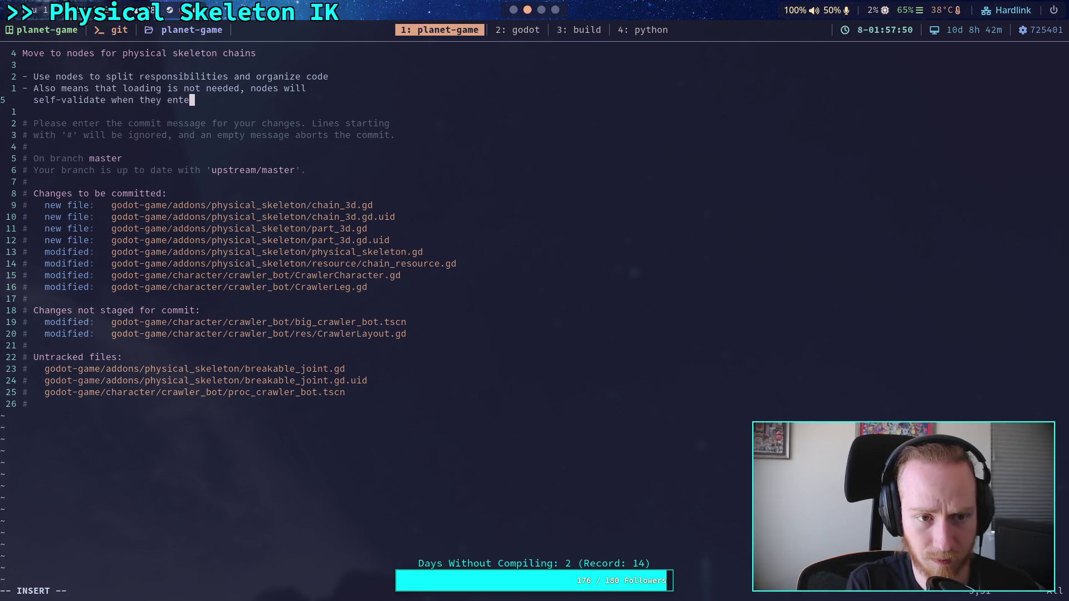
text(r the scene tre)
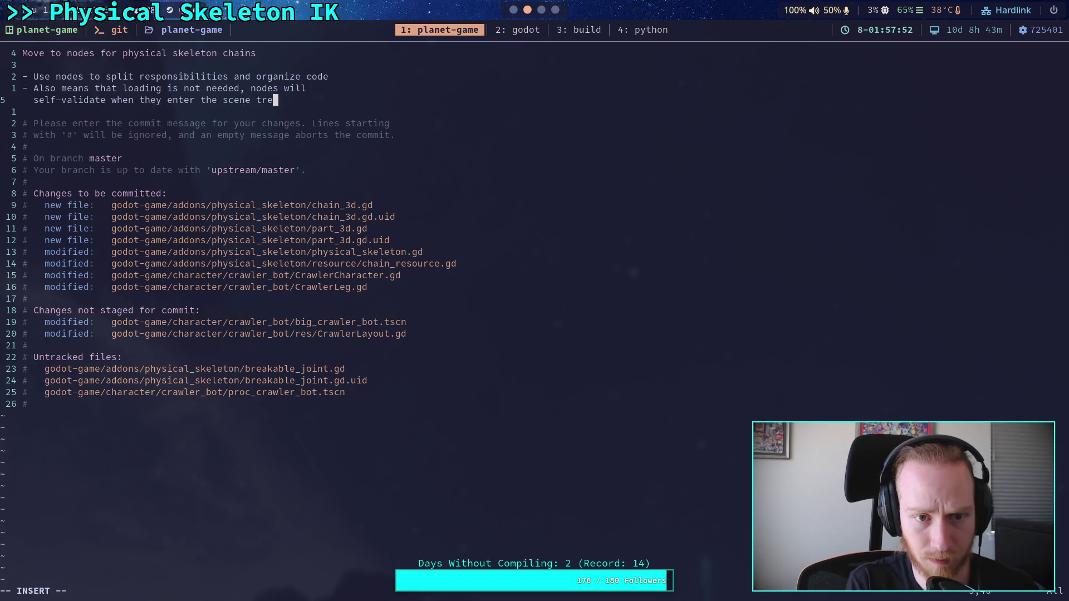
text(e, and track)
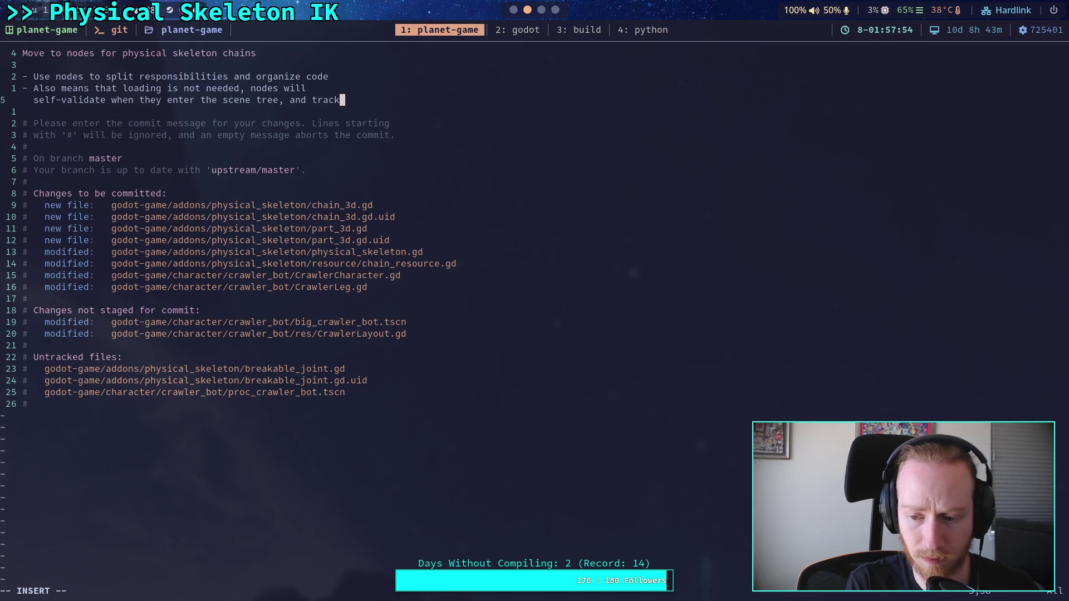
key(Return)
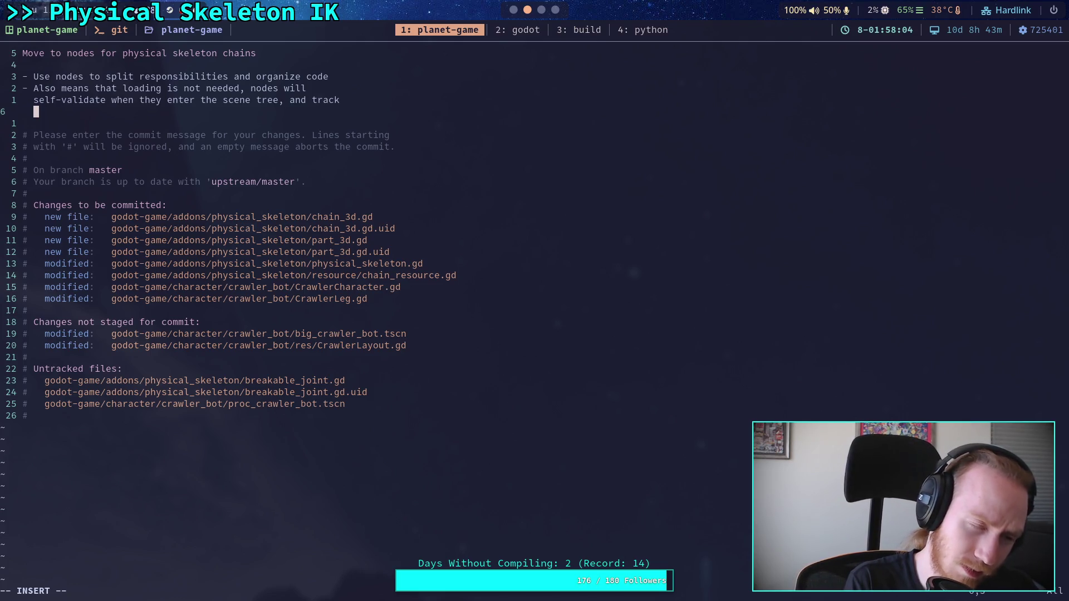
text(resources )
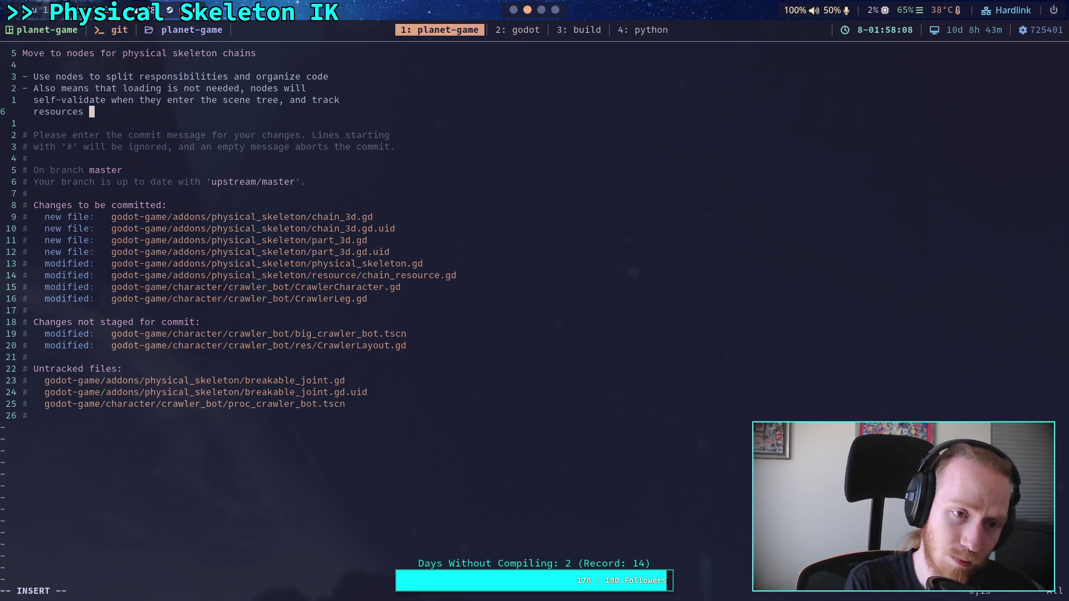
text(internally)
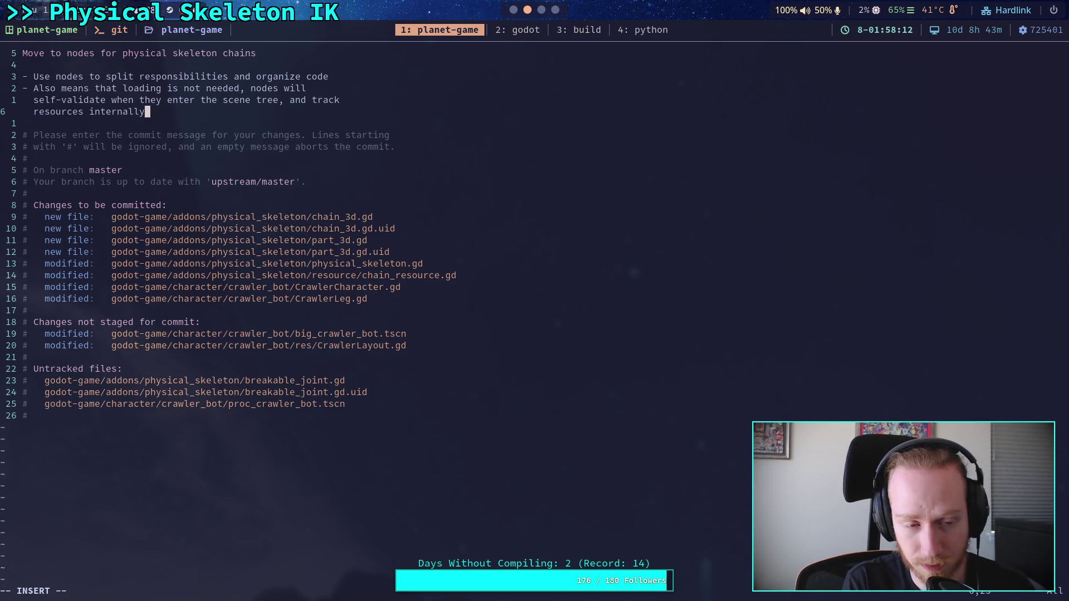
key(Escape)
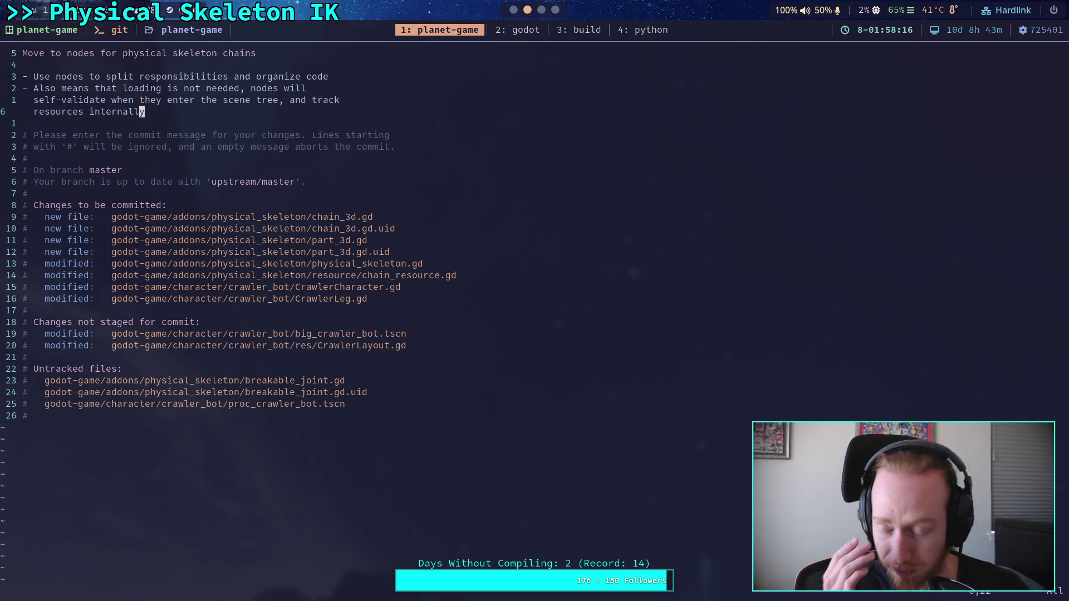
text(o- )
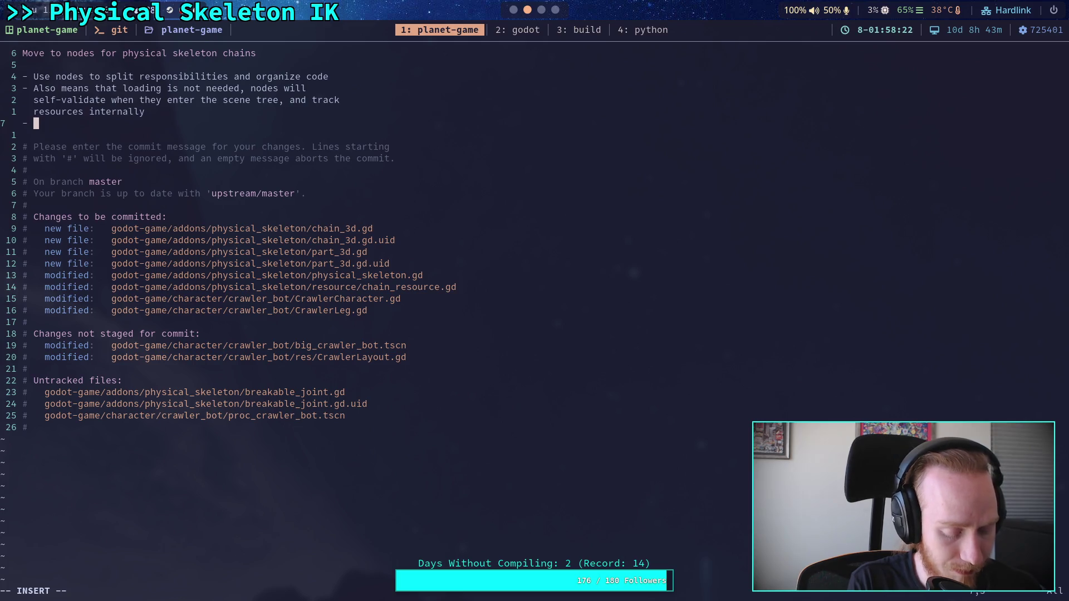
text(rga)
text(nize update c)
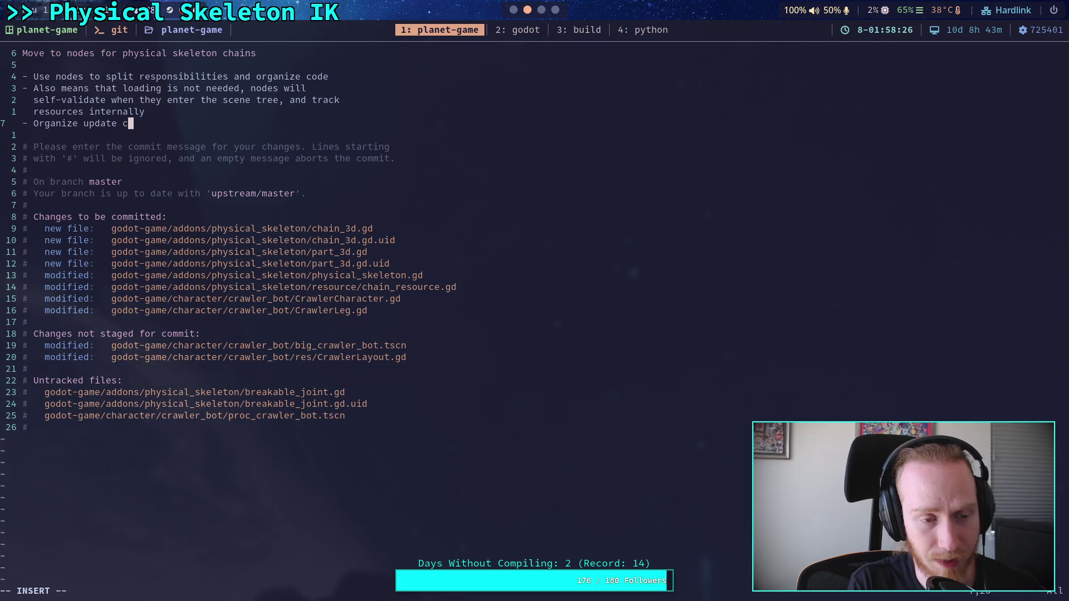
text(ode into)
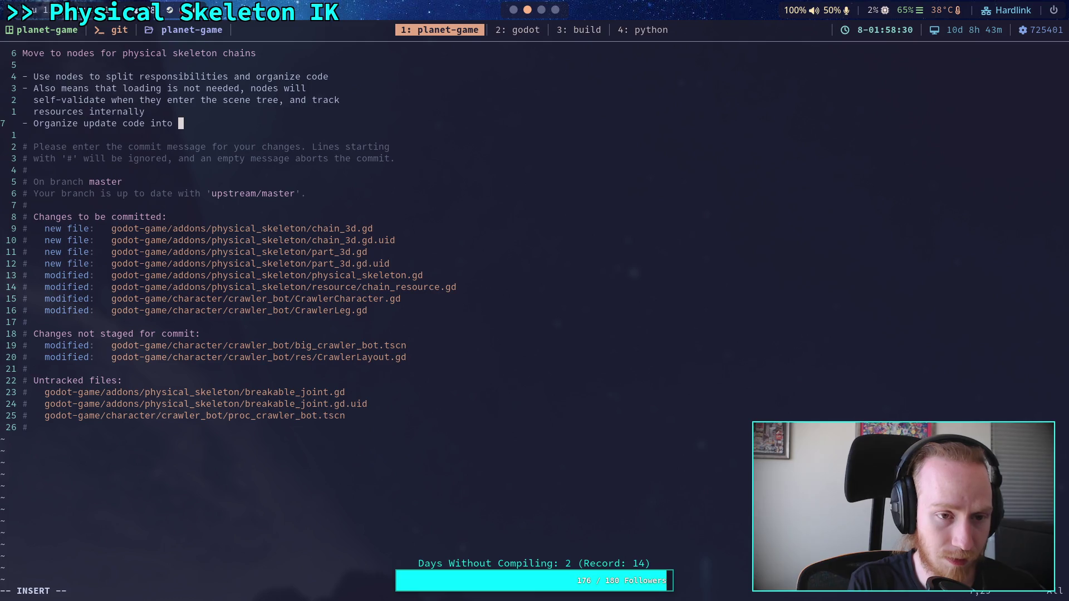
text(new no)
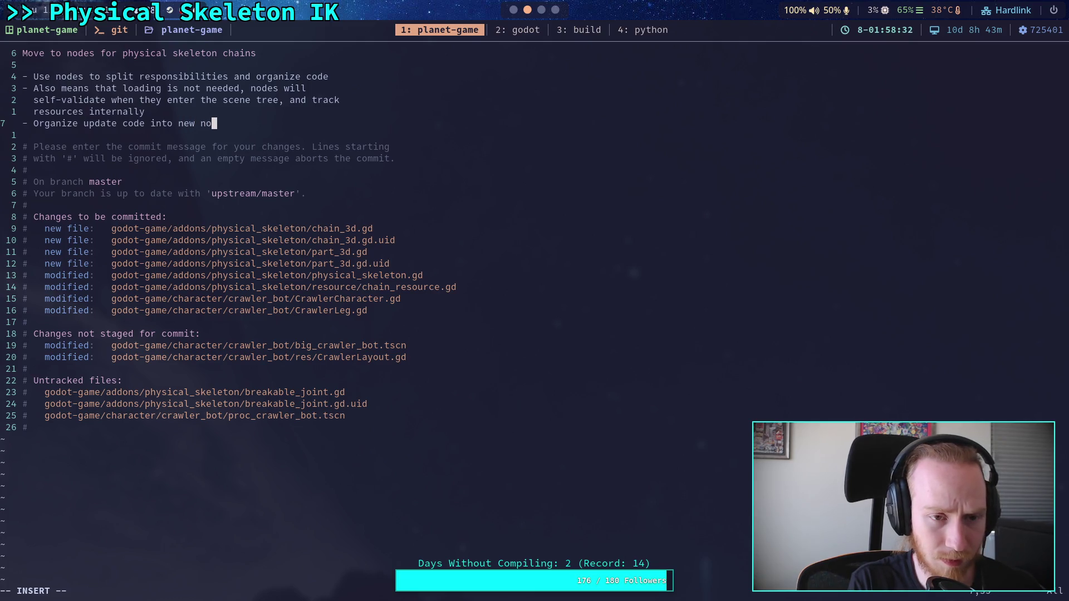
text(de layout)
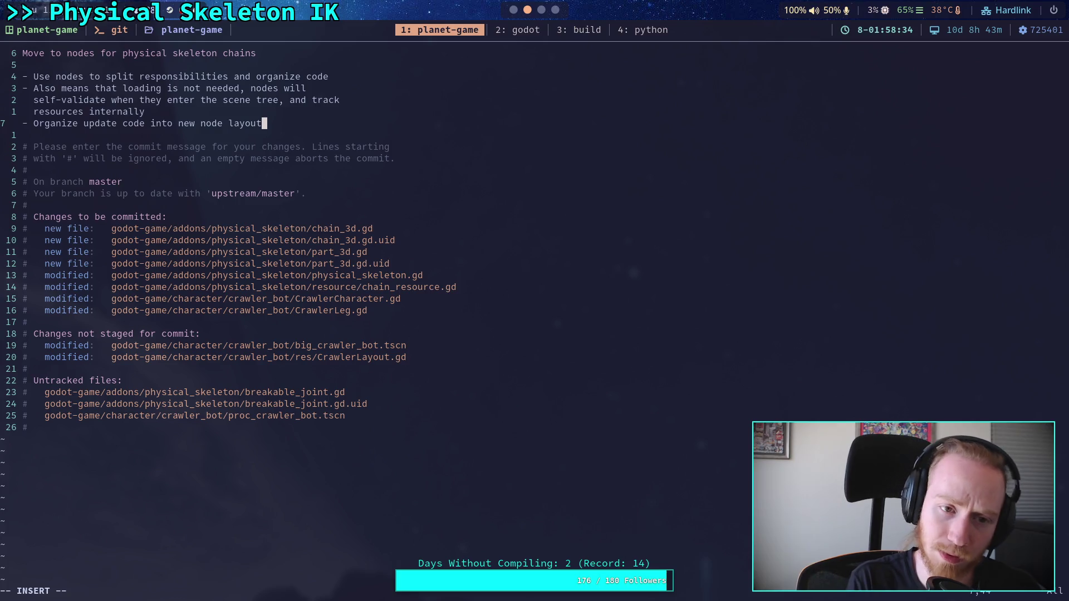
text(, physical)
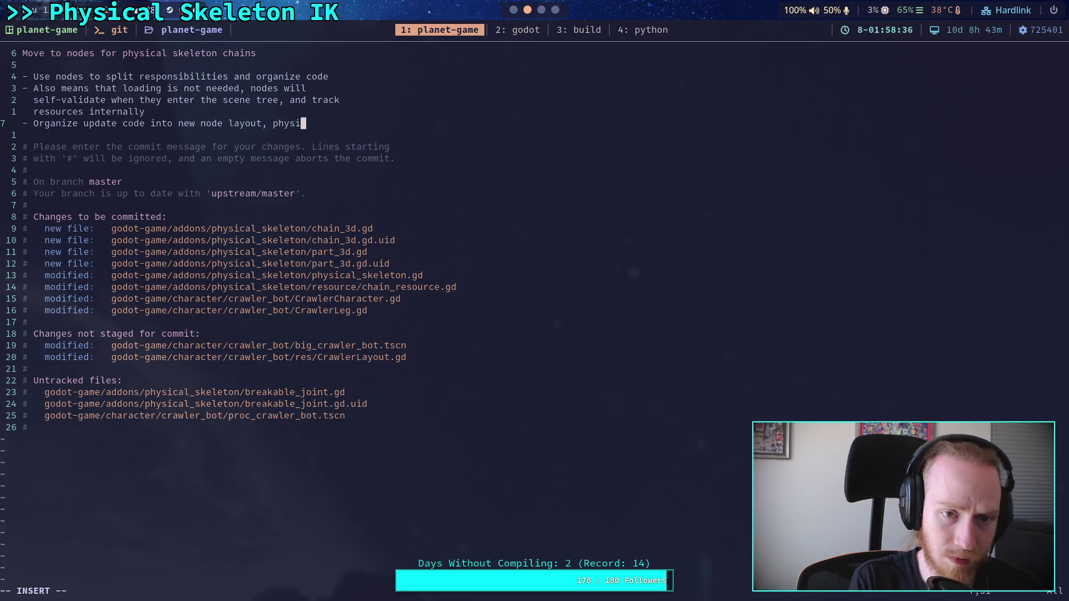
Continue third bullet: physical skeleton updates each chain, who update parts, then solve each chain
key(BackSpace)
key(BackSpace)
key(BackSpace)
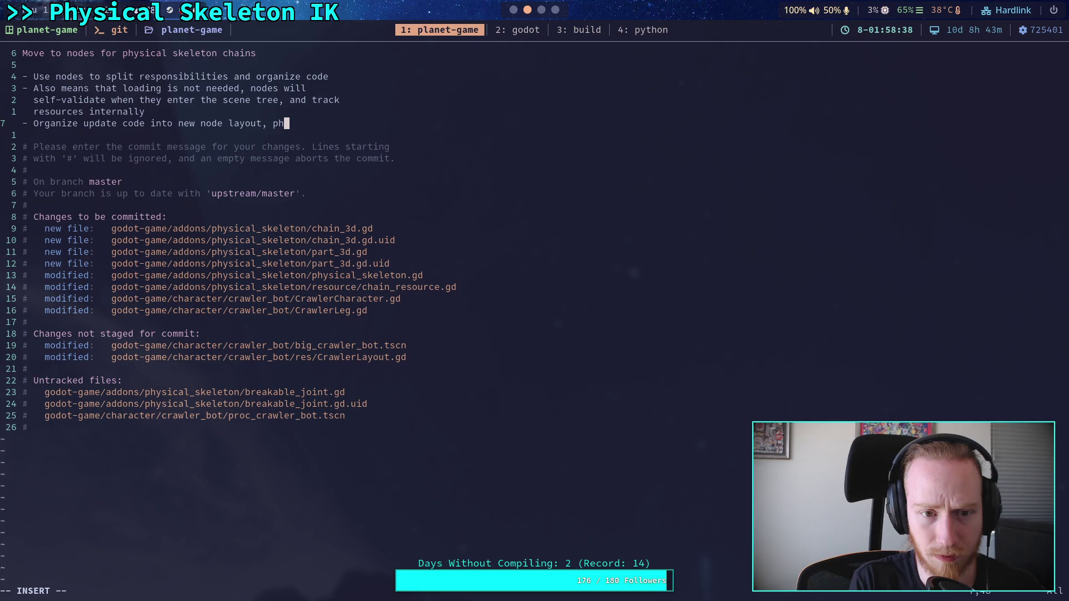
text(ys)
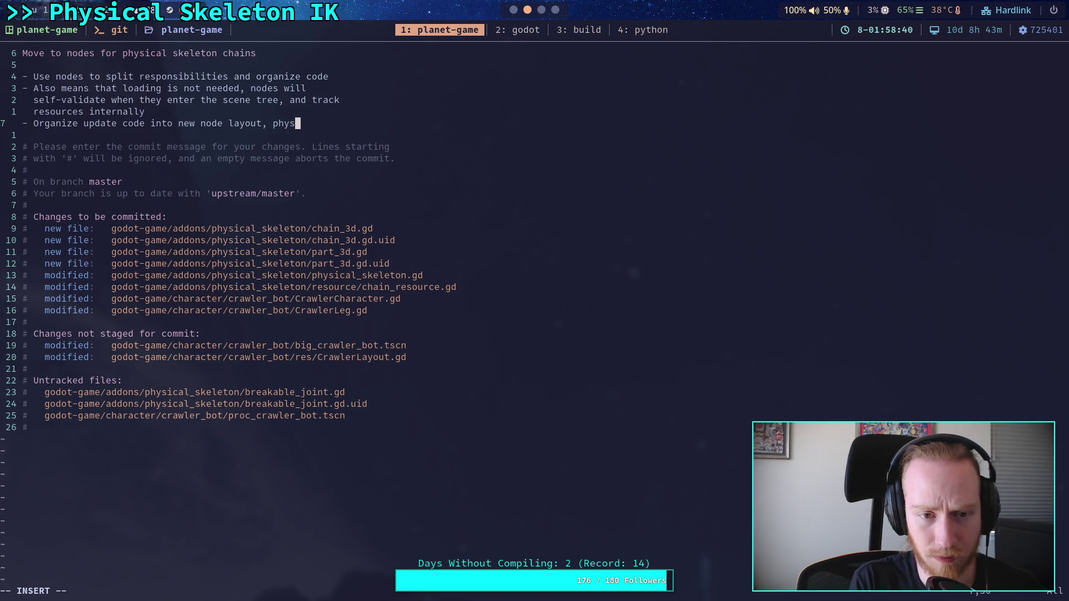
text(ical)
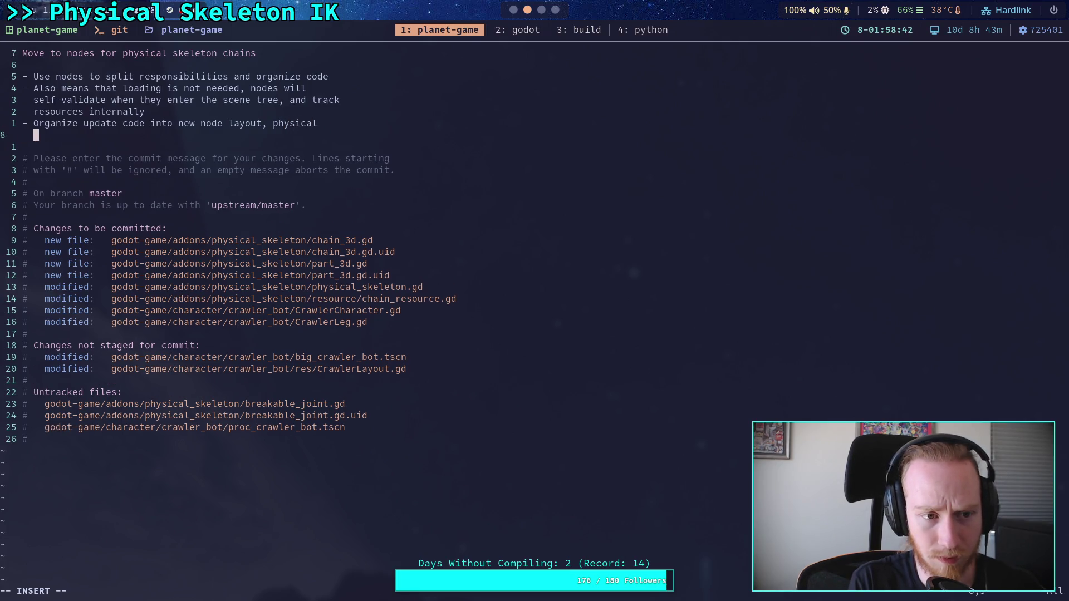
text(   skeleton will )
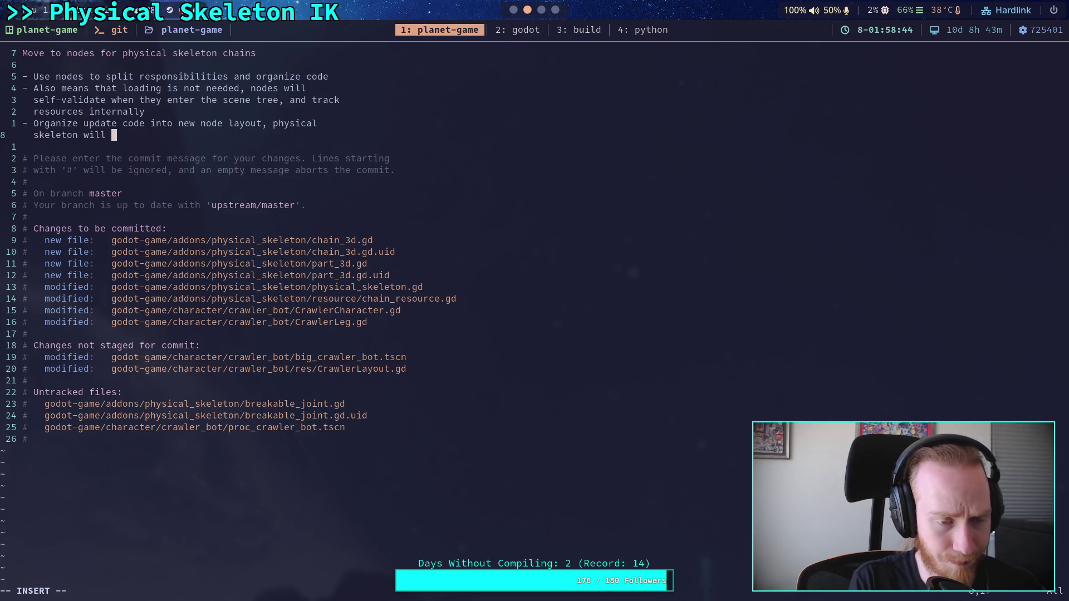
text(update each ch)
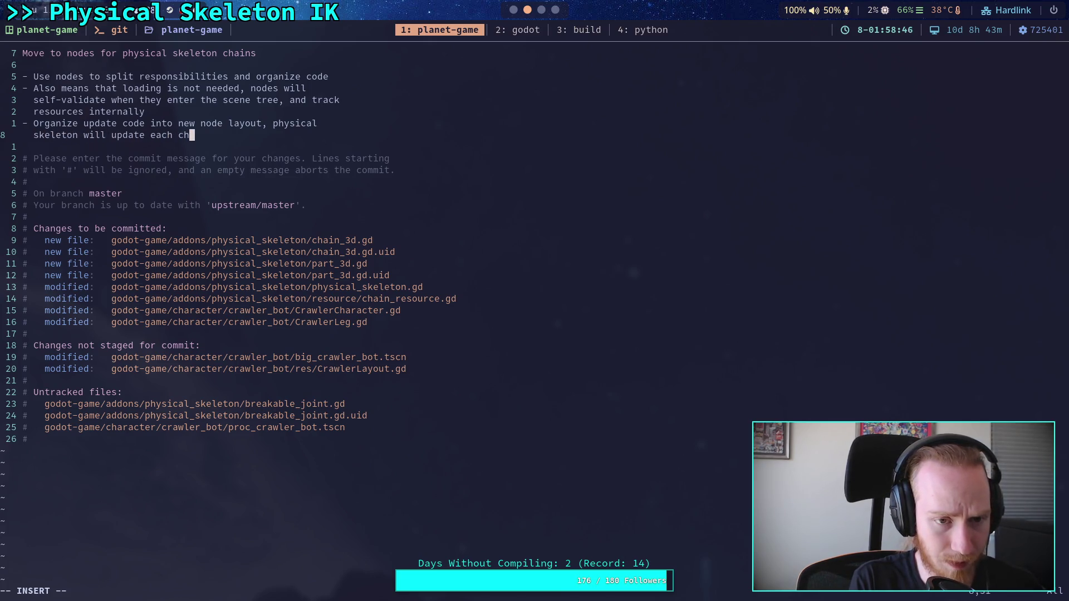
text(ain, which)
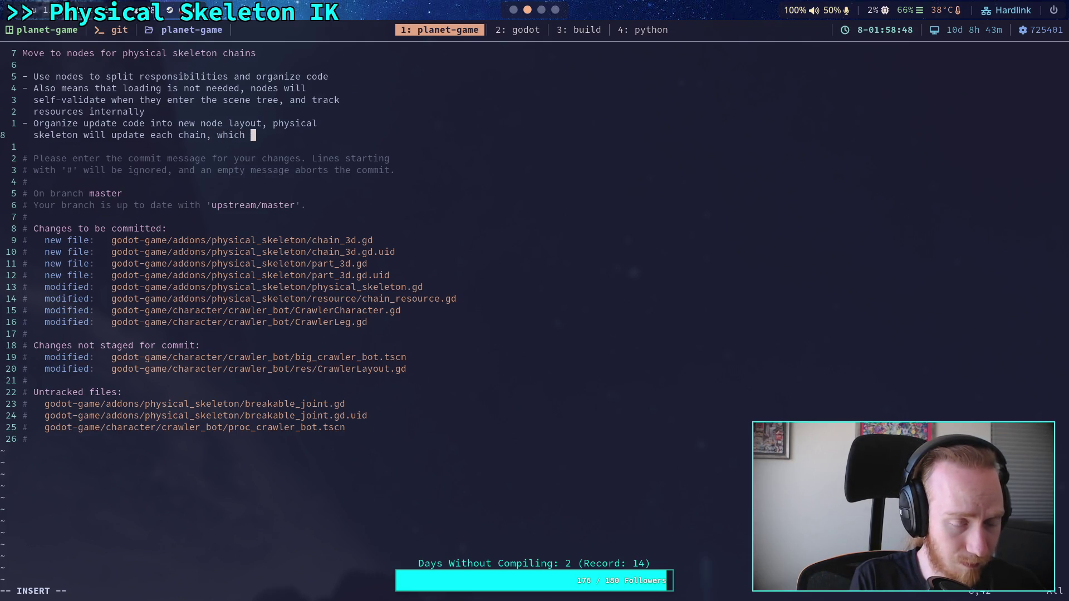
key(BackSpace)
key(BackSpace)
key(BackSpace)
text(o u)
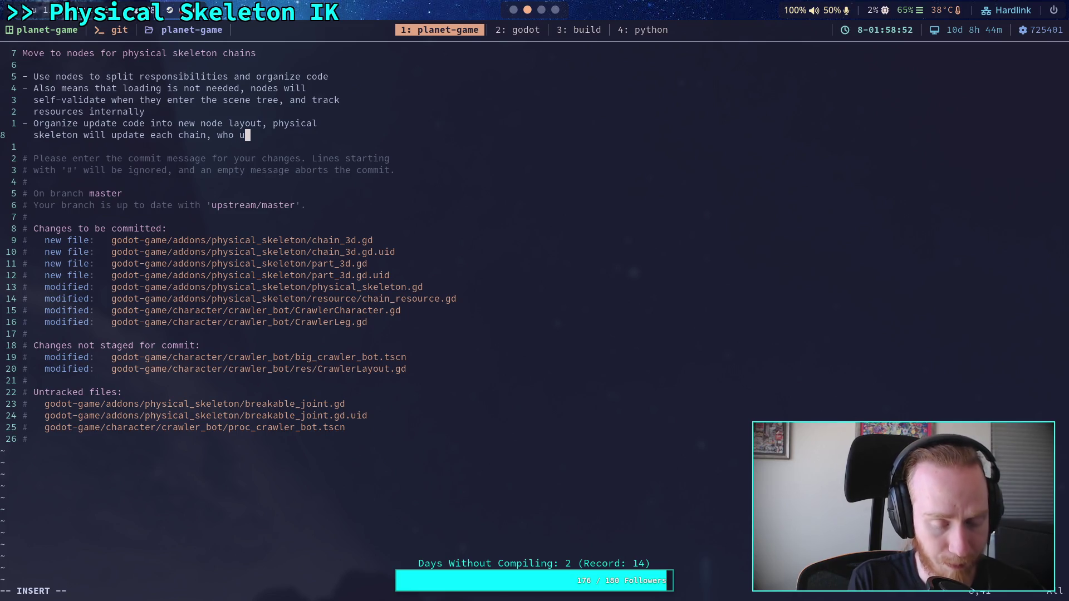
text(pdate parts,)
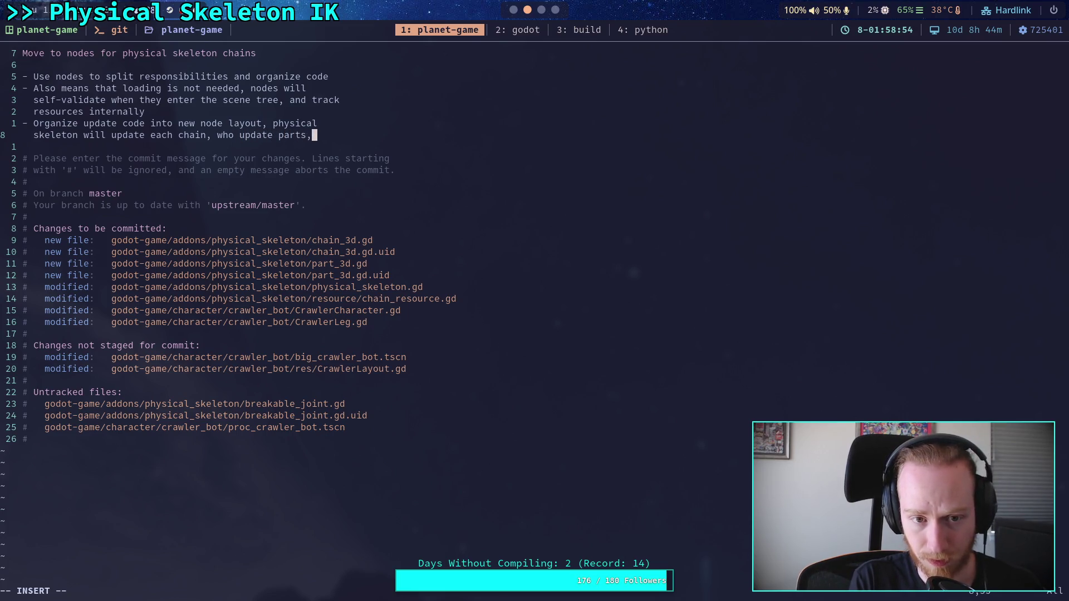
text( the)
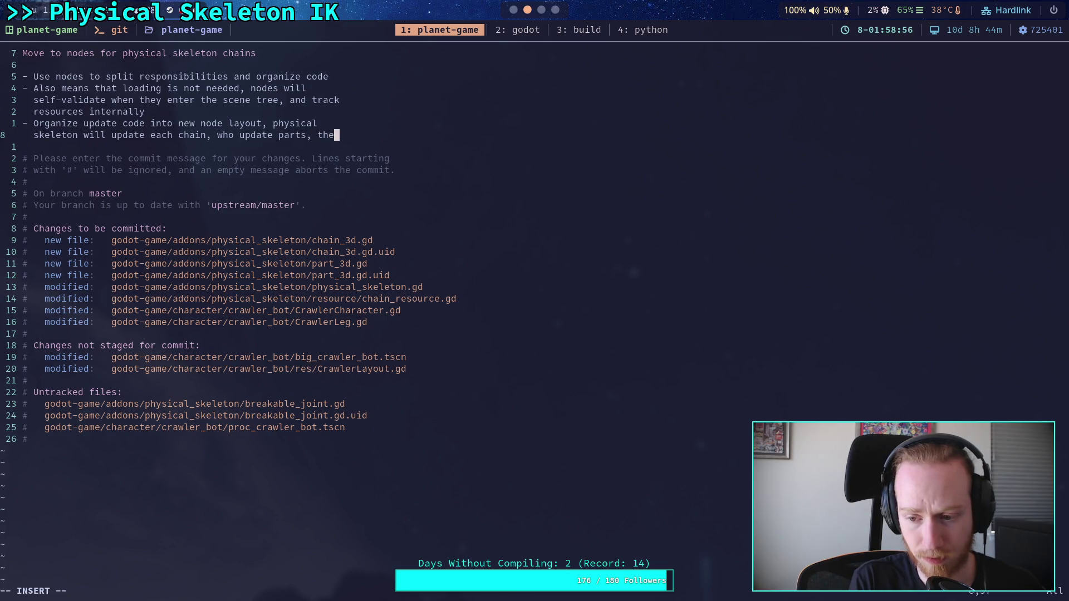
text(n   solve ea)
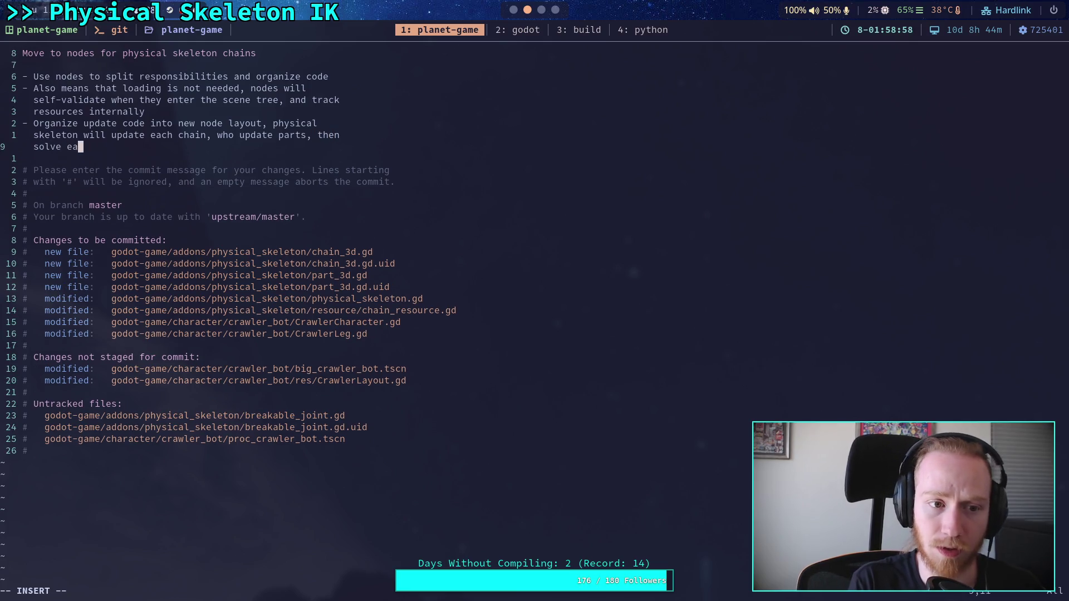
text(ch chain ,)
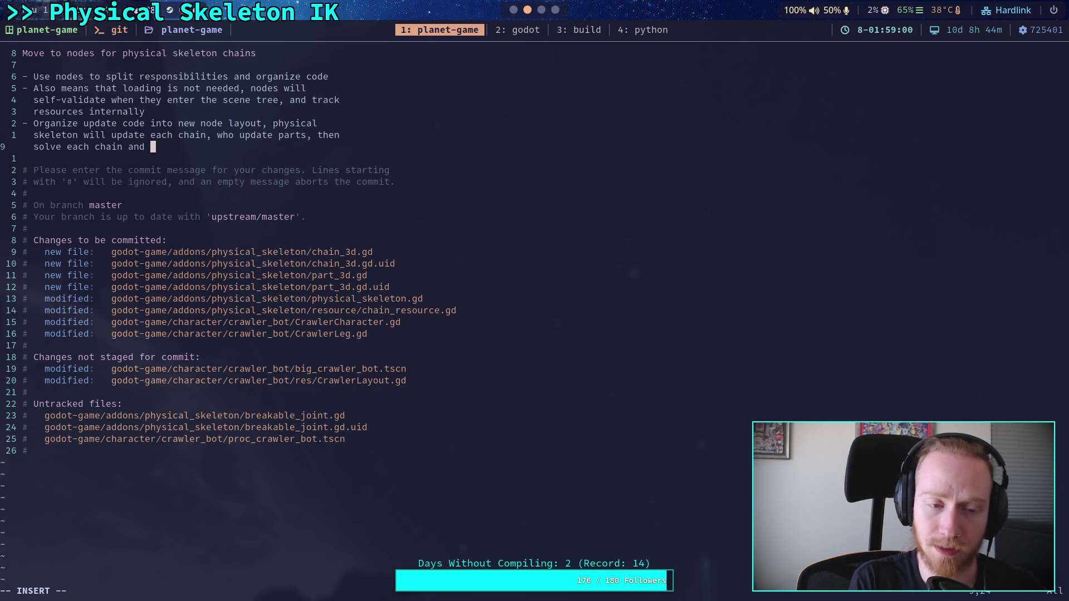
key(BackSpace)
key(BackSpace)
text(, wh)
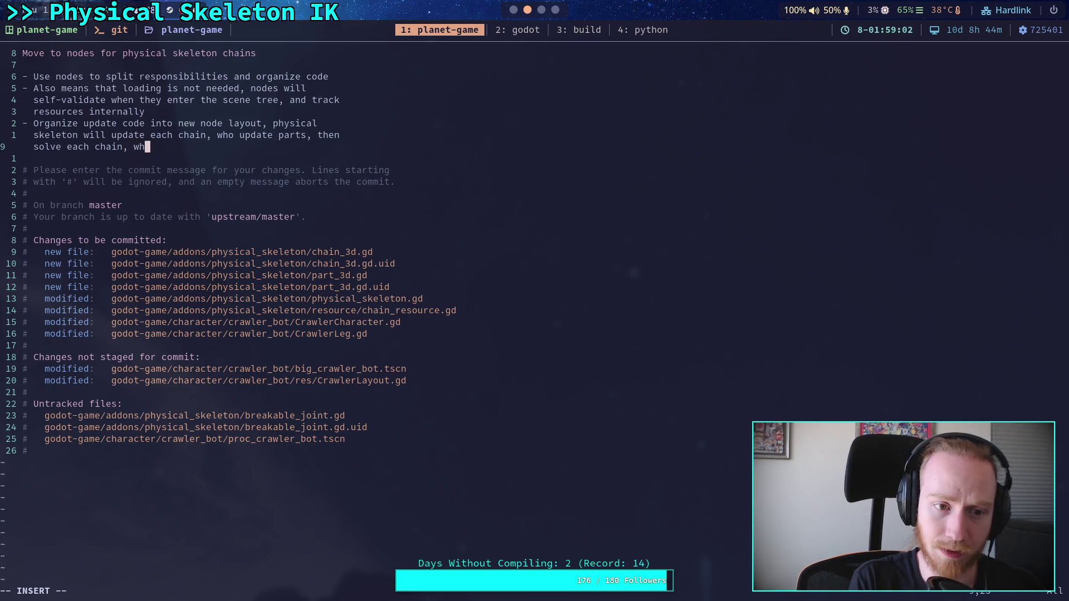
text(o solve ind)
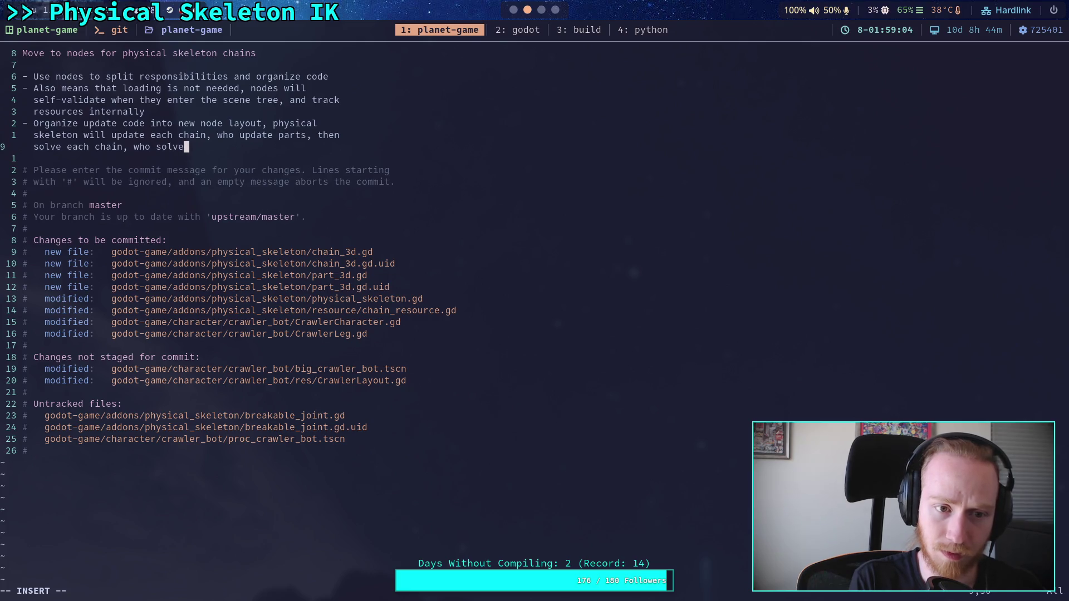
text(ivi)
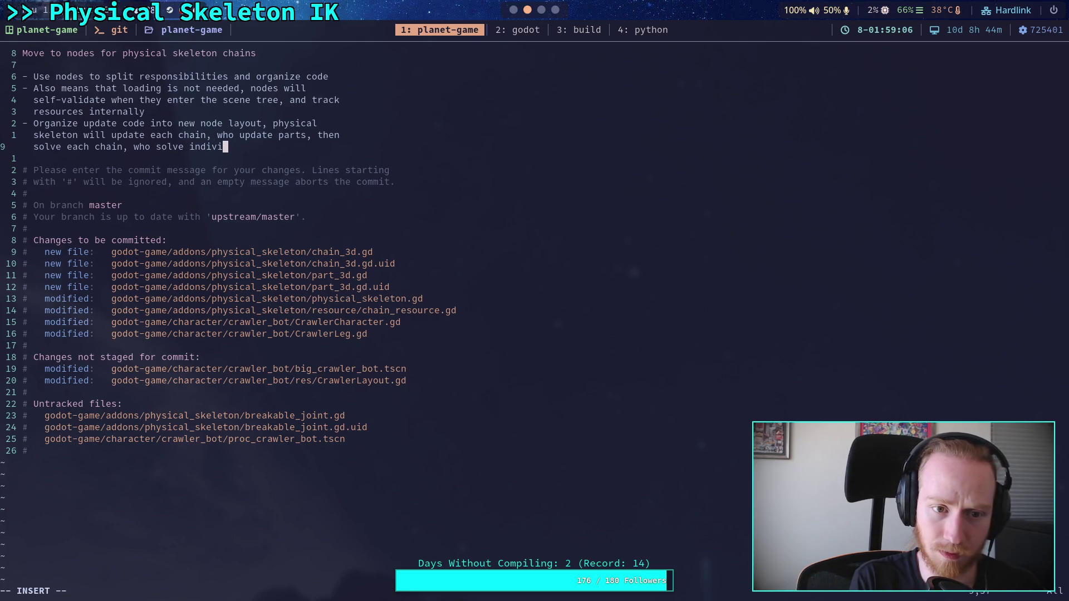